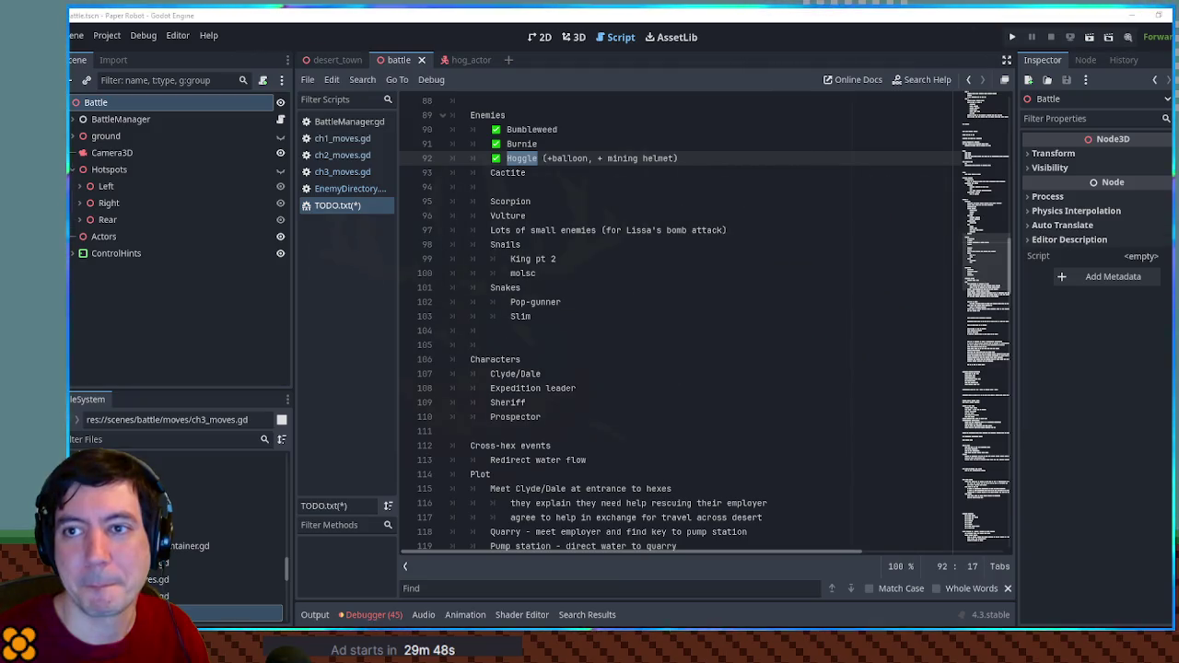
Switch from the Godot editor to Krita showing helmet.png.
{"action": "key", "text": "alt+Tab"}
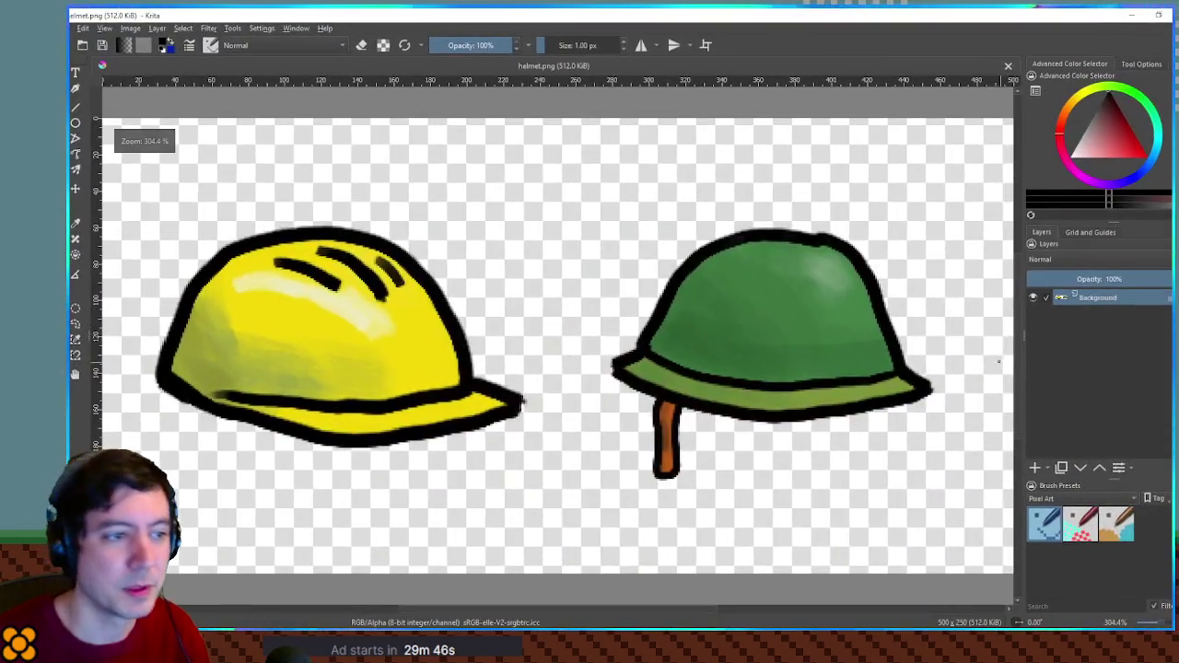
Widen the helmet canvas to 750 px, anchored left so both helmets stay put.
{"action": "key", "text": "minus"}
{"action": "key", "text": "minus"}
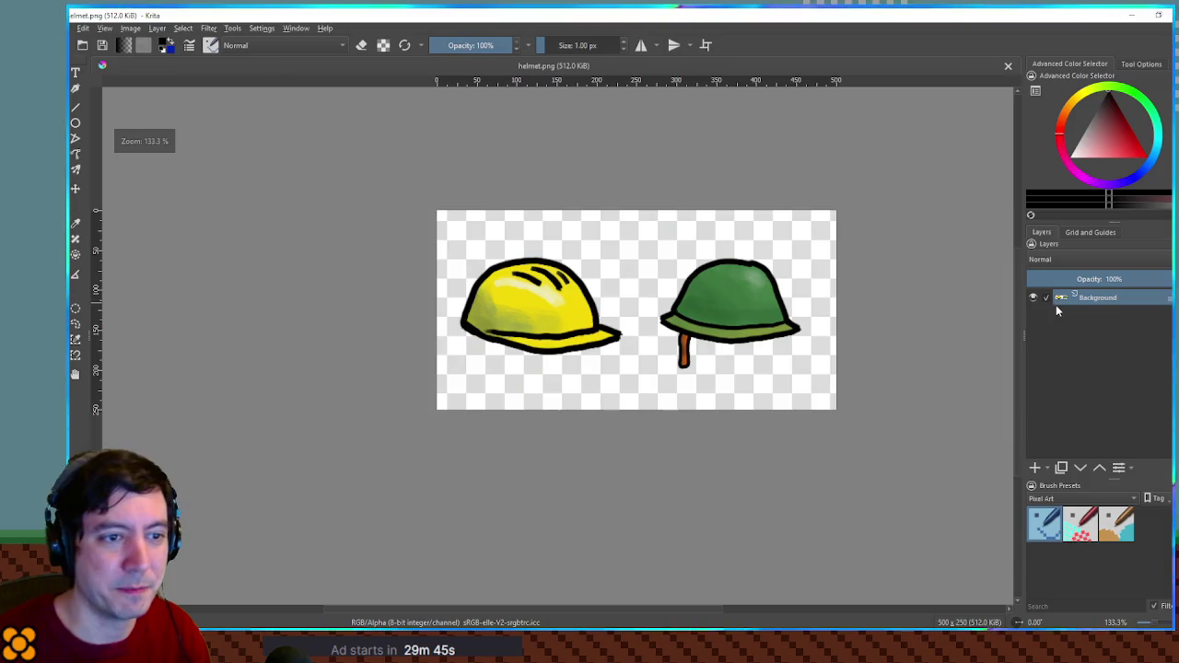
{"action": "key", "text": "ctrl+alt+c"}
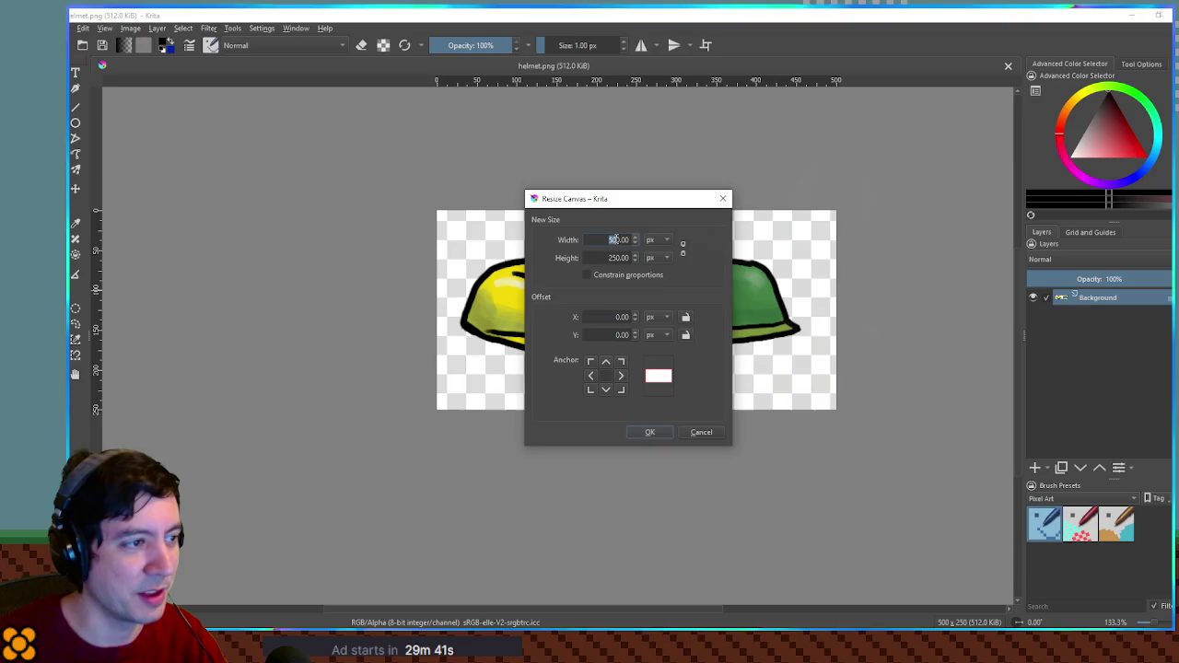
{"action": "type", "text": "750"}
{"action": "left_click", "coordinate": [594, 378]}
{"action": "left_click", "coordinate": [651, 433]}
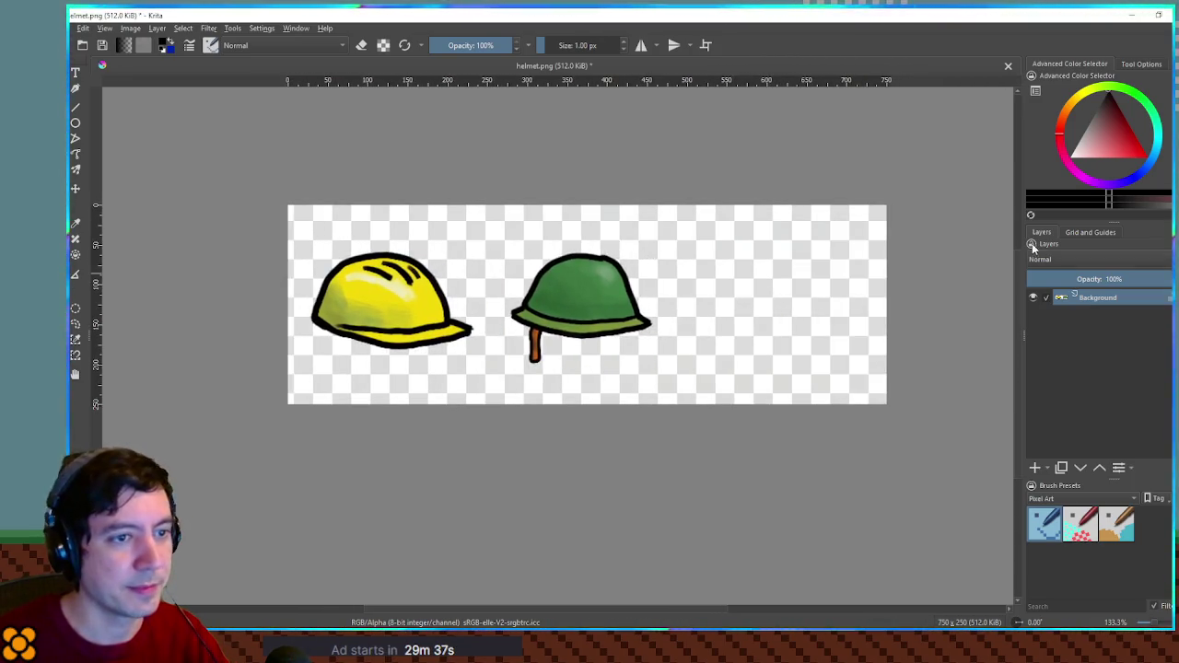
Show a 250 px grid and select the first cell holding the yellow helmet.
{"action": "left_click", "coordinate": [1071, 233]}
{"action": "left_click", "coordinate": [1047, 275]}
{"action": "double_click", "coordinate": [1081, 309]}
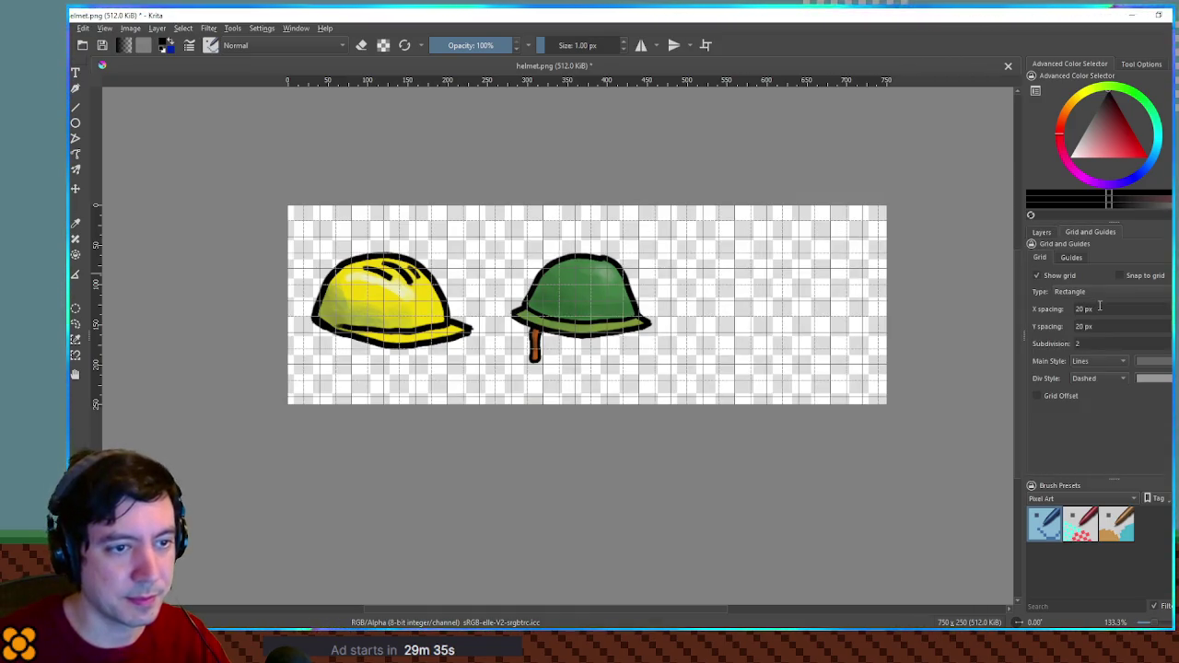
{"action": "type", "text": "25"}
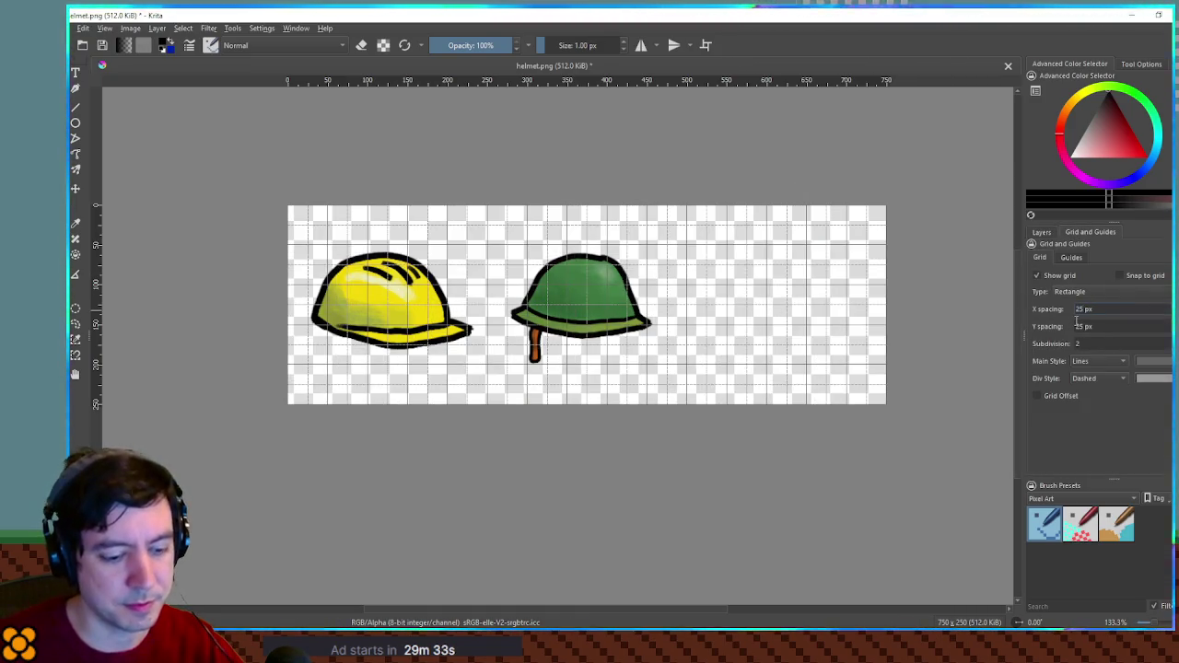
{"action": "type", "text": "0"}
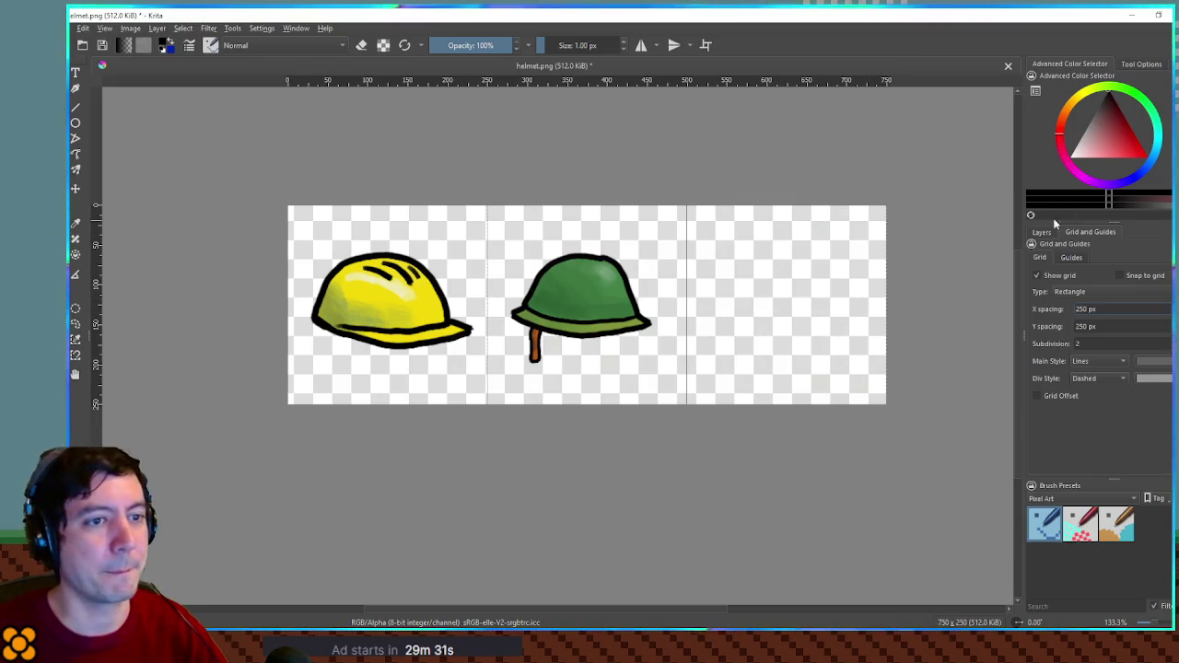
{"action": "left_click", "coordinate": [1042, 233]}
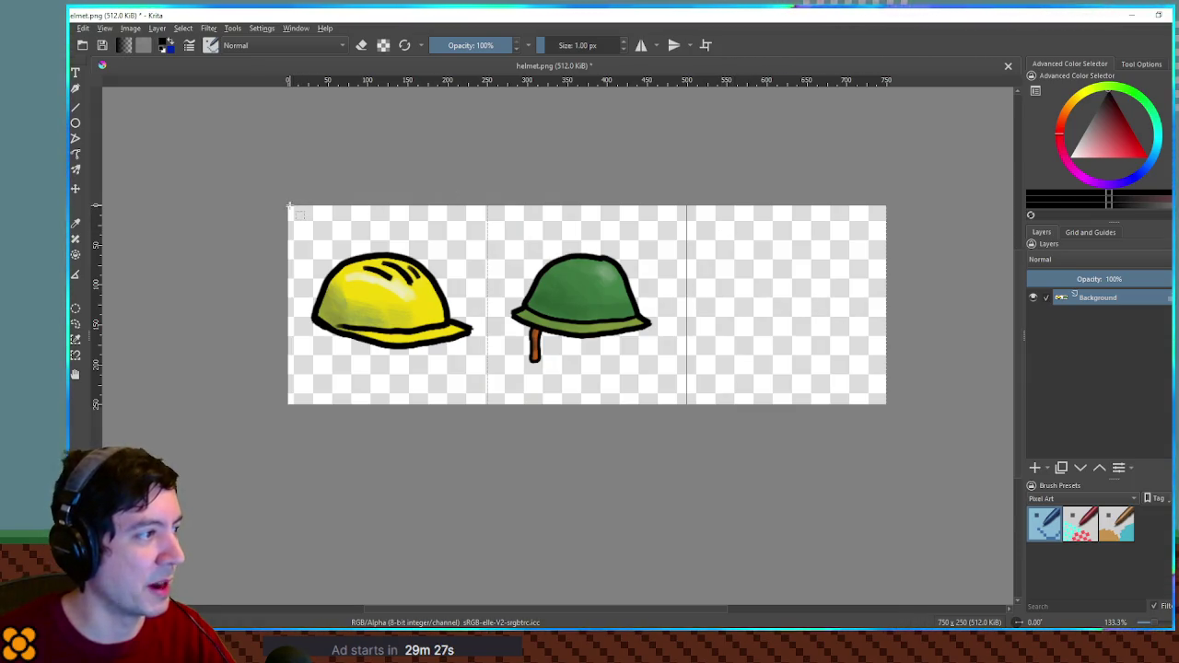
{"action": "mouse_move", "coordinate": [287, 205]}
{"action": "left_mouse_down"}
{"action": "mouse_move", "coordinate": [424, 363]}
{"action": "mouse_move", "coordinate": [502, 415]}
{"action": "left_mouse_up"}
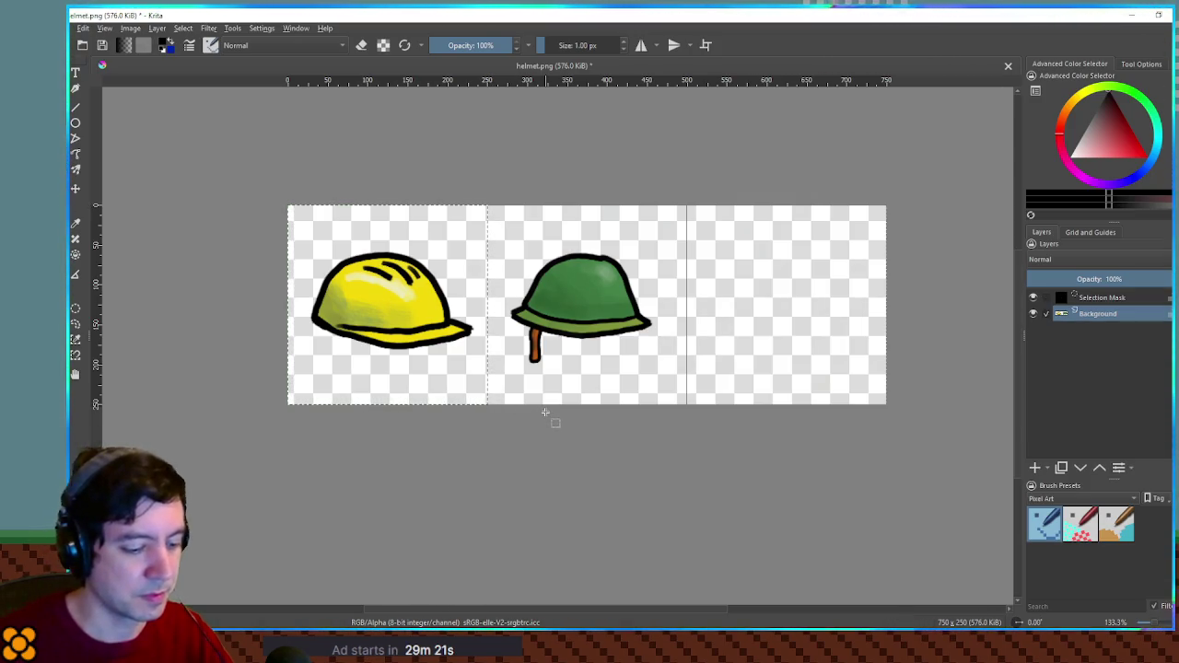
Copy the yellow helmet onto a new layer and nudge it into the third cell.
{"action": "key", "text": "ctrl+alt+j"}
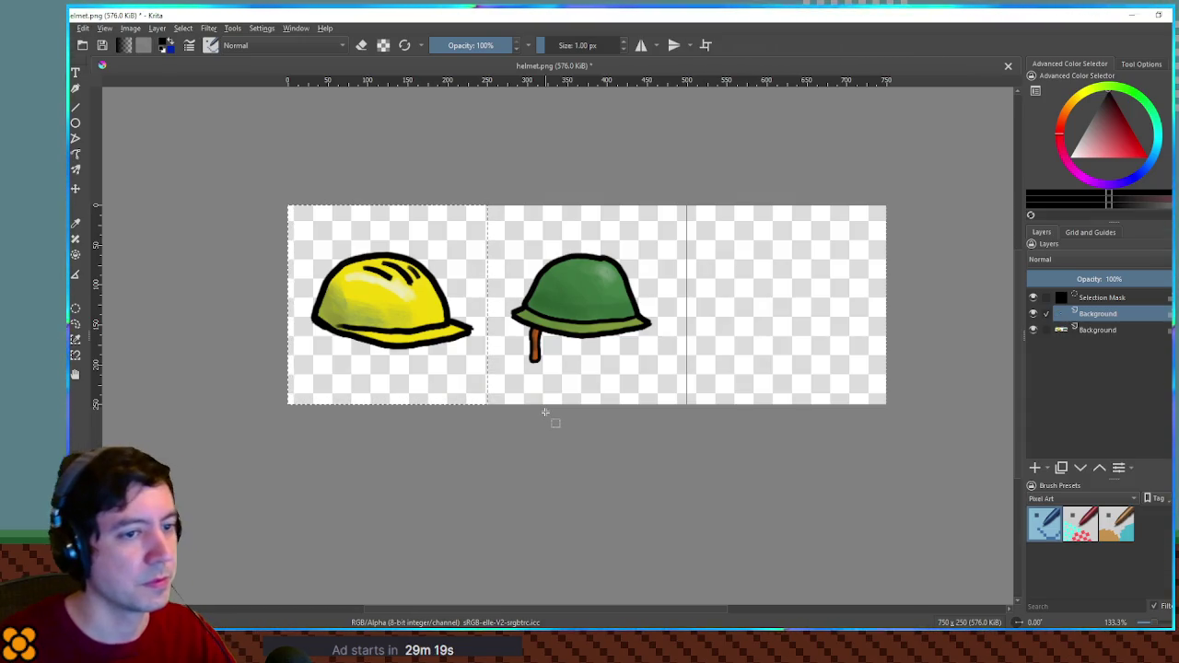
{"action": "mouse_move", "coordinate": [388, 295]}
{"action": "left_mouse_down"}
{"action": "mouse_move", "coordinate": [785, 332]}
{"action": "mouse_move", "coordinate": [659, 332]}
{"action": "mouse_move", "coordinate": [810, 333]}
{"action": "mouse_move", "coordinate": [641, 330]}
{"action": "mouse_move", "coordinate": [885, 327]}
{"action": "mouse_move", "coordinate": [400, 308]}
{"action": "mouse_move", "coordinate": [410, 316]}
{"action": "left_mouse_up"}
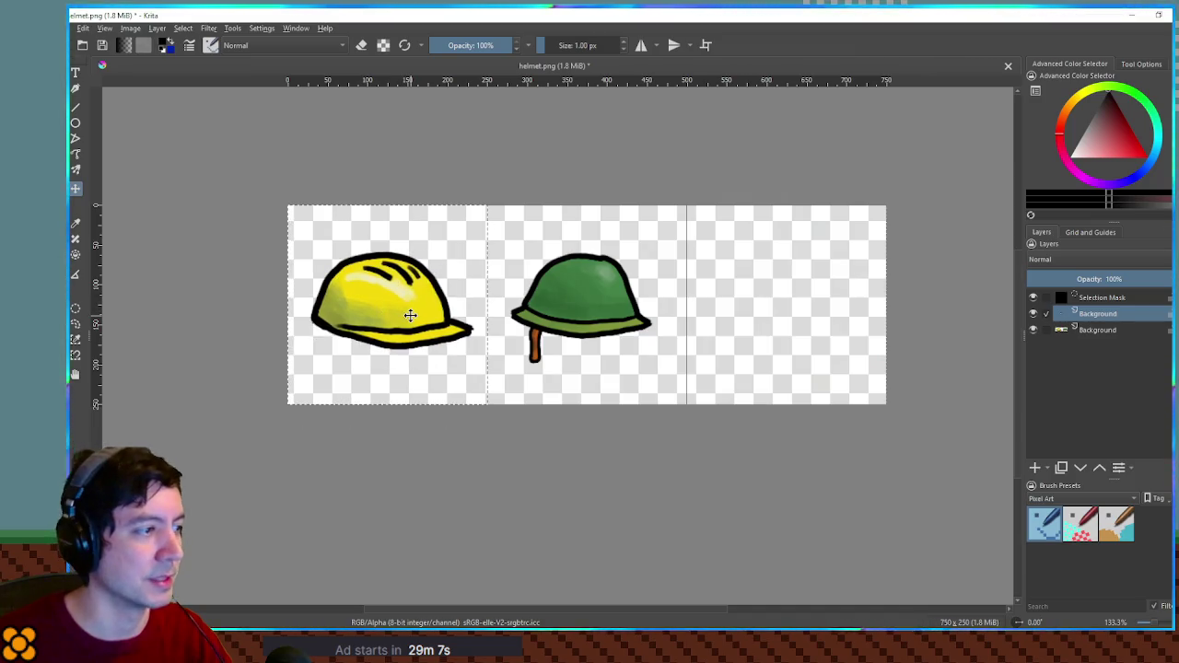
{"action": "key", "text": "Right"}
{"action": "key", "text": "Right"}
{"action": "key", "text": "Right"}
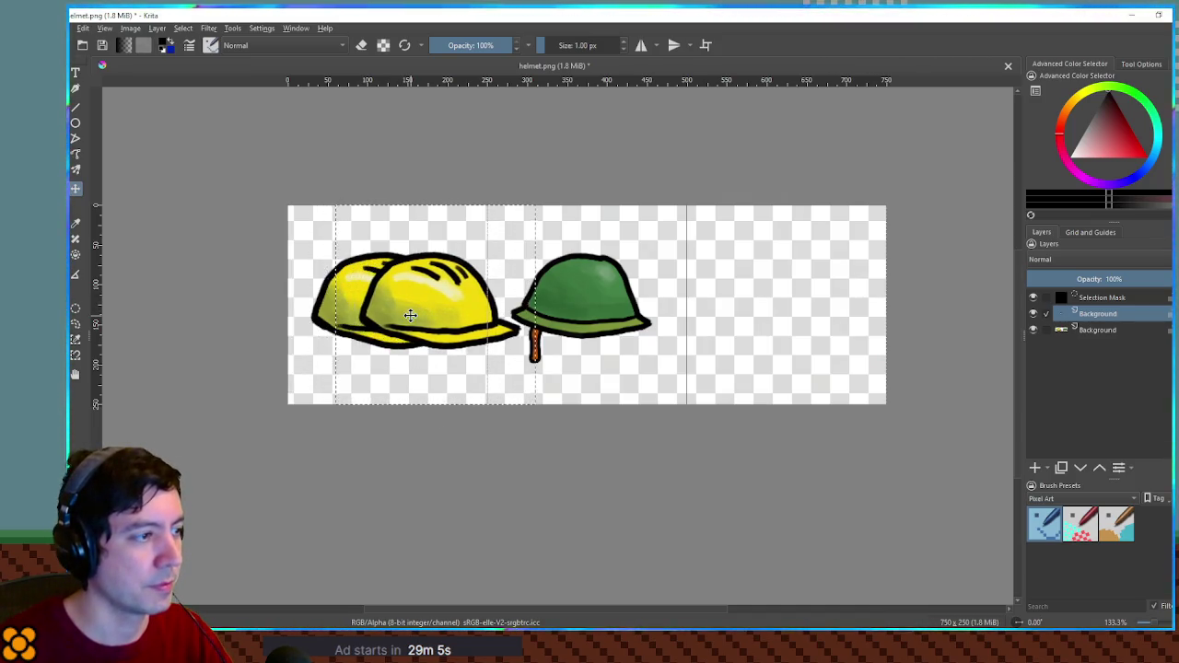
{"action": "key", "text": "Right"}
{"action": "key", "text": "Right"}
{"action": "key", "text": "Right"}
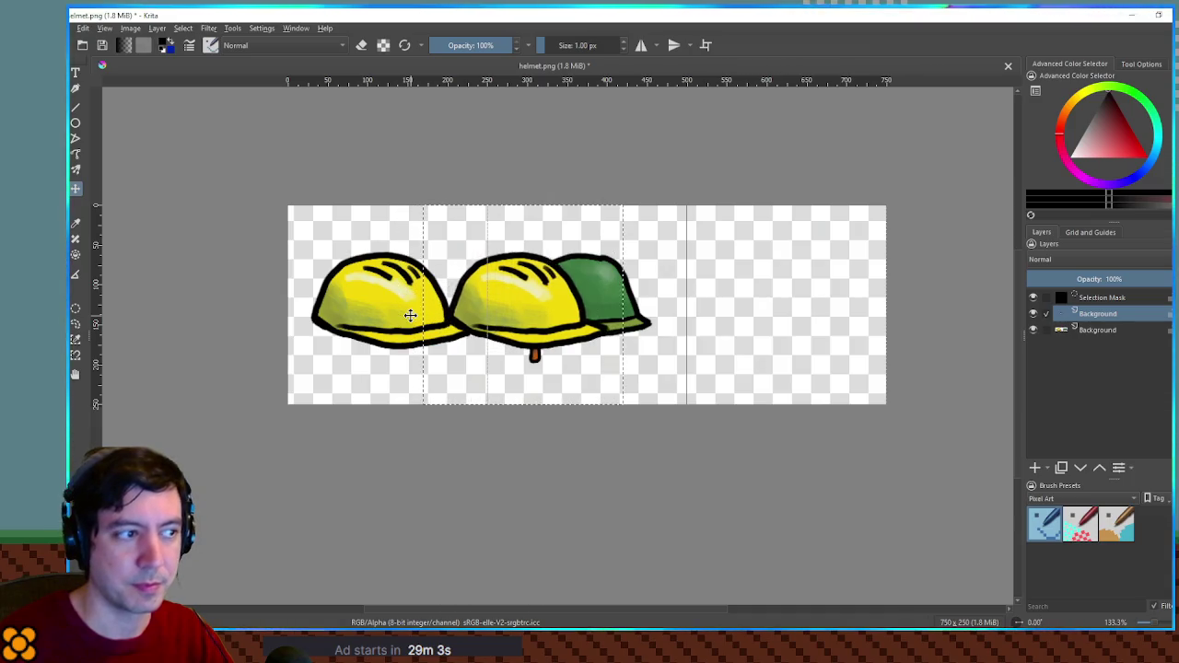
{"action": "key", "text": "Right"}
{"action": "key", "text": "Right"}
{"action": "key", "text": "Right"}
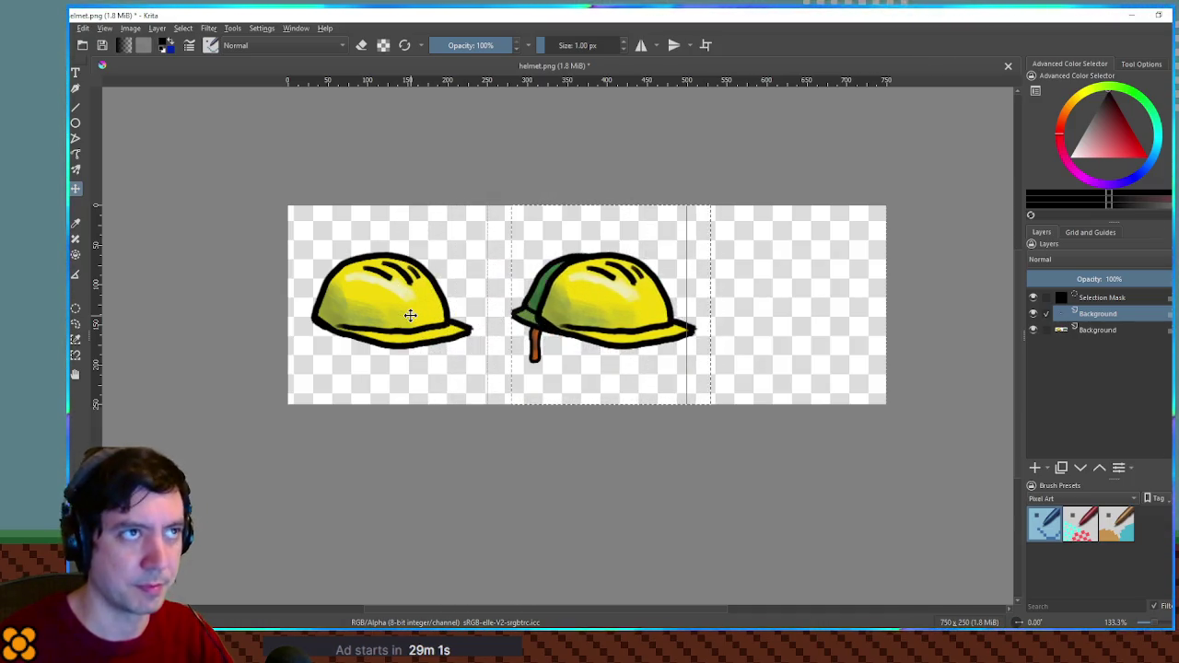
{"action": "key", "text": "Right"}
{"action": "key", "text": "Right"}
{"action": "key", "text": "Right"}
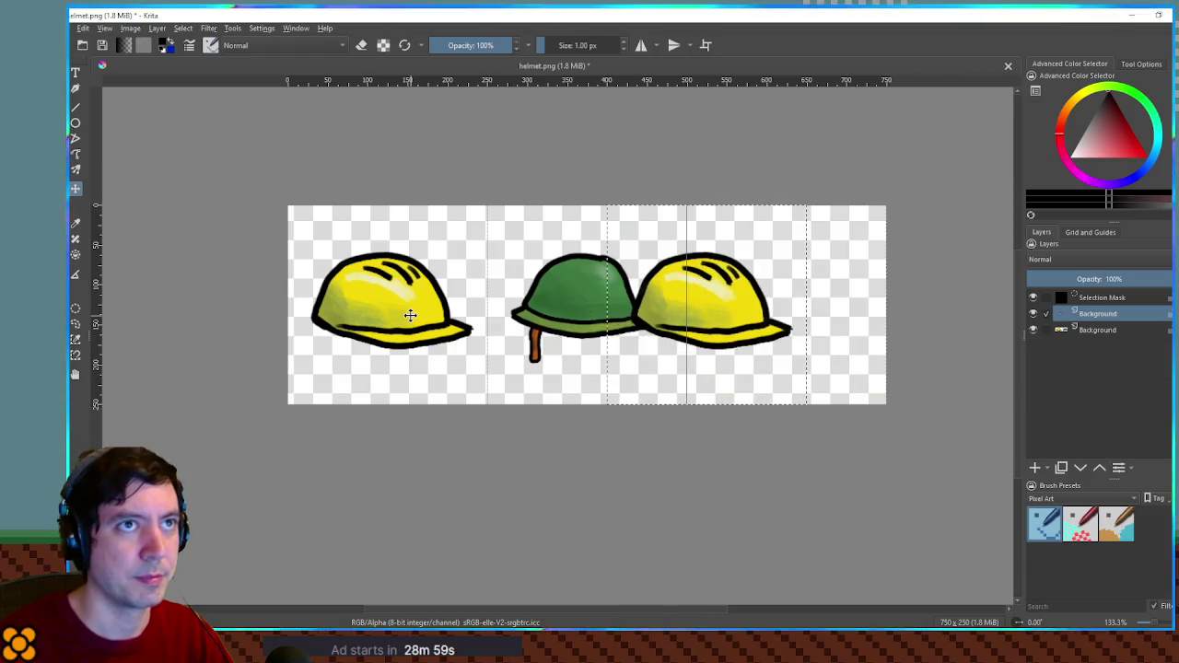
{"action": "key", "text": "Right"}
{"action": "key", "text": "Right"}
{"action": "key", "text": "Right"}
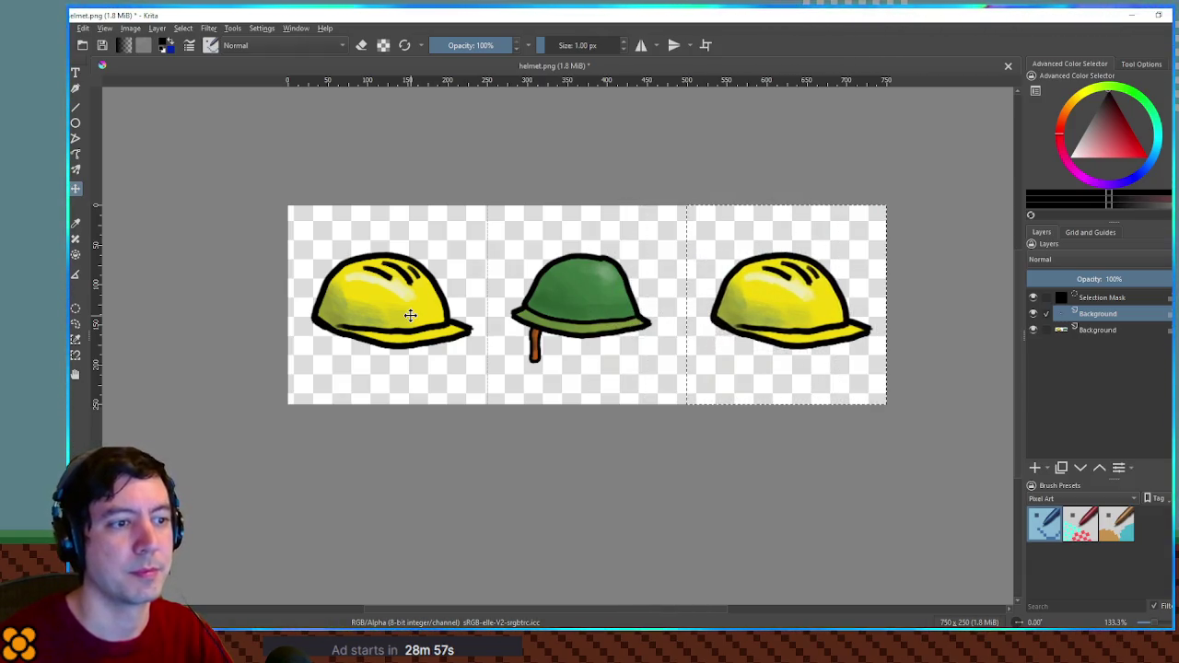
Clear the selection and lower the helmet copy layer's opacity.
{"action": "key", "text": "ctrl+shift+a"}
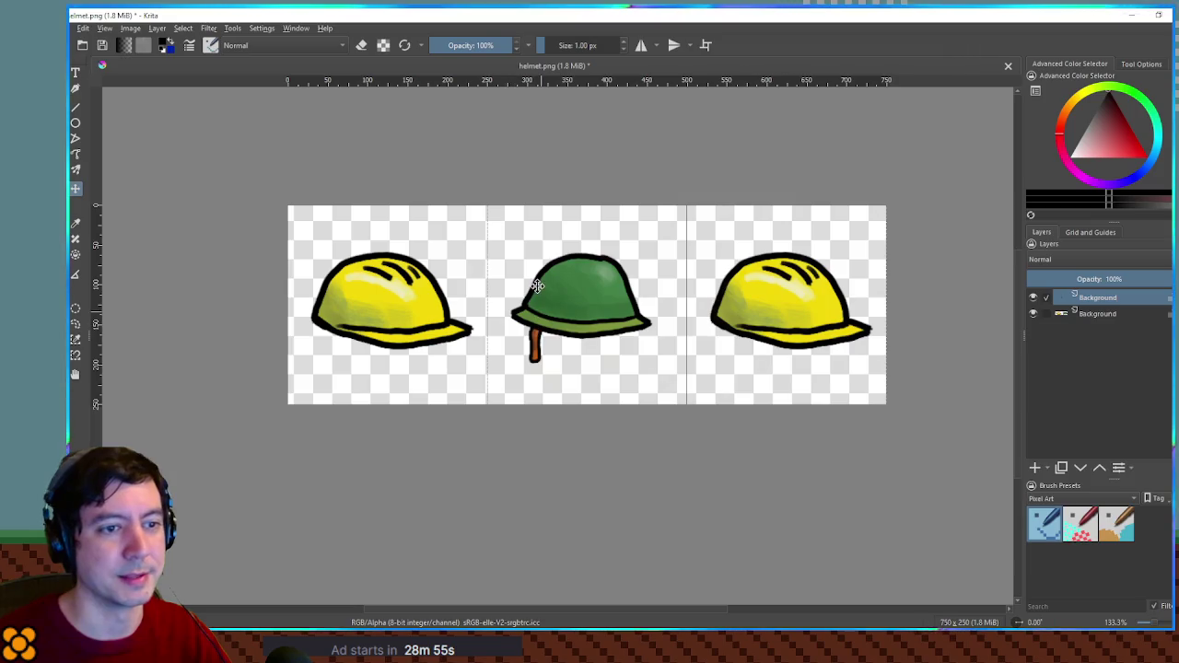
{"action": "left_click", "coordinate": [1073, 279]}
{"action": "scroll", "coordinate": [877, 284], "scroll_direction": "up", "scroll_amount": 2}
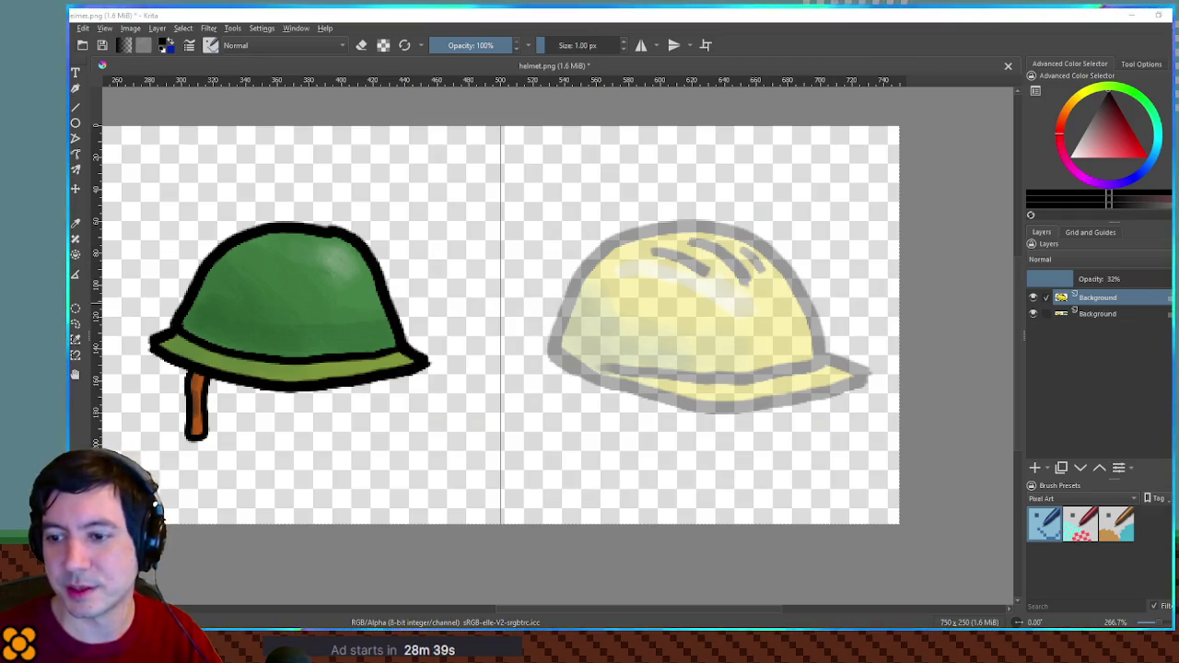
Return the hat copy to 100% opacity and recolour it via HSV: hue −36, lightness −46.
{"action": "double_click", "coordinate": [1096, 298]}
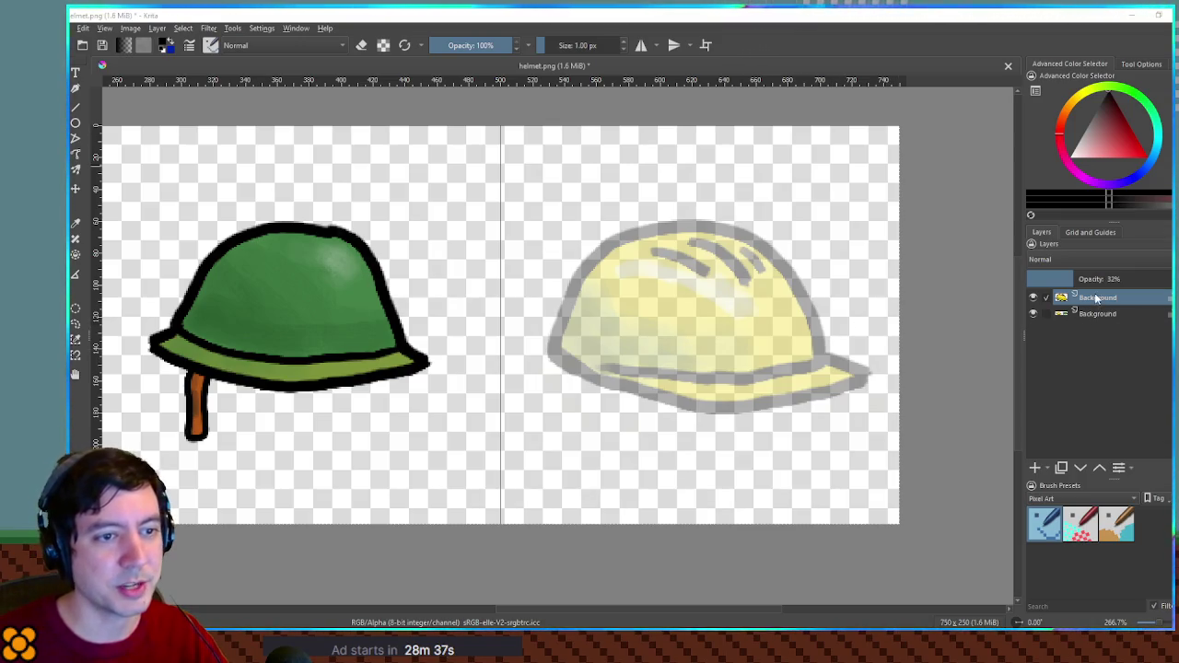
{"action": "left_click_drag", "start_coordinate": [1096, 279], "coordinate": [1171, 278]}
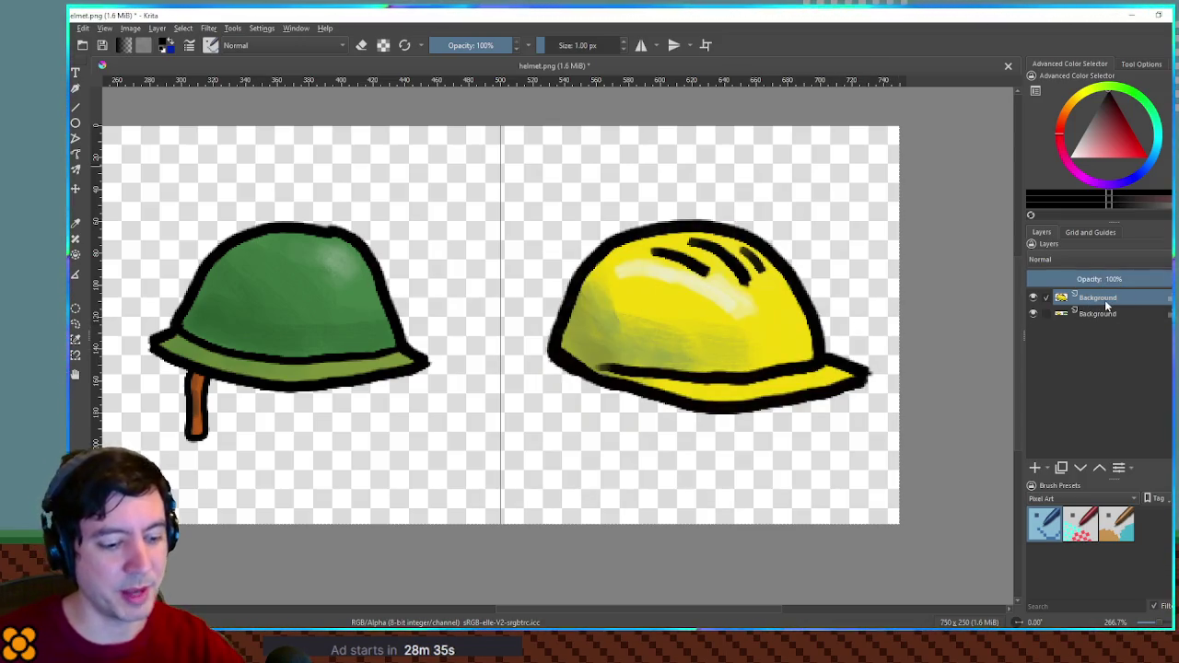
{"action": "key", "text": "ctrl+u"}
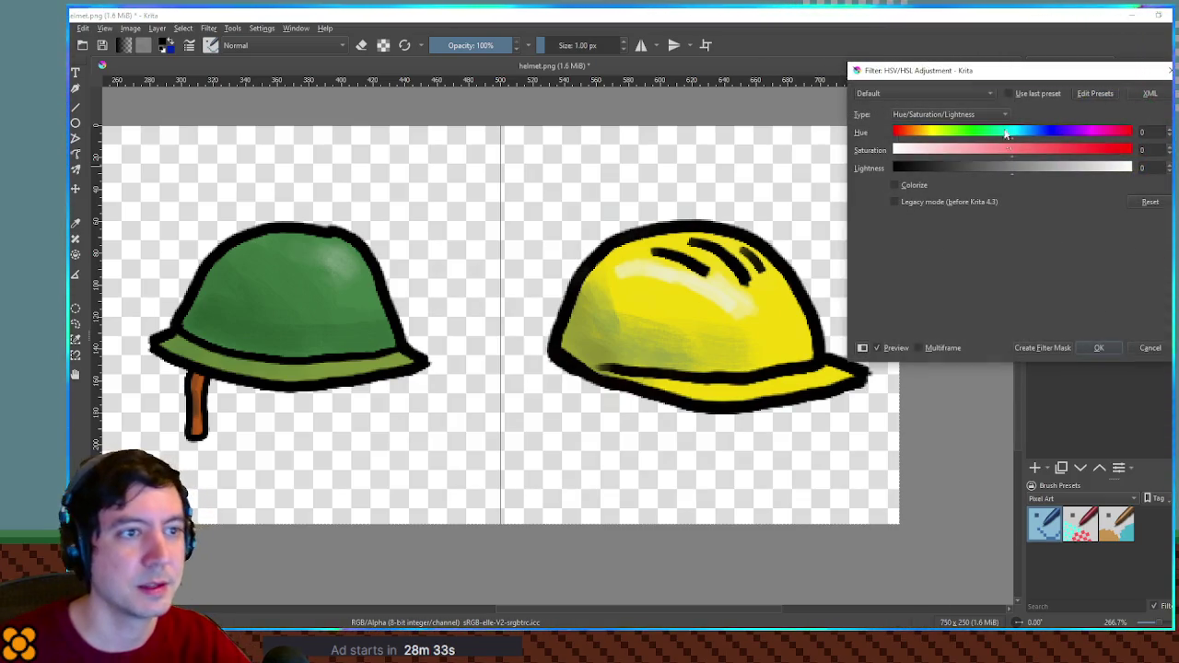
{"action": "mouse_move", "coordinate": [1009, 132]}
{"action": "left_mouse_down"}
{"action": "mouse_move", "coordinate": [996, 135]}
{"action": "mouse_move", "coordinate": [1124, 142]}
{"action": "mouse_move", "coordinate": [1113, 139]}
{"action": "left_mouse_up"}
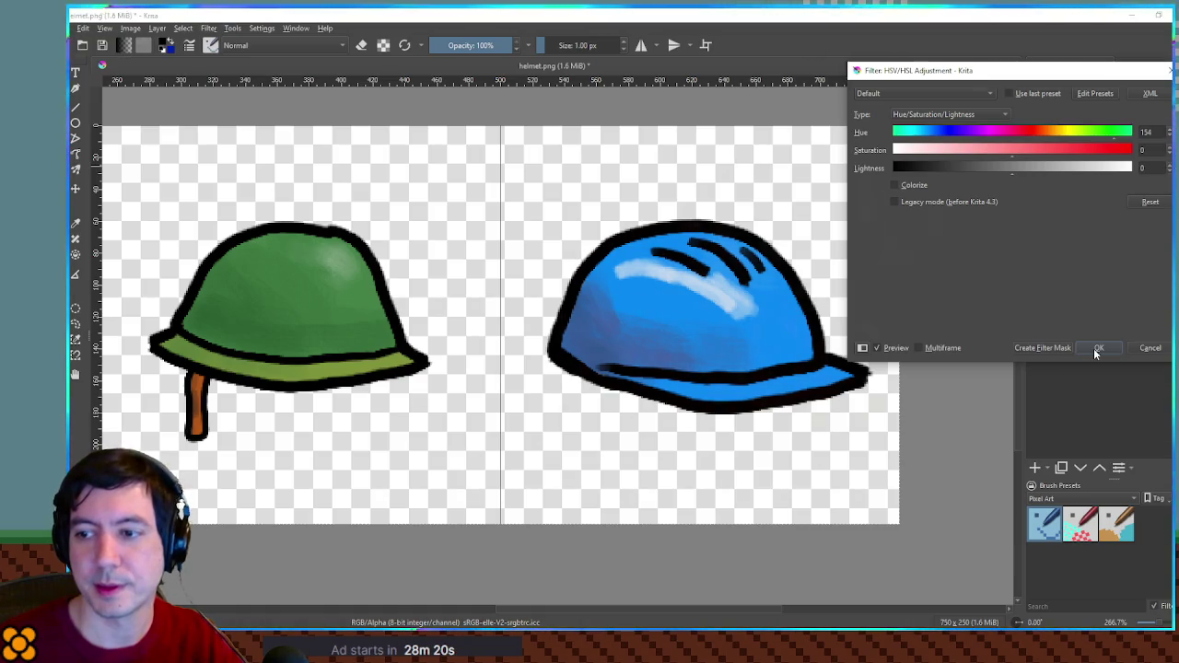
{"action": "left_click", "coordinate": [1044, 132]}
{"action": "mouse_move", "coordinate": [1043, 131]}
{"action": "left_mouse_down"}
{"action": "mouse_move", "coordinate": [1105, 140]}
{"action": "mouse_move", "coordinate": [1008, 132]}
{"action": "mouse_move", "coordinate": [984, 141]}
{"action": "mouse_move", "coordinate": [993, 172]}
{"action": "mouse_move", "coordinate": [958, 171]}
{"action": "left_mouse_up"}
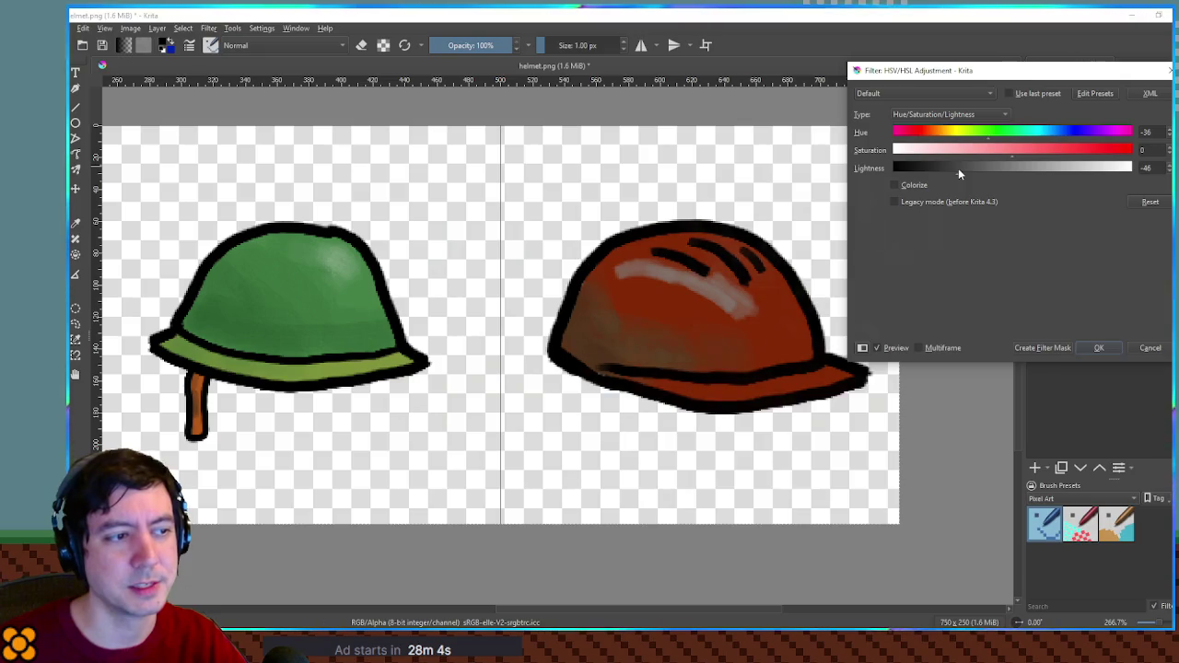
{"action": "left_click", "coordinate": [1096, 348]}
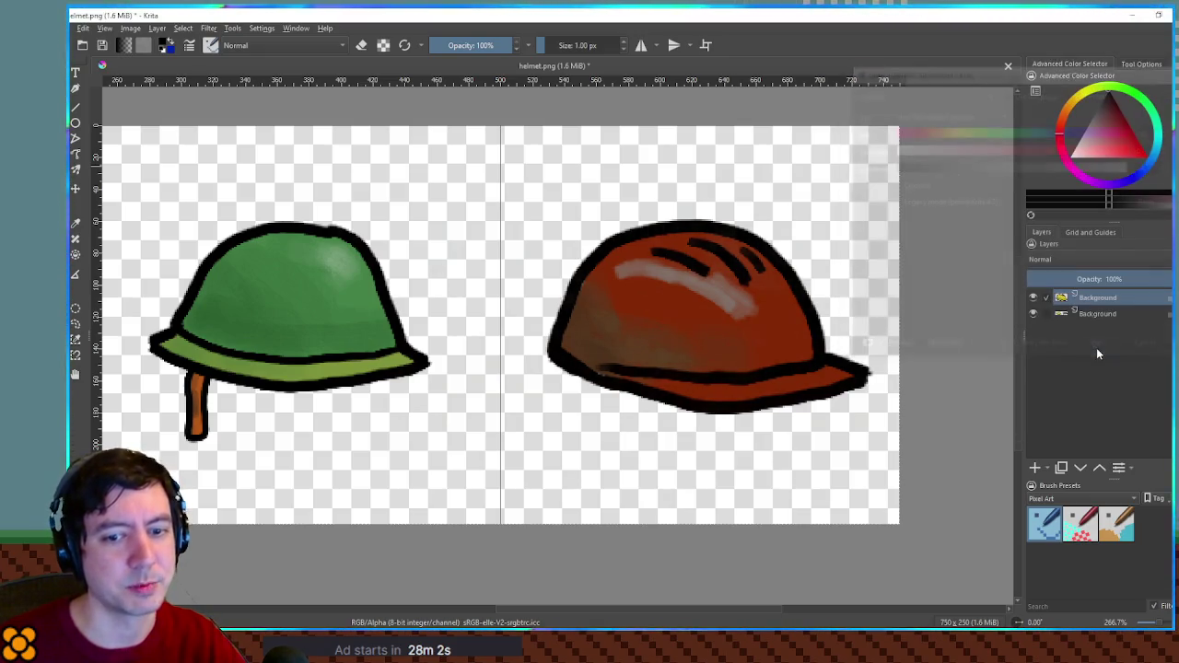
Add a new paint layer and pick a Paint-tagged brush shrunk to 8 px.
{"action": "left_click", "coordinate": [1034, 468]}
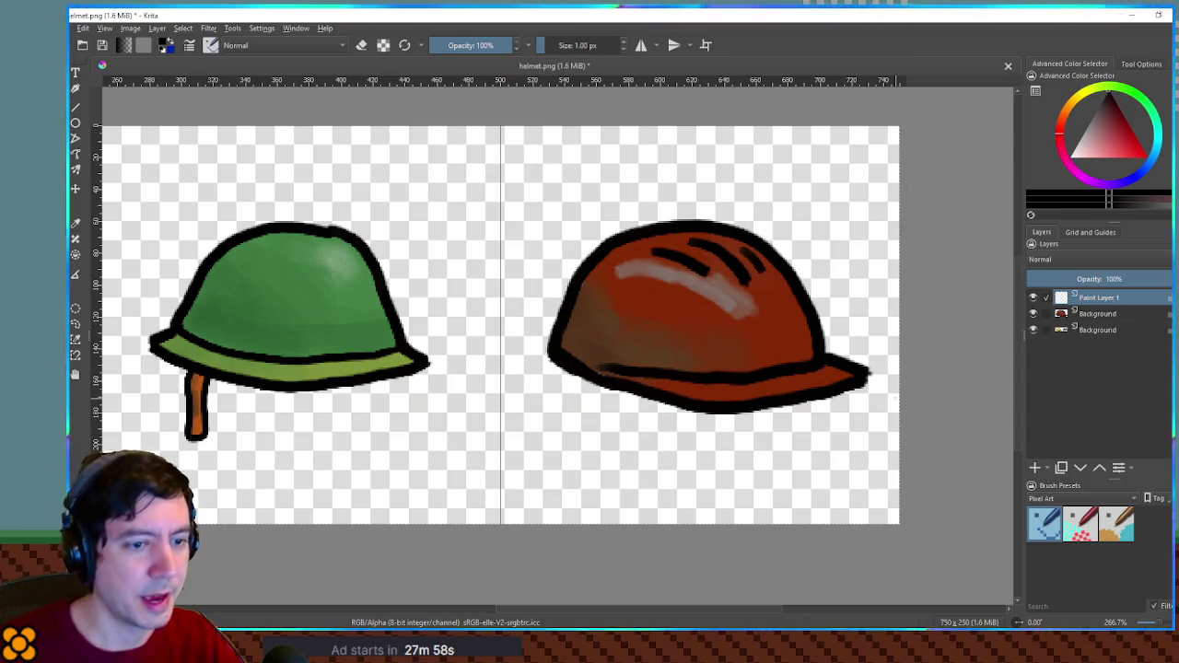
{"action": "left_click", "coordinate": [1050, 499]}
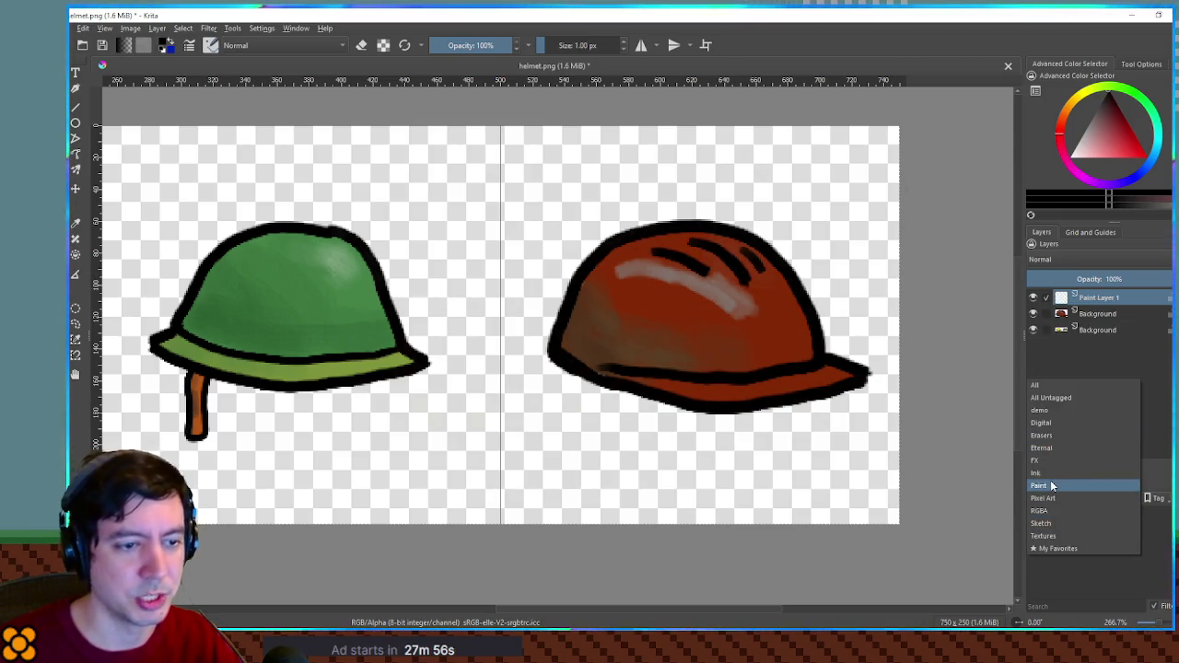
{"action": "left_click", "coordinate": [1052, 485]}
{"action": "left_click", "coordinate": [1083, 521]}
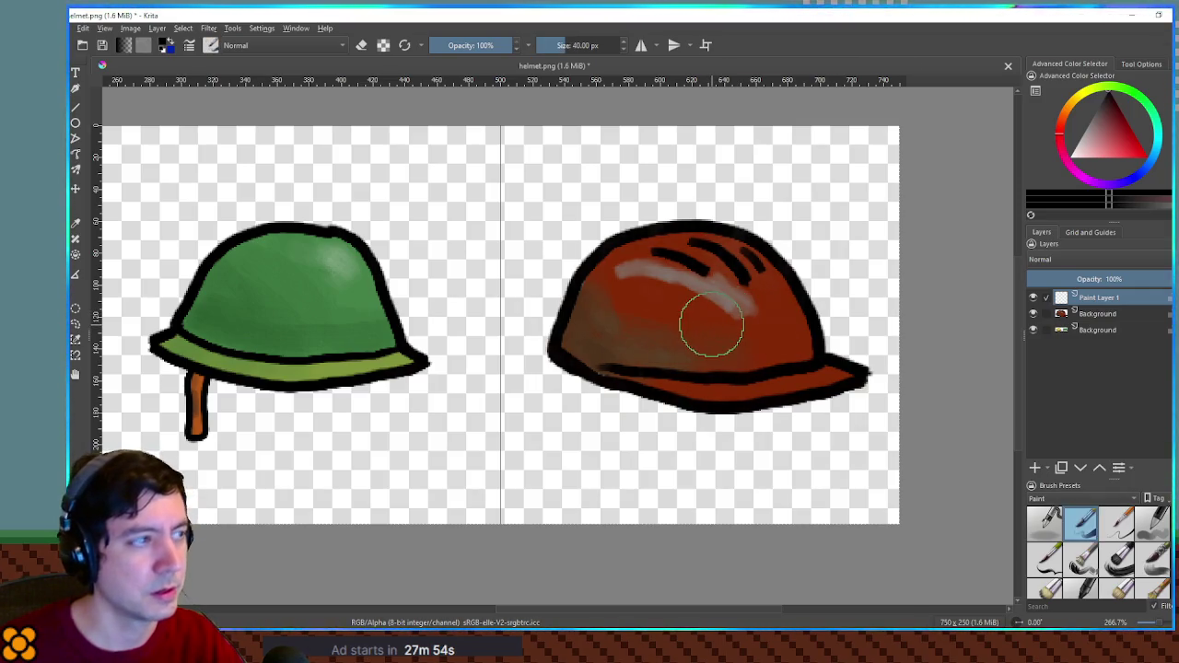
{"action": "key", "text": "bracketleft"}
{"action": "key", "text": "bracketleft"}
{"action": "key", "text": "bracketleft"}
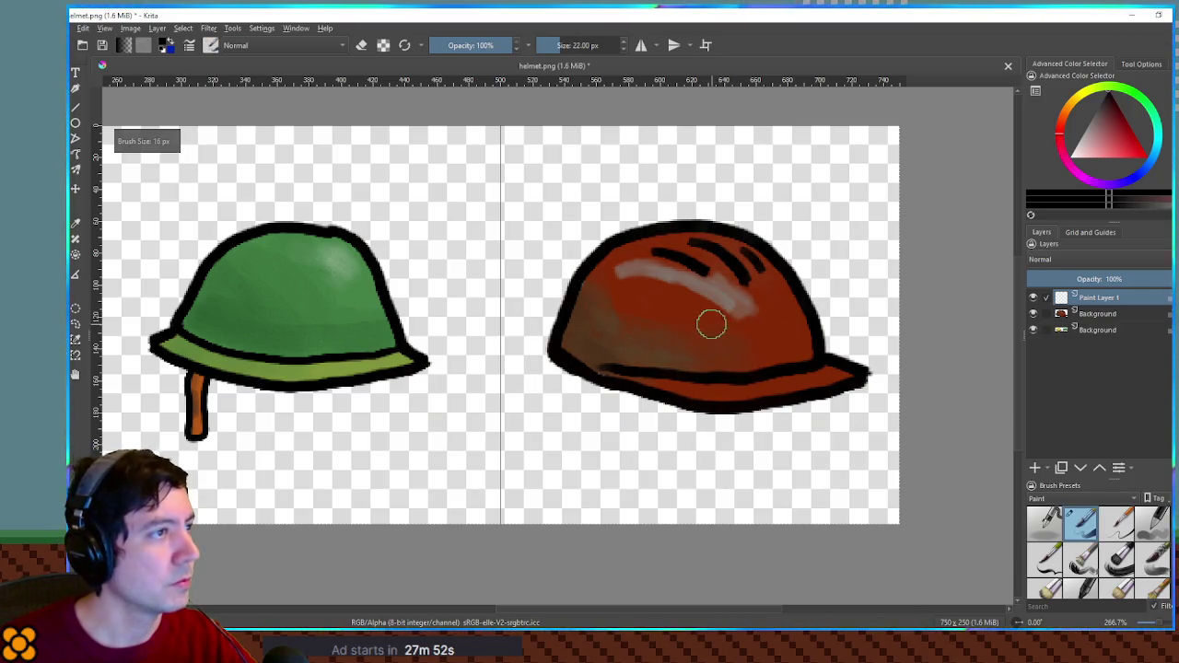
{"action": "key", "text": "bracketleft"}
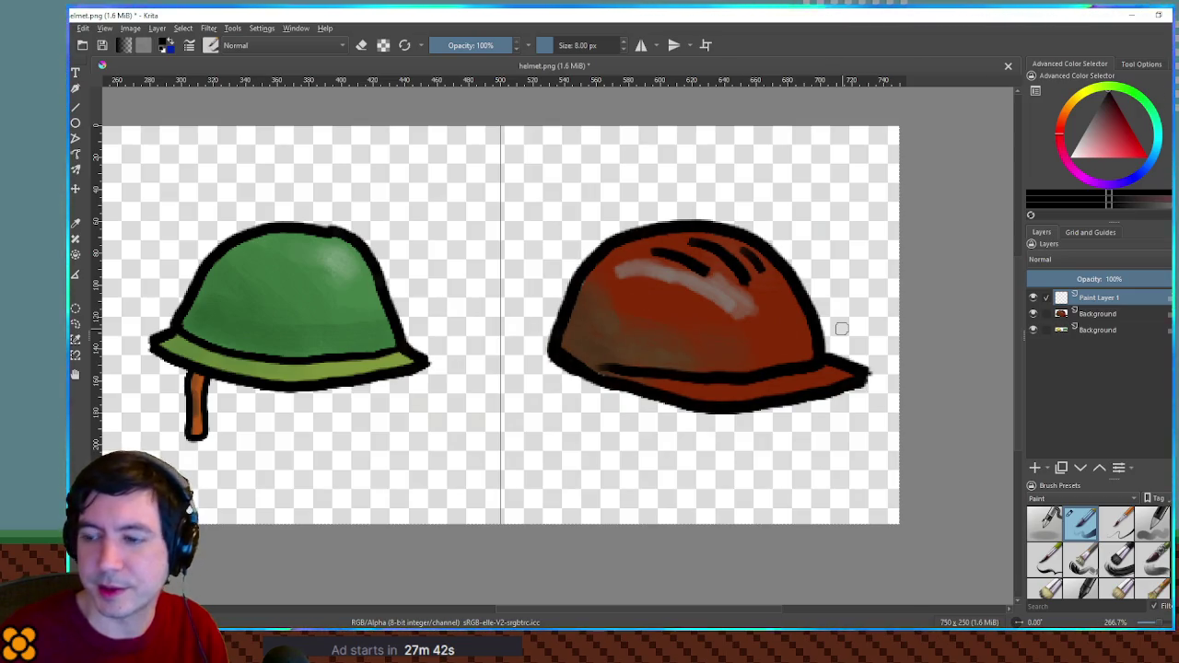
Draw a thick black lamp ring on the brown helmet, keeping Paint Layer 1 above the background.
{"action": "mouse_move", "coordinate": [770, 295]}
{"action": "left_mouse_down"}
{"action": "mouse_move", "coordinate": [734, 319]}
{"action": "mouse_move", "coordinate": [743, 352]}
{"action": "mouse_move", "coordinate": [780, 354]}
{"action": "mouse_move", "coordinate": [800, 323]}
{"action": "mouse_move", "coordinate": [784, 298]}
{"action": "mouse_move", "coordinate": [746, 296]}
{"action": "mouse_move", "coordinate": [721, 333]}
{"action": "mouse_move", "coordinate": [745, 358]}
{"action": "mouse_move", "coordinate": [779, 367]}
{"action": "left_mouse_up"}
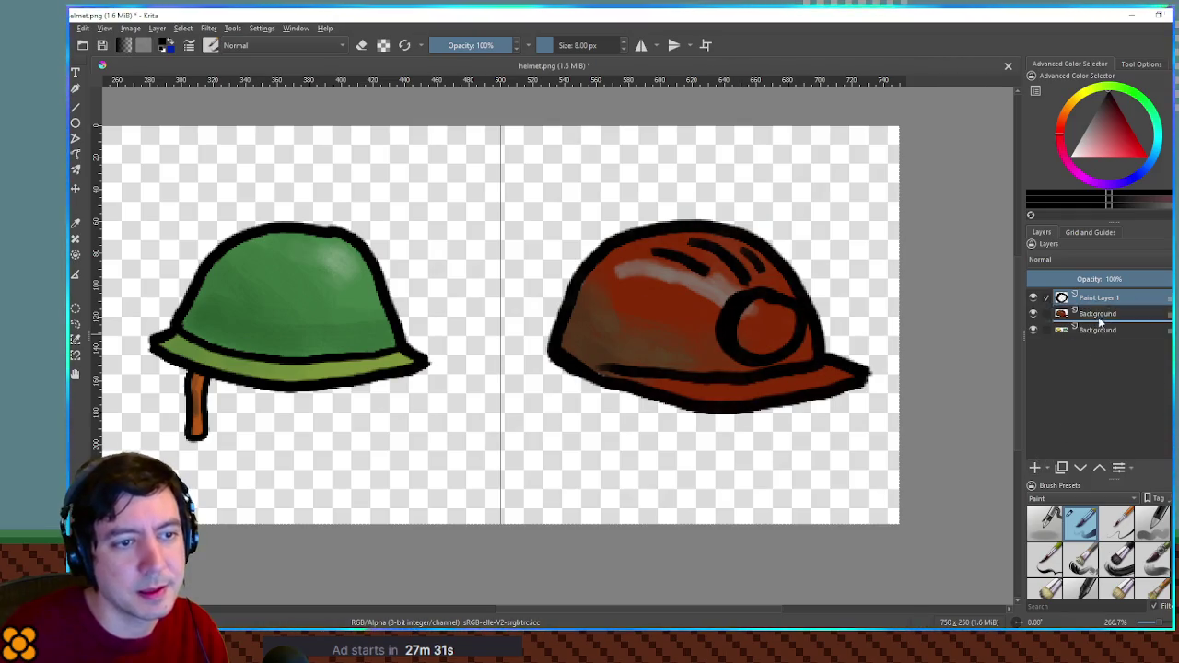
{"action": "left_click_drag", "start_coordinate": [1099, 321], "coordinate": [1100, 324]}
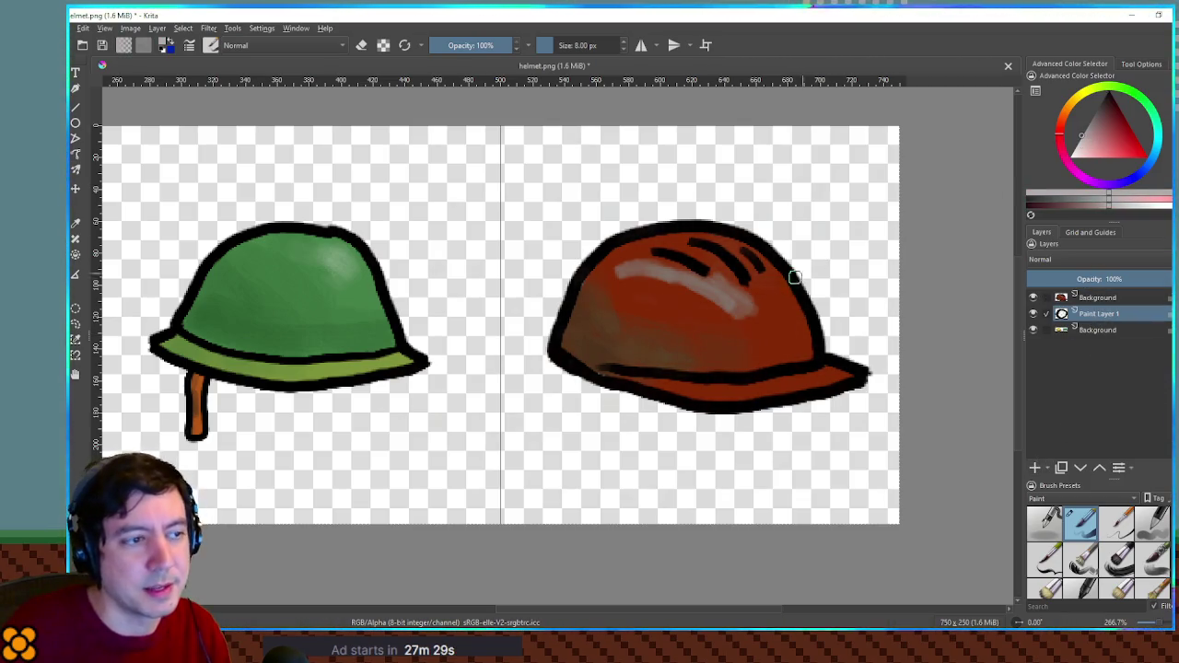
{"action": "left_click_drag", "start_coordinate": [1099, 314], "coordinate": [1099, 293]}
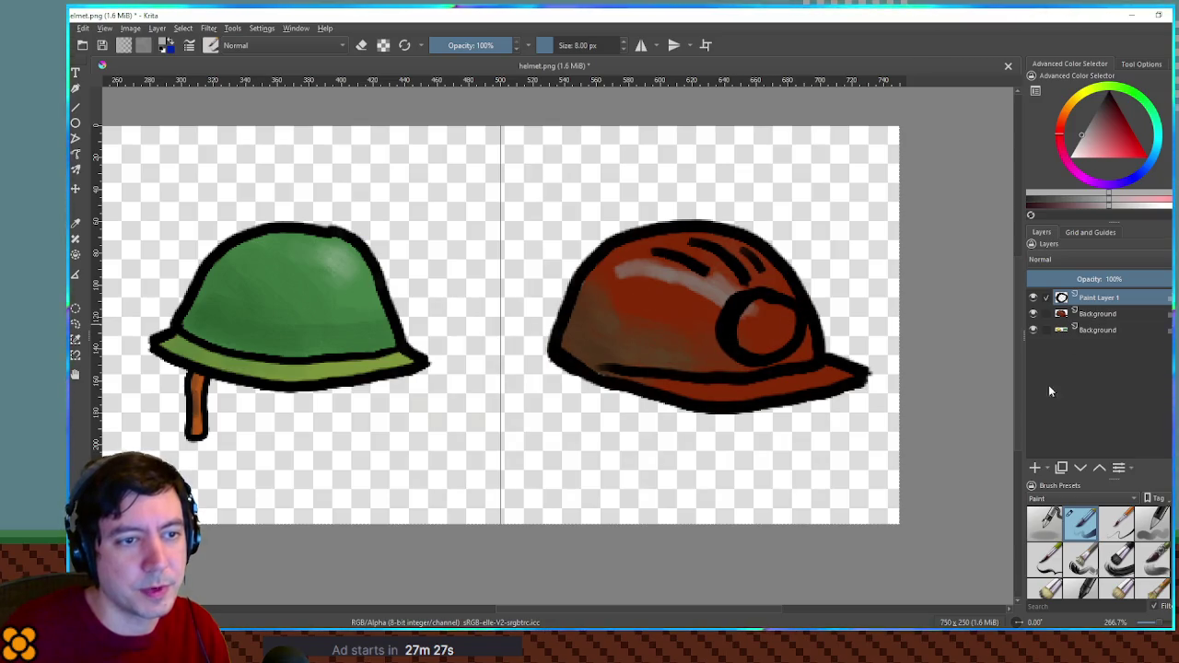
Add Paint Layer 2 beneath the outline layer and paint light grey into the lamp lens.
{"action": "key", "text": "Insert"}
{"action": "left_click", "coordinate": [1100, 315]}
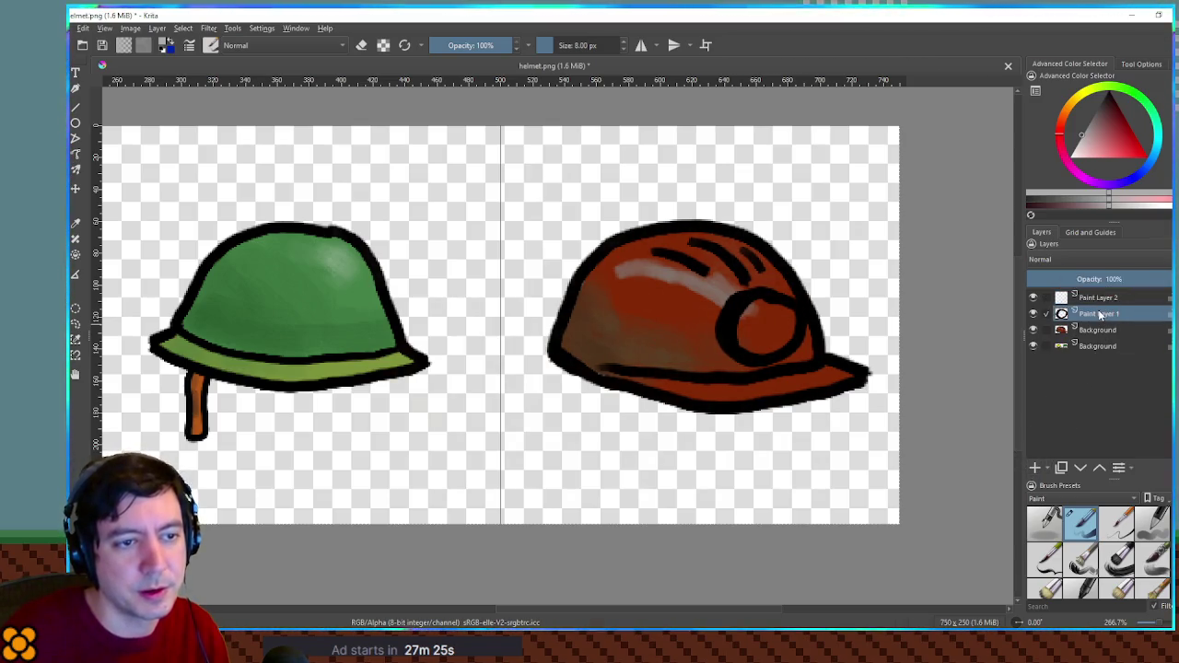
{"action": "key", "text": "ctrl+Page_Up"}
{"action": "mouse_move", "coordinate": [740, 311]}
{"action": "left_mouse_down"}
{"action": "mouse_move", "coordinate": [751, 327]}
{"action": "mouse_move", "coordinate": [740, 335]}
{"action": "mouse_move", "coordinate": [770, 340]}
{"action": "left_mouse_up"}
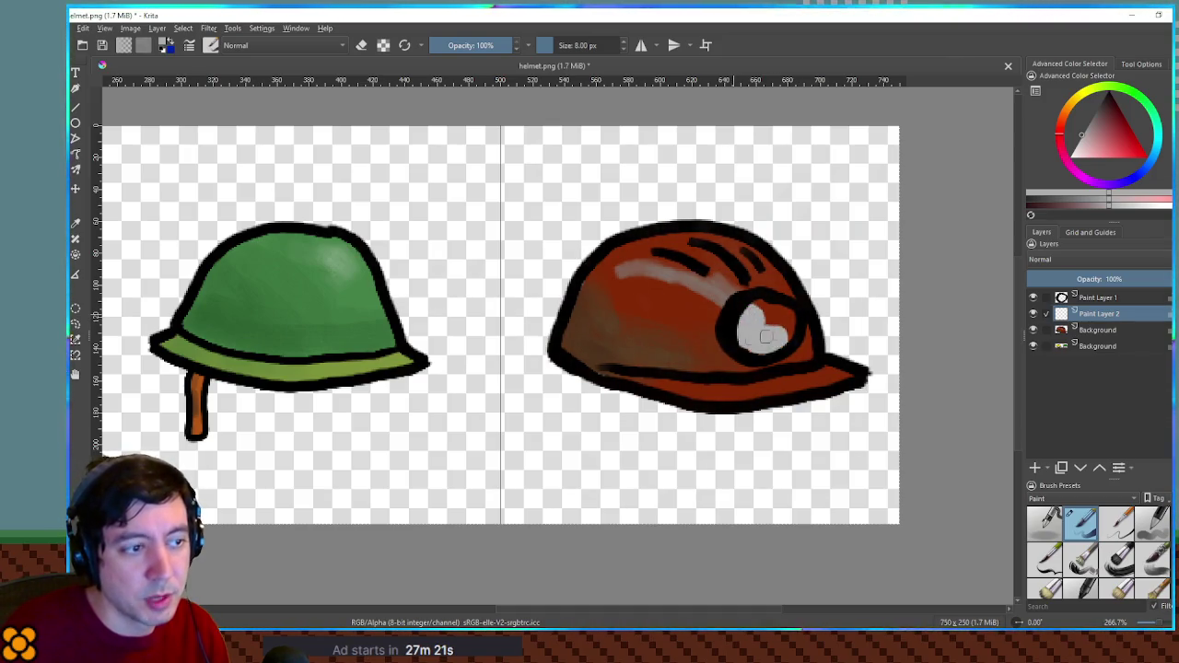
{"action": "key", "text": "ctrl+z"}
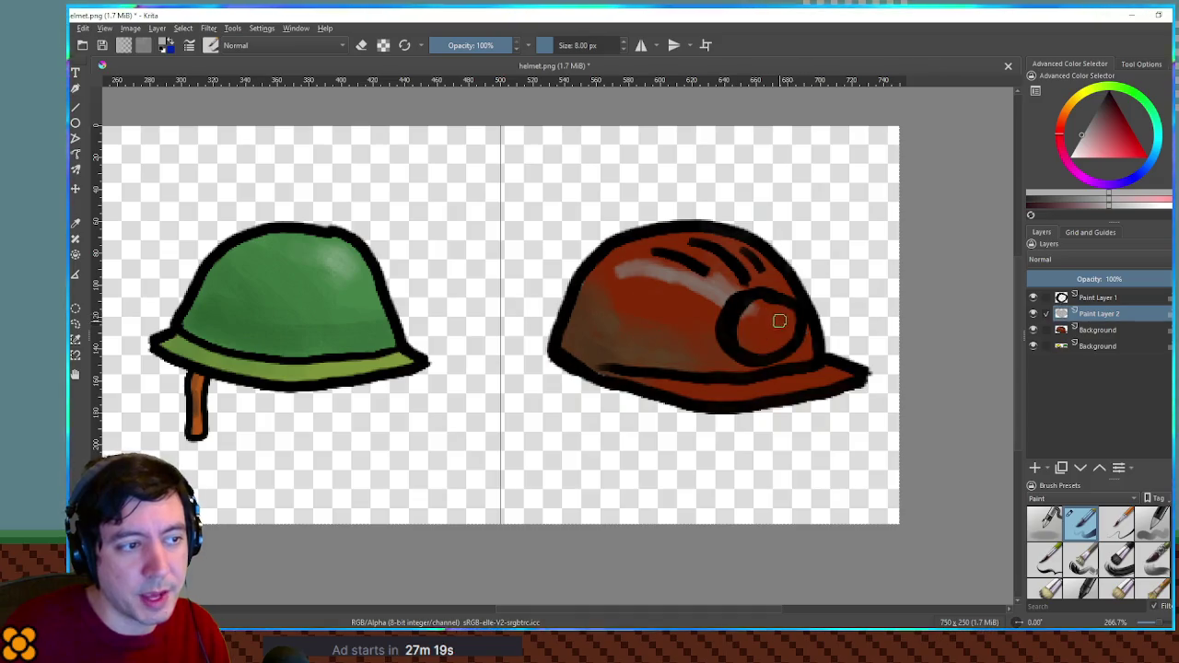
{"action": "mouse_move", "coordinate": [746, 315]}
{"action": "left_mouse_down"}
{"action": "mouse_move", "coordinate": [762, 302]}
{"action": "mouse_move", "coordinate": [751, 341]}
{"action": "mouse_move", "coordinate": [789, 340]}
{"action": "mouse_move", "coordinate": [761, 320]}
{"action": "left_mouse_up"}
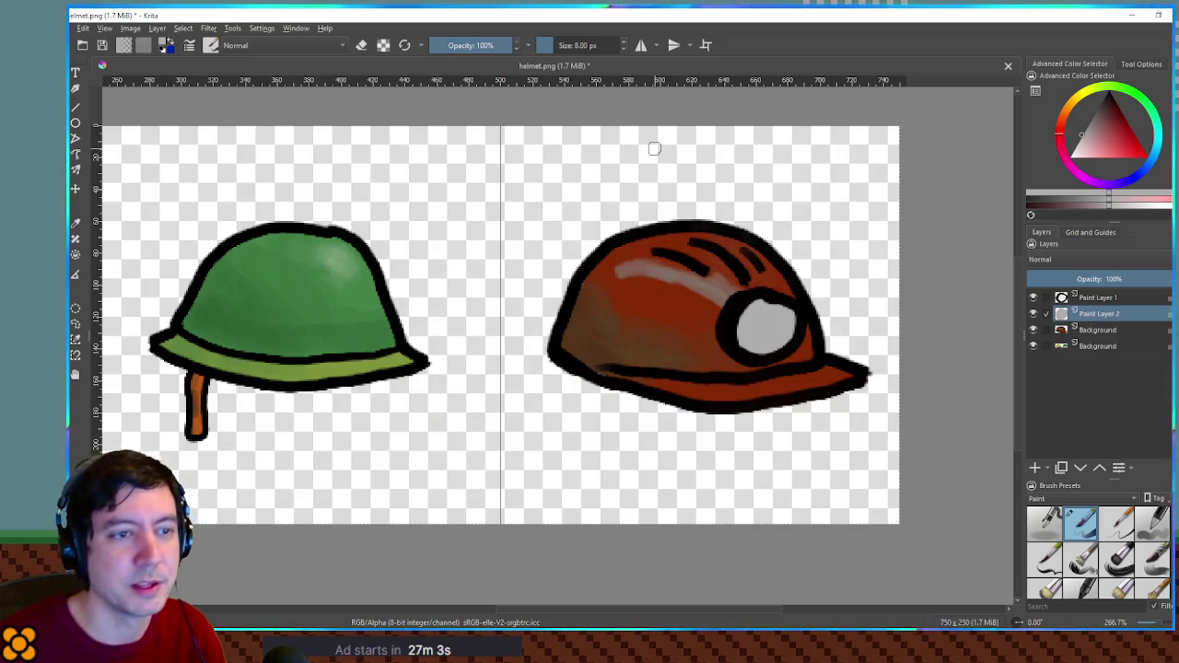
Try pink and then light yellow fills on the lamp, undoing the yellow strokes.
{"action": "left_click_drag", "start_coordinate": [1094, 161], "coordinate": [1079, 155]}
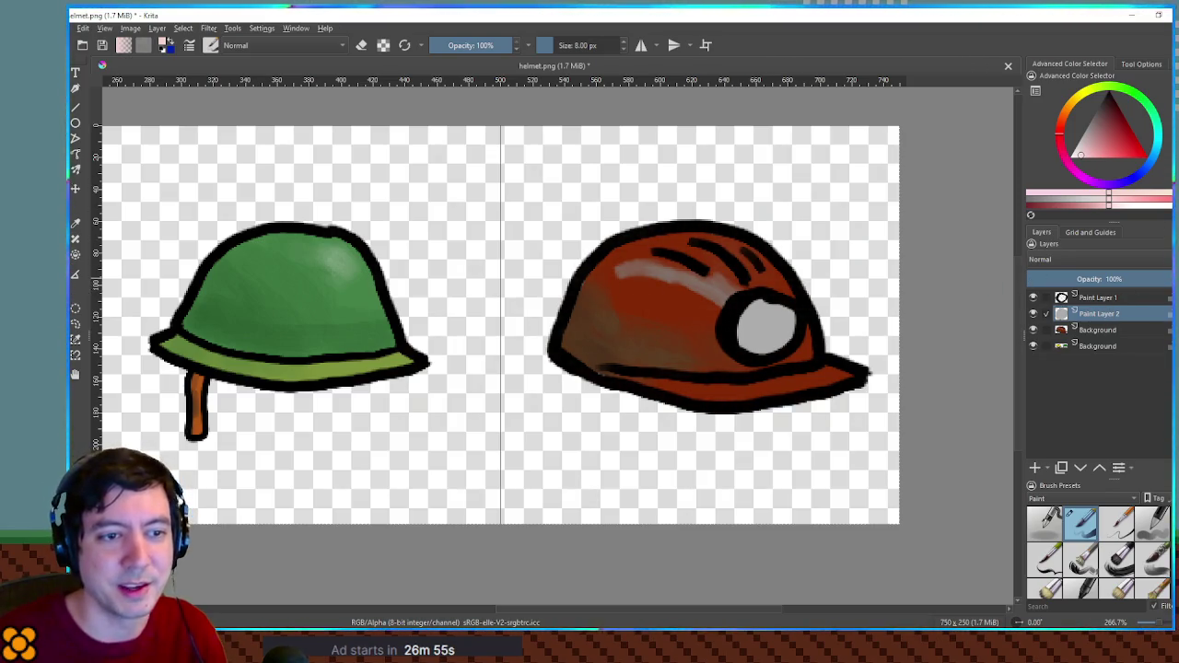
{"action": "mouse_move", "coordinate": [767, 308]}
{"action": "left_mouse_down"}
{"action": "mouse_move", "coordinate": [745, 329]}
{"action": "mouse_move", "coordinate": [751, 339]}
{"action": "mouse_move", "coordinate": [779, 324]}
{"action": "mouse_move", "coordinate": [789, 342]}
{"action": "left_mouse_up"}
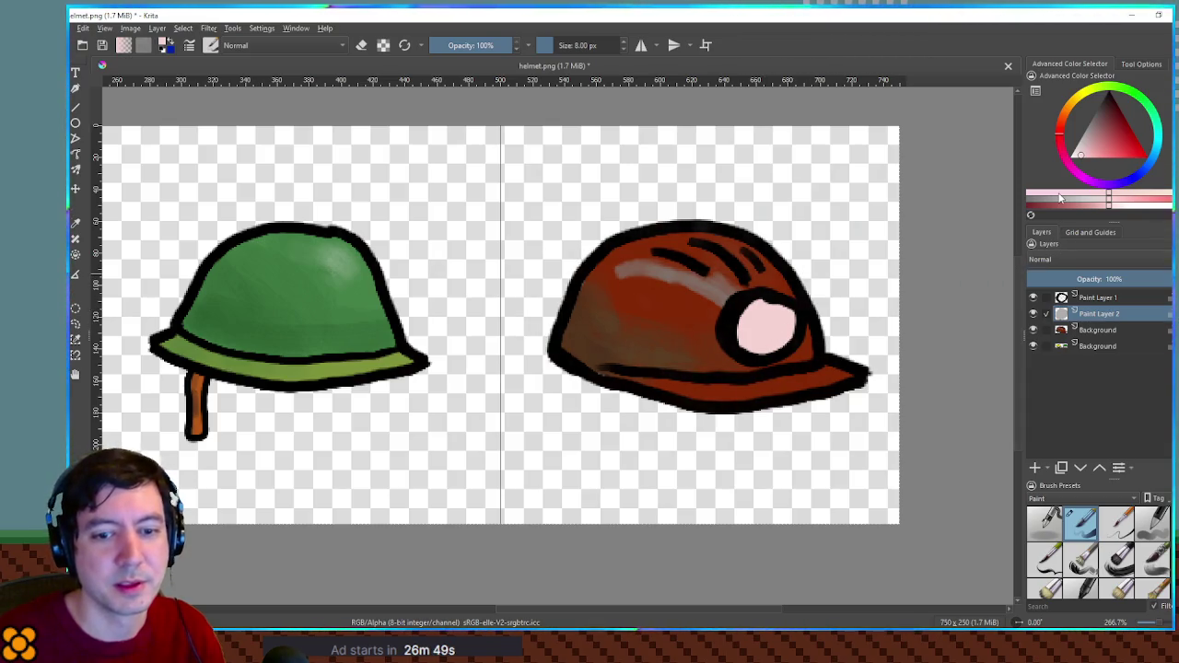
{"action": "left_click", "coordinate": [1075, 101]}
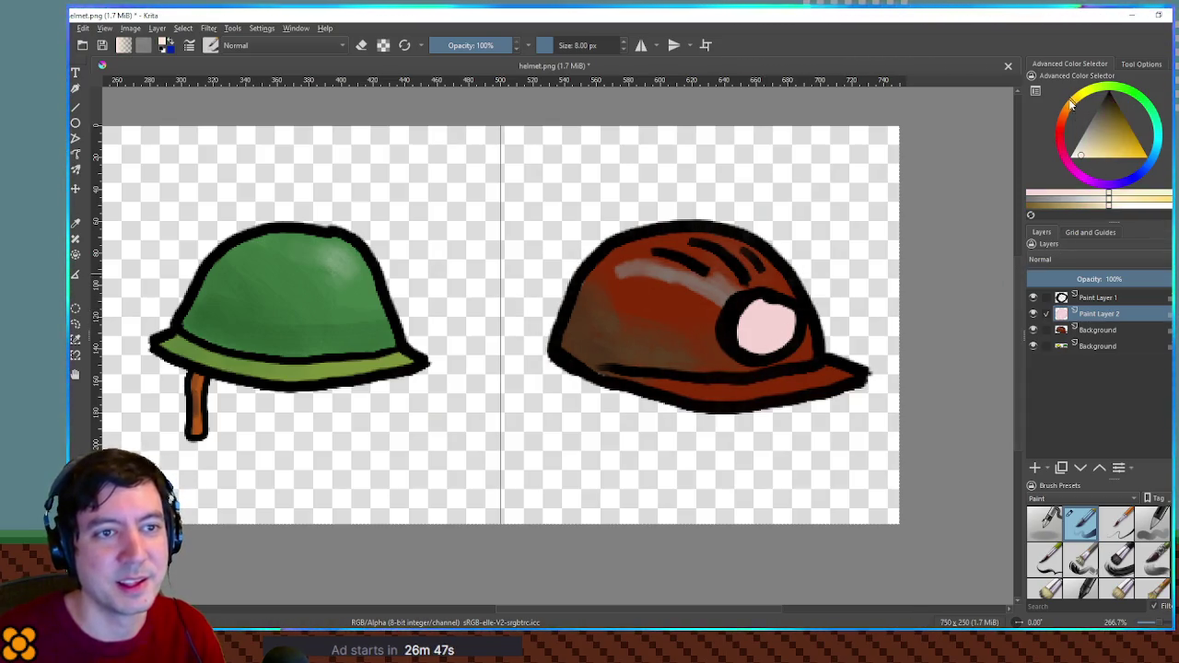
{"action": "left_click", "coordinate": [1109, 151]}
{"action": "left_click", "coordinate": [1115, 155]}
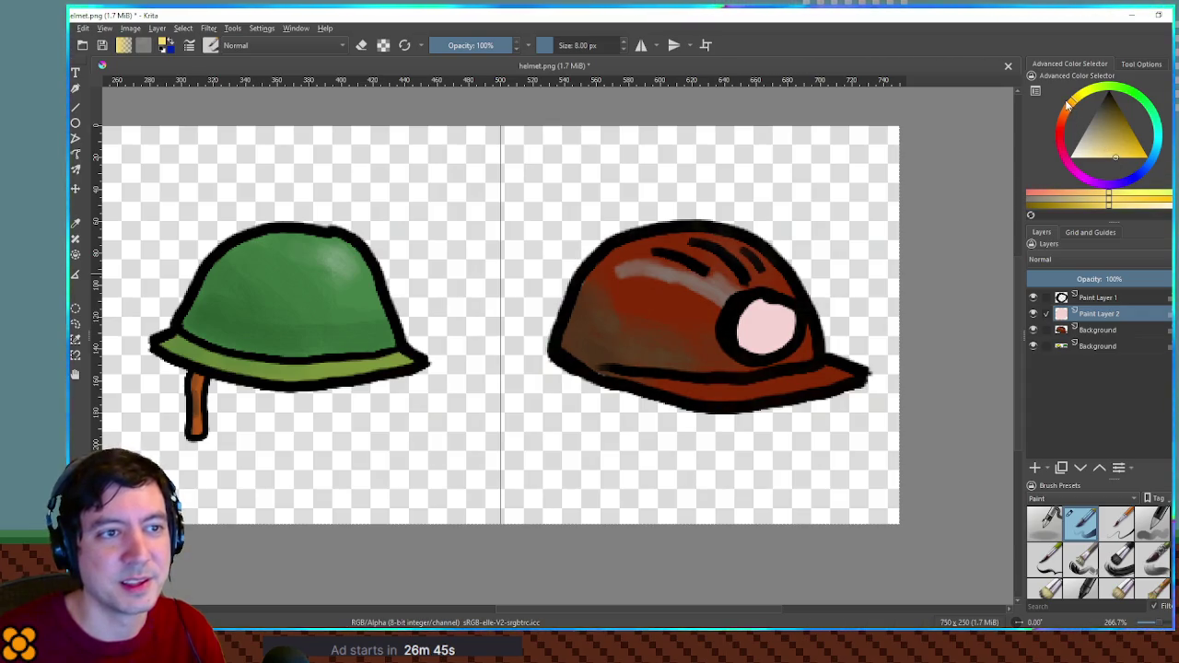
{"action": "left_click_drag", "start_coordinate": [753, 319], "coordinate": [779, 343]}
{"action": "key", "text": "ctrl+z"}
{"action": "key", "text": "ctrl+z"}
{"action": "key", "text": "ctrl+z"}
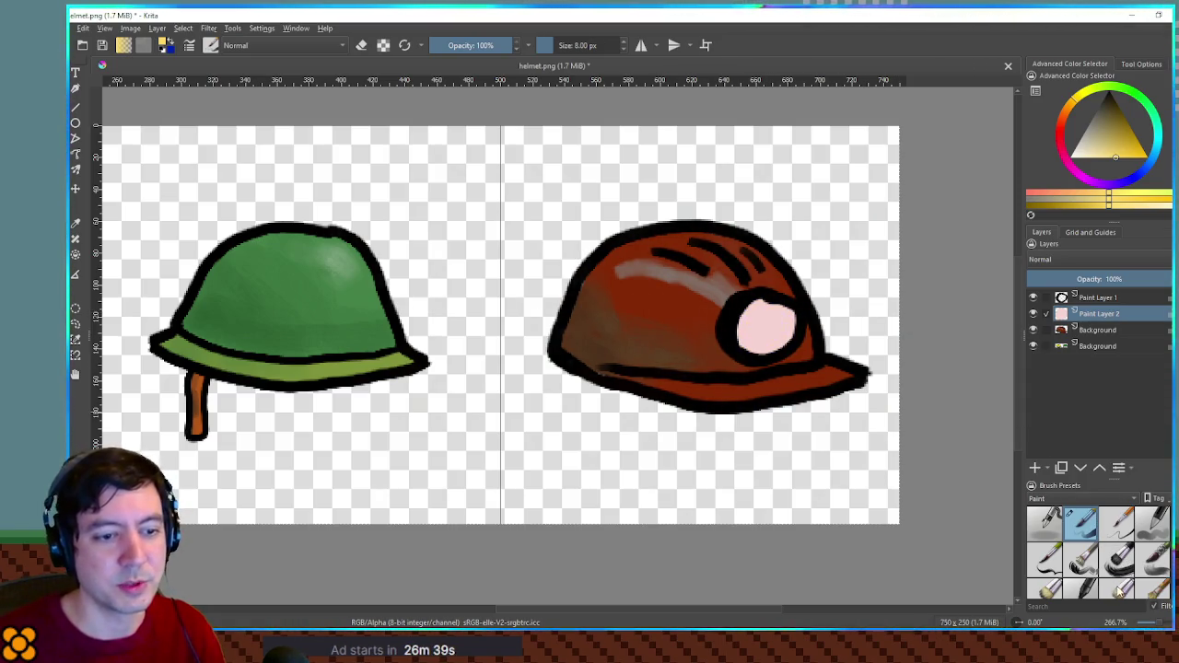
With a larger brush, fill the lamp with saturated yellow and add a near-white highlight.
{"action": "left_click", "coordinate": [1116, 584]}
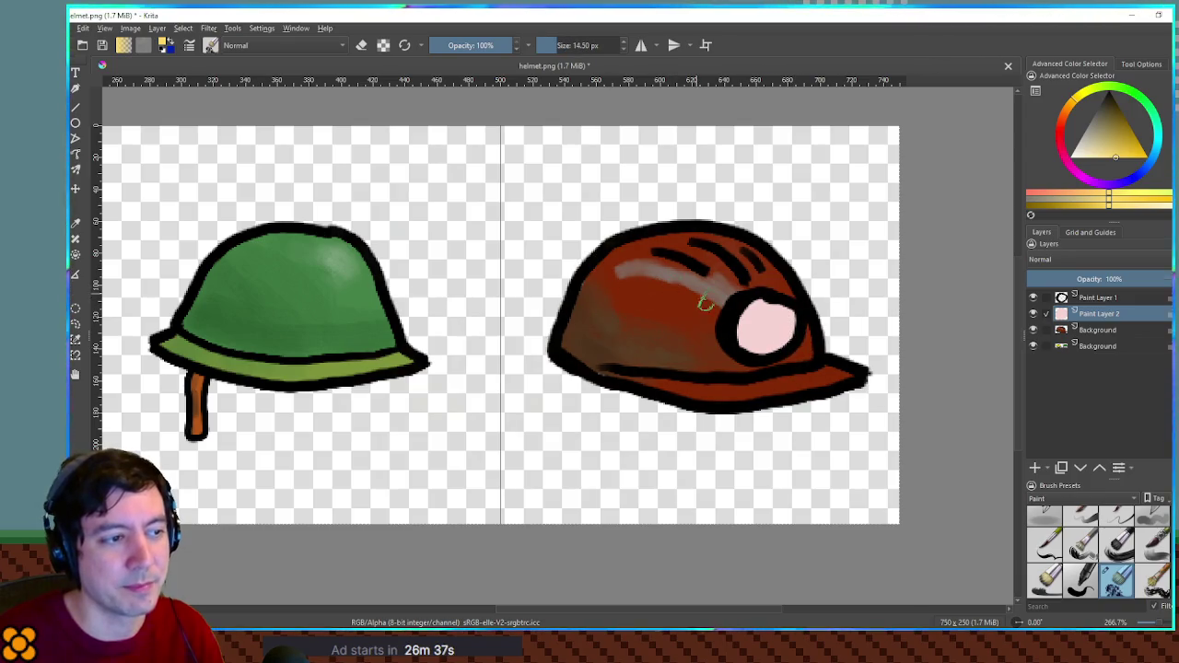
{"action": "mouse_move", "coordinate": [748, 310]}
{"action": "left_mouse_down"}
{"action": "mouse_move", "coordinate": [751, 348]}
{"action": "mouse_move", "coordinate": [797, 347]}
{"action": "mouse_move", "coordinate": [764, 342]}
{"action": "mouse_move", "coordinate": [767, 326]}
{"action": "mouse_move", "coordinate": [799, 356]}
{"action": "mouse_move", "coordinate": [777, 371]}
{"action": "mouse_move", "coordinate": [773, 305]}
{"action": "mouse_move", "coordinate": [754, 343]}
{"action": "mouse_move", "coordinate": [743, 337]}
{"action": "mouse_move", "coordinate": [777, 324]}
{"action": "mouse_move", "coordinate": [732, 332]}
{"action": "left_mouse_up"}
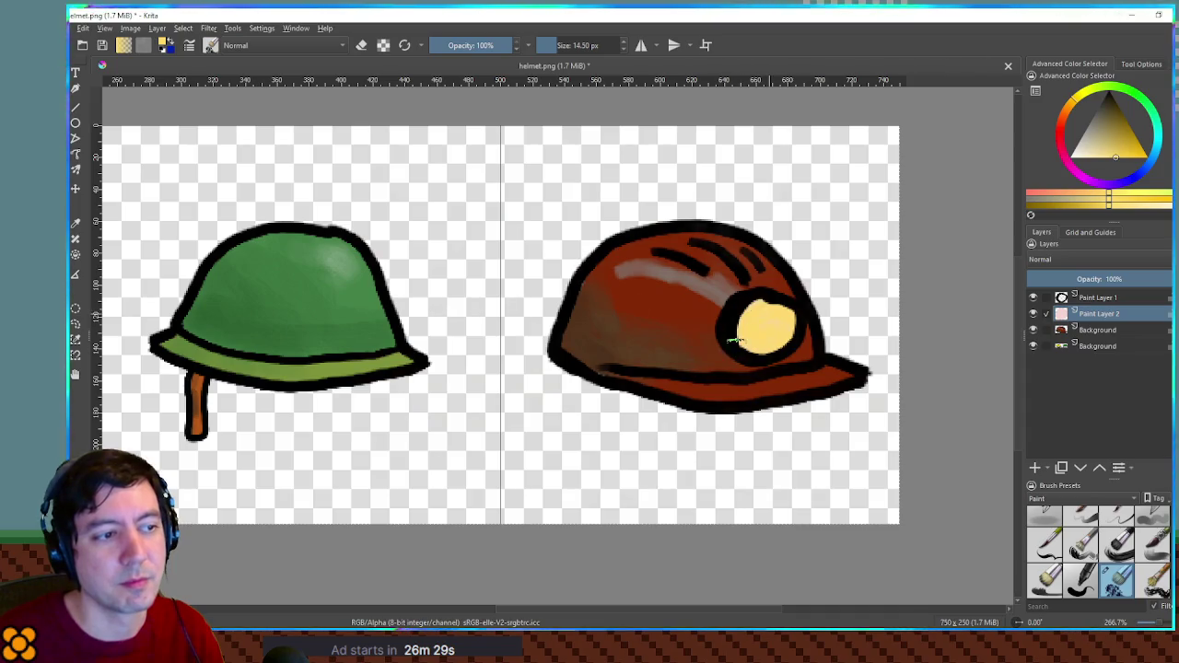
{"action": "left_click", "coordinate": [1136, 159]}
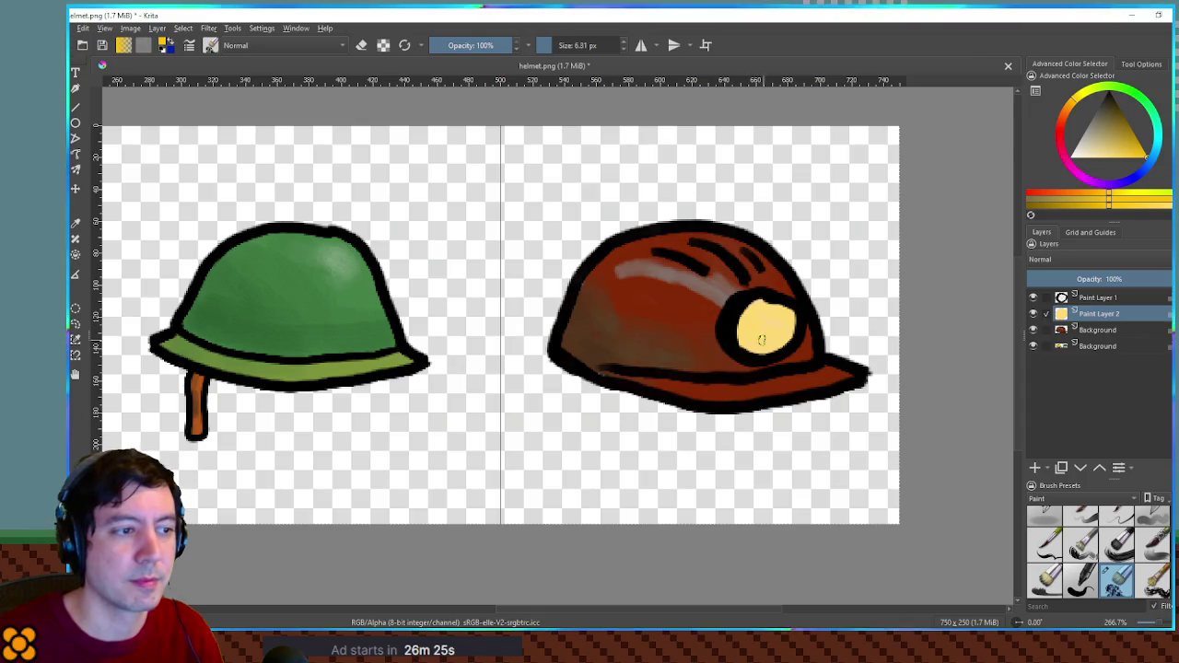
{"action": "left_click_drag", "start_coordinate": [760, 322], "coordinate": [746, 334]}
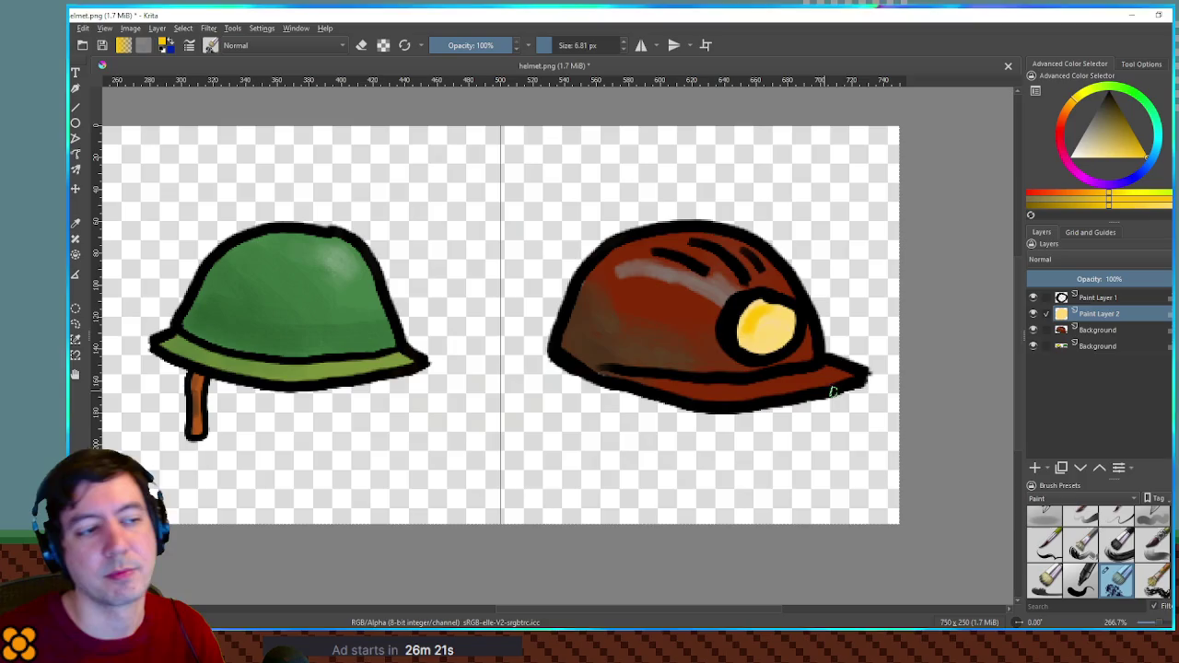
{"action": "left_click", "coordinate": [1069, 157]}
{"action": "mouse_move", "coordinate": [774, 312]}
{"action": "left_mouse_down"}
{"action": "mouse_move", "coordinate": [754, 328]}
{"action": "mouse_move", "coordinate": [771, 343]}
{"action": "mouse_move", "coordinate": [751, 336]}
{"action": "left_mouse_up"}
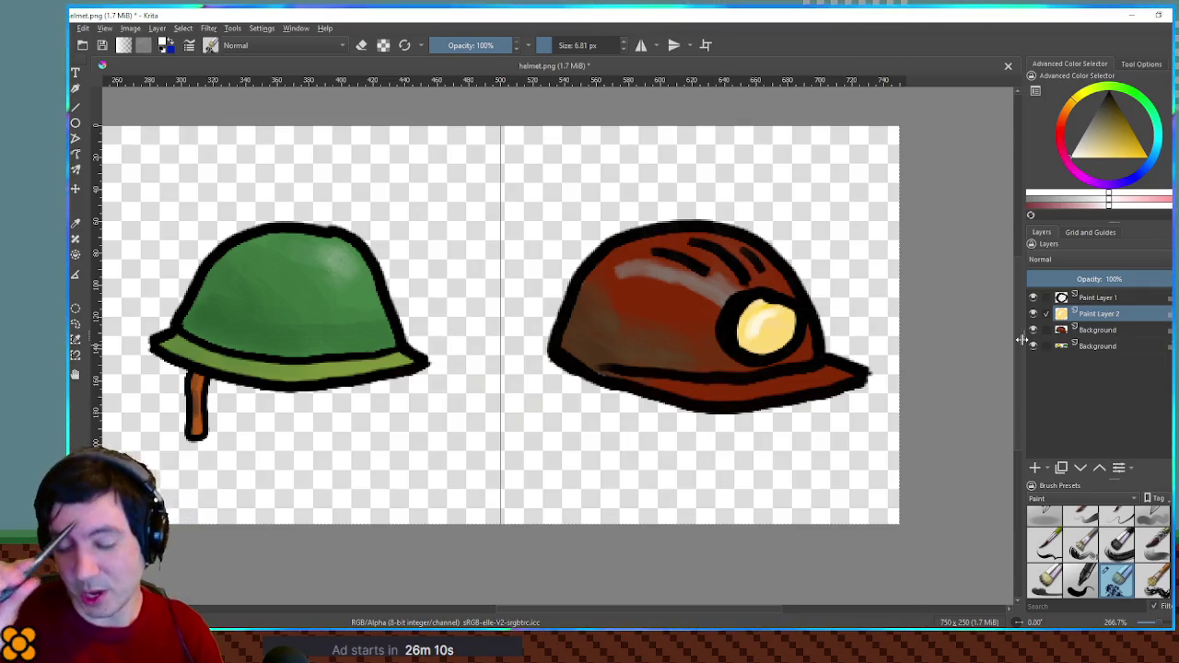
Merge the paint layers, zoom to 100%, save helmet.png as PNG and return to Godot.
{"action": "left_click", "coordinate": [1096, 299]}
{"action": "key", "text": "ctrl+e"}
{"action": "key", "text": "ctrl+e"}
{"action": "key", "text": "ctrl+e"}
{"action": "key", "text": "minus"}
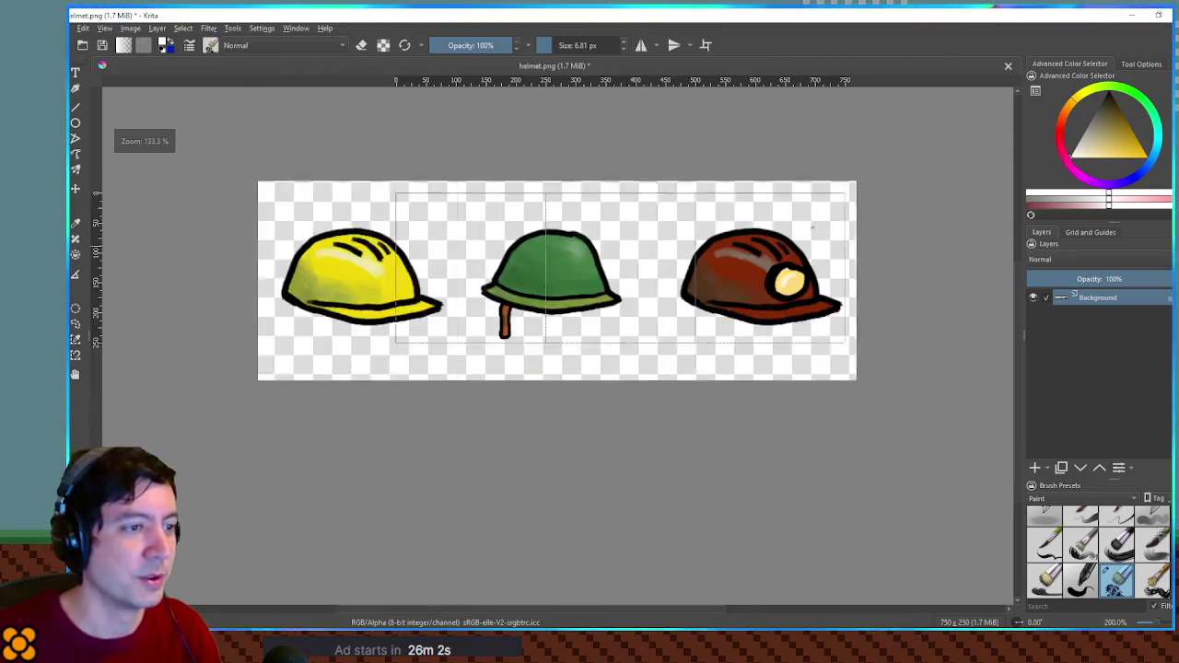
{"action": "key", "text": "minus"}
{"action": "key", "text": "minus"}
{"action": "key", "text": "plus"}
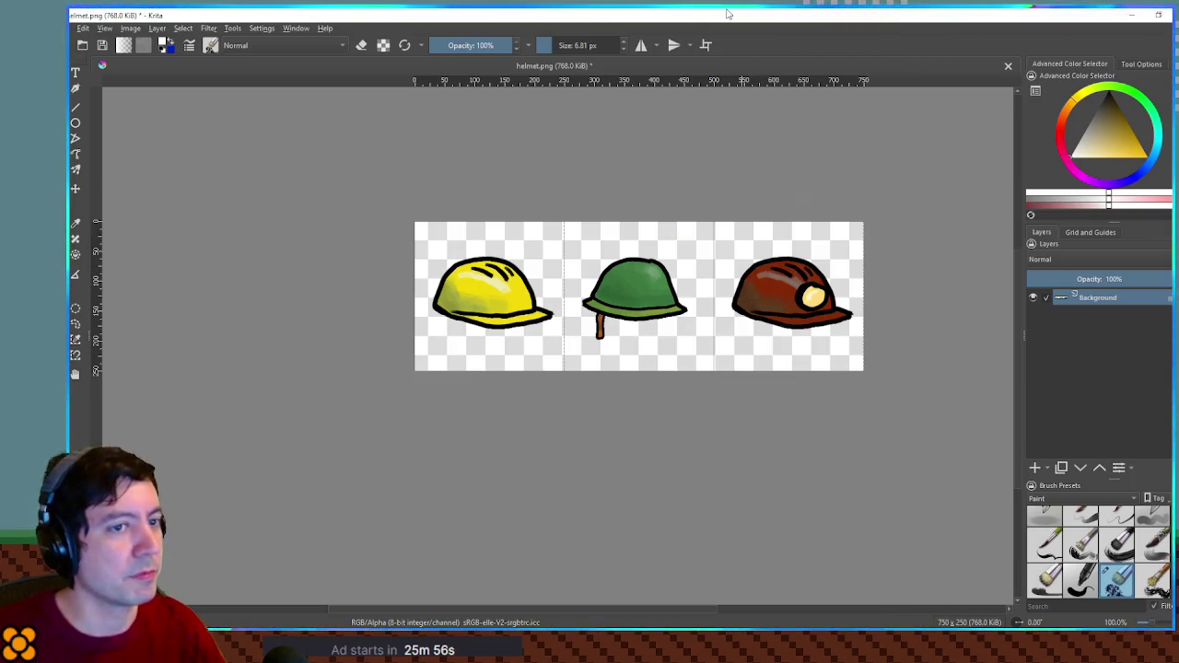
{"action": "key", "text": "ctrl+s"}
{"action": "key", "text": "Return"}
{"action": "key", "text": "alt+Tab"}
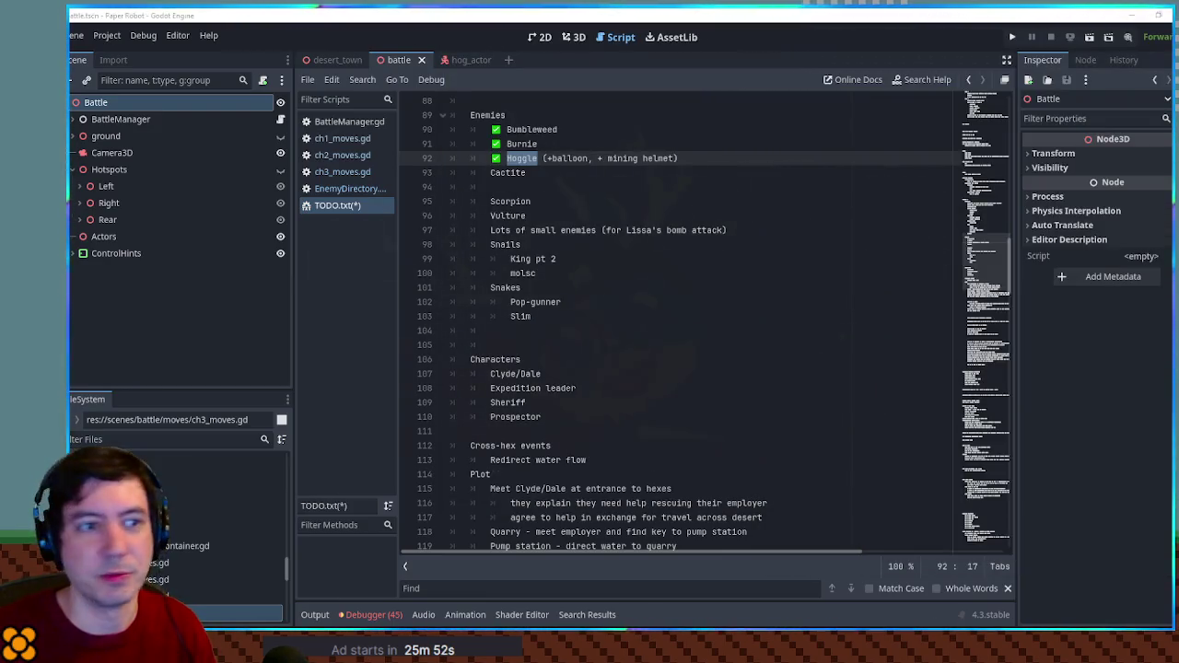
Filter files by 'hog', open hog_actor_helmet.tscn and select the hemlet sprite's region settings.
{"action": "left_click", "coordinate": [471, 60]}
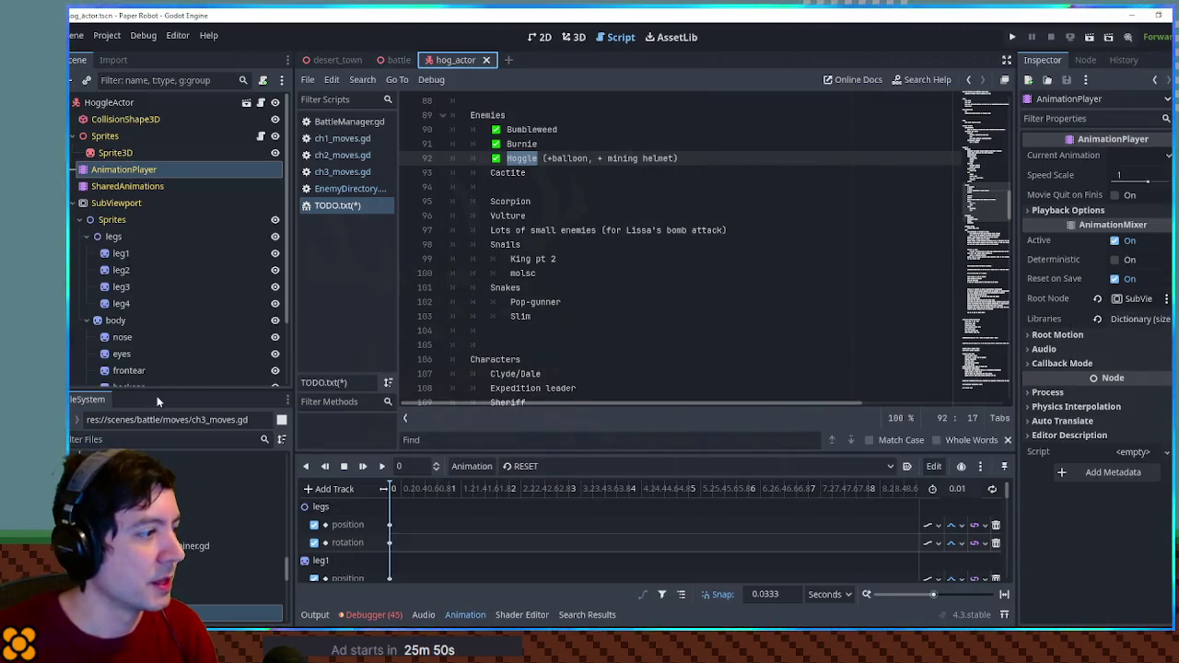
{"action": "left_click", "coordinate": [123, 442]}
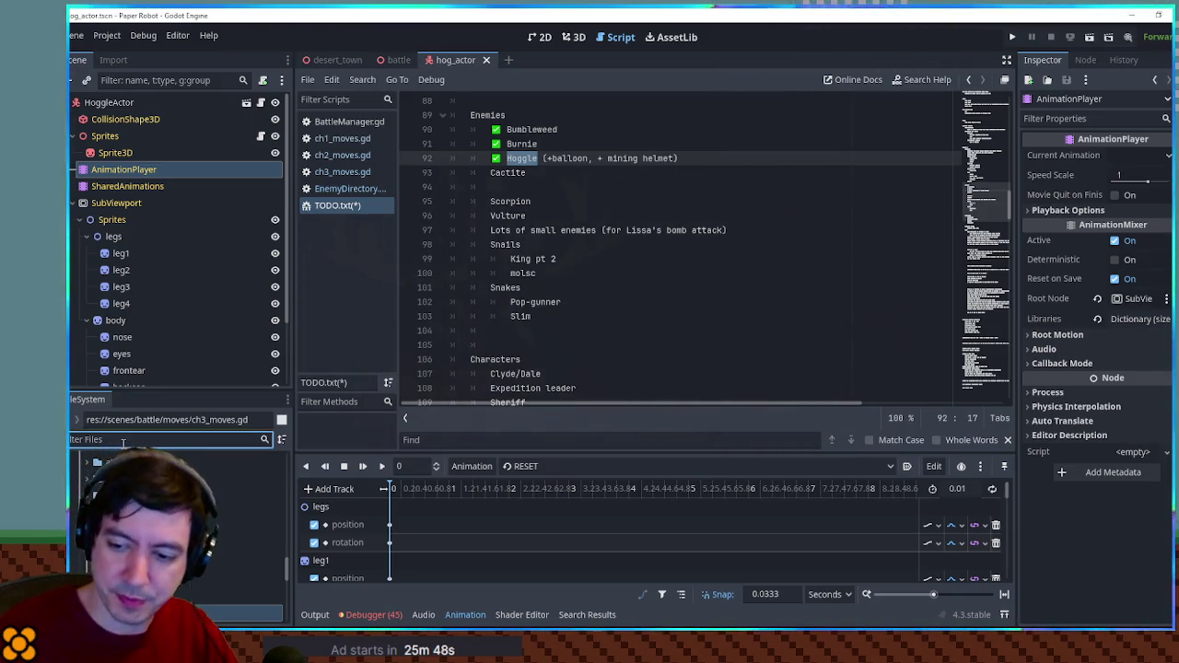
{"action": "type", "text": "hog"}
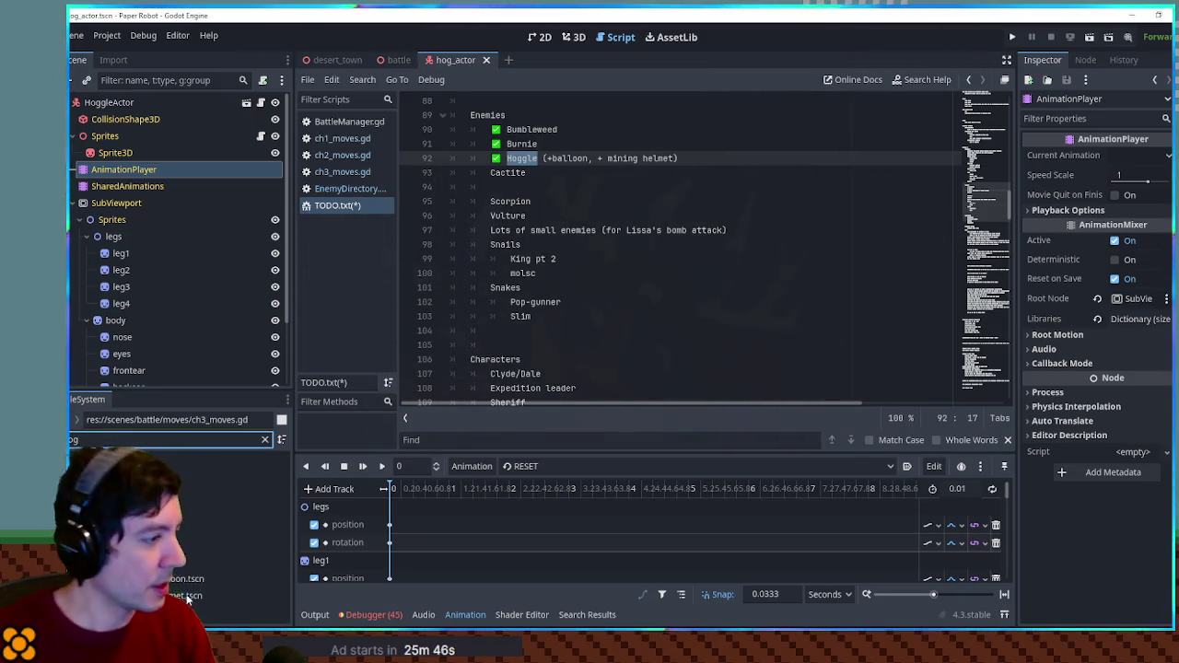
{"action": "double_click", "coordinate": [189, 596]}
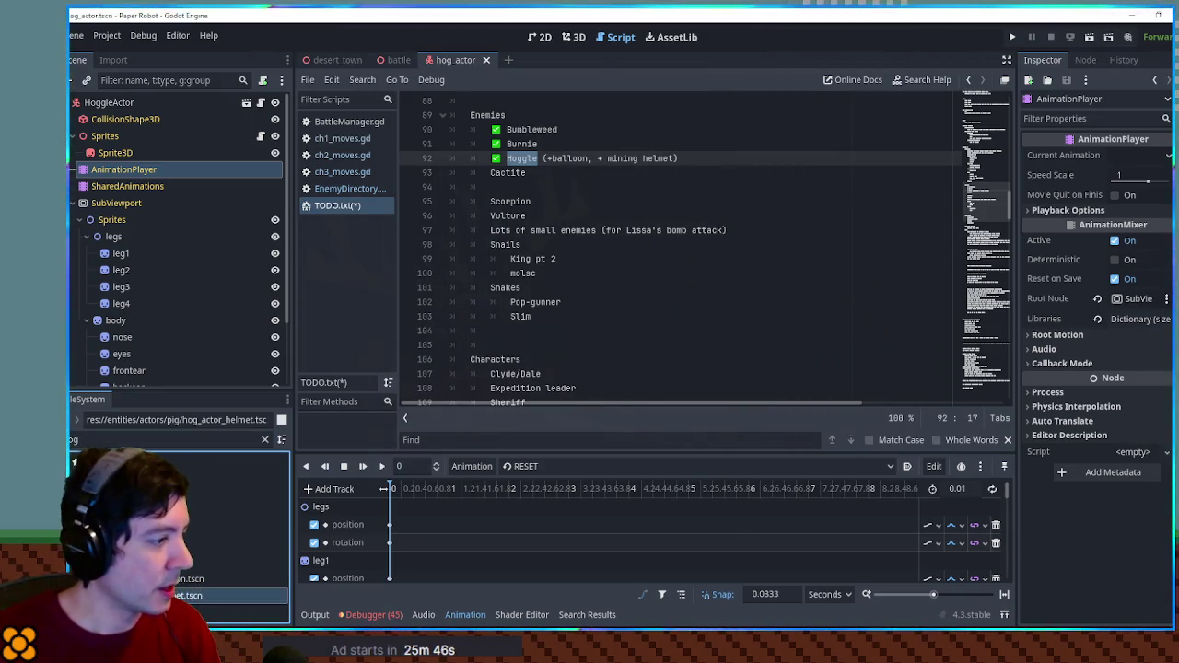
{"action": "left_click", "coordinate": [547, 37]}
{"action": "left_click", "coordinate": [574, 37]}
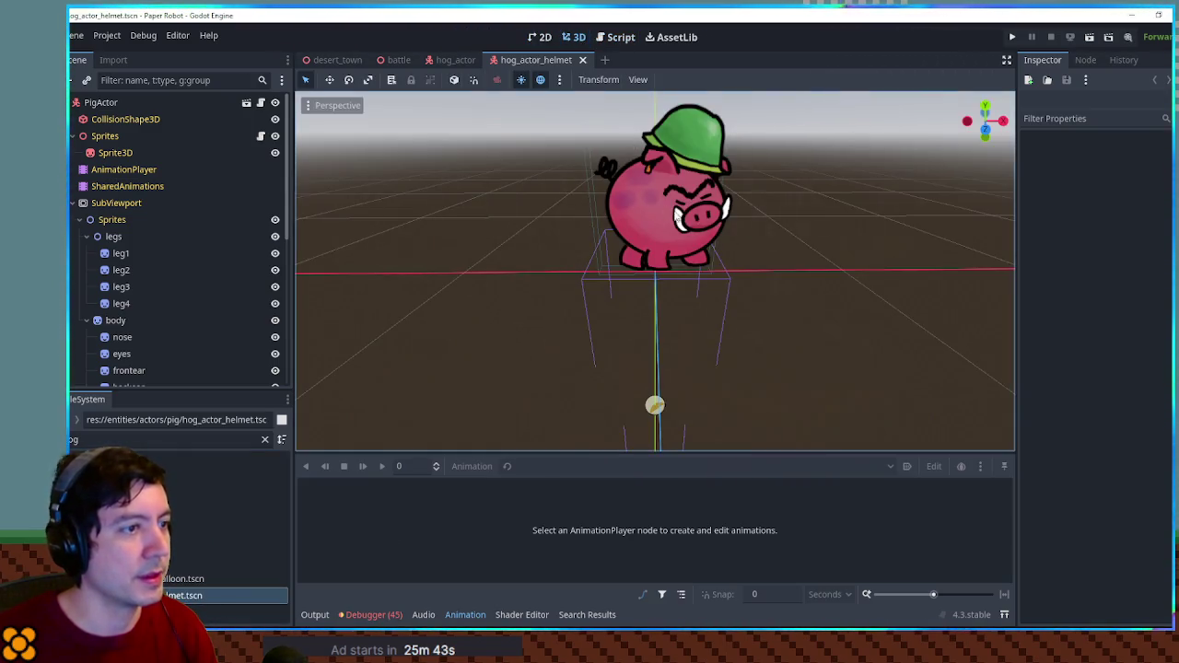
{"action": "left_click", "coordinate": [706, 145]}
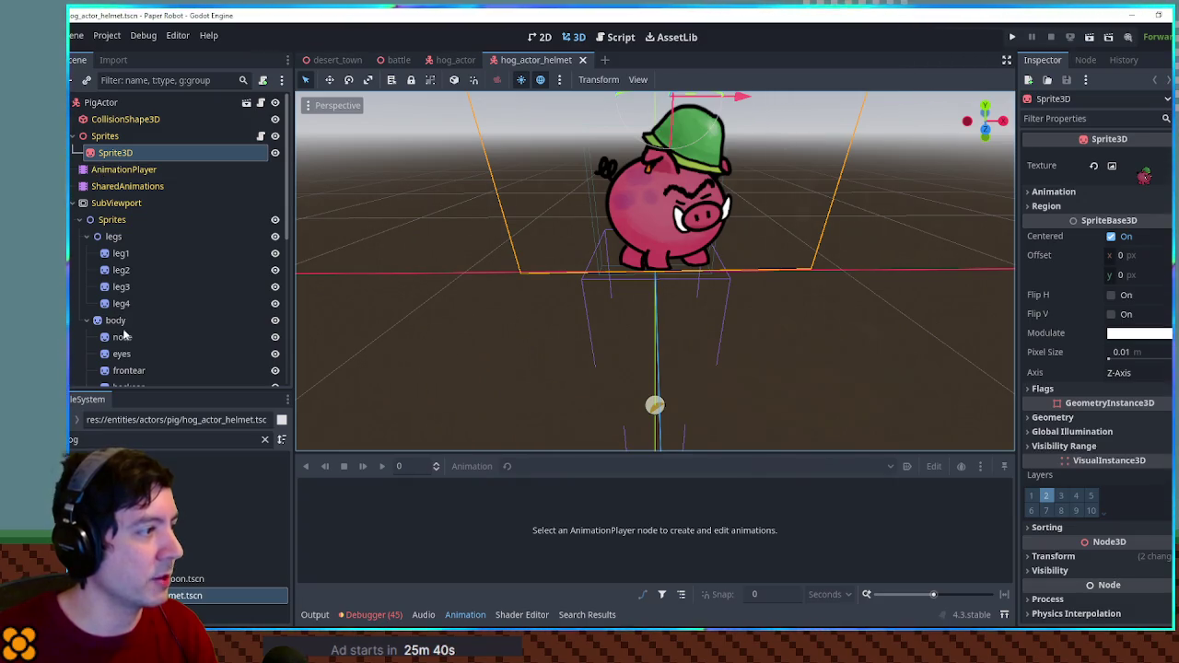
{"action": "scroll", "coordinate": [126, 336], "scroll_direction": "down", "scroll_amount": 2}
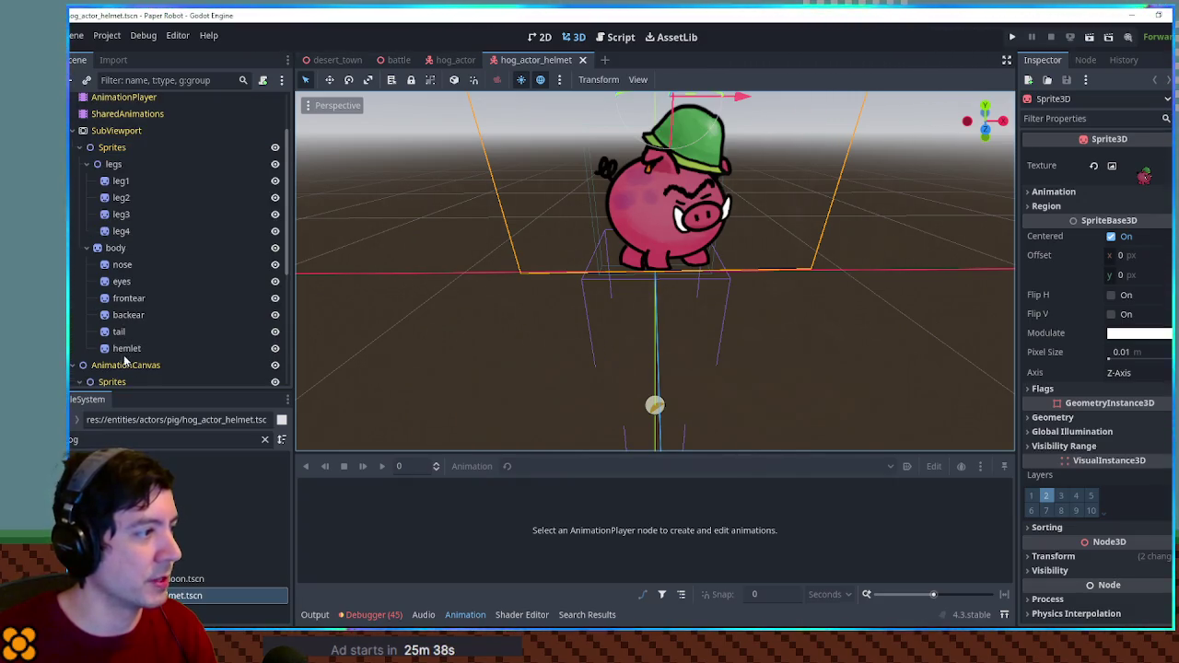
{"action": "left_click", "coordinate": [126, 350]}
{"action": "left_click", "coordinate": [1061, 222]}
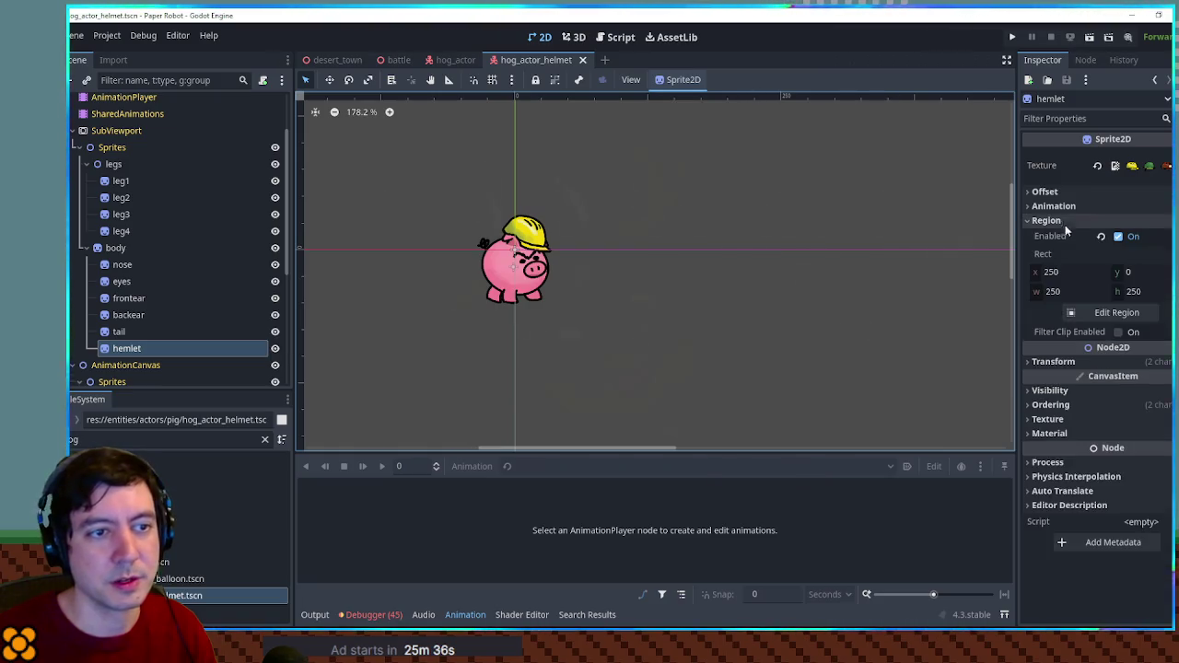
Set the hemlet sprite's Region Rect x to 500 and save the scene.
{"action": "left_click", "coordinate": [1074, 272]}
{"action": "type", "text": "0"}
{"action": "key", "text": "Return"}
{"action": "left_click", "coordinate": [573, 38]}
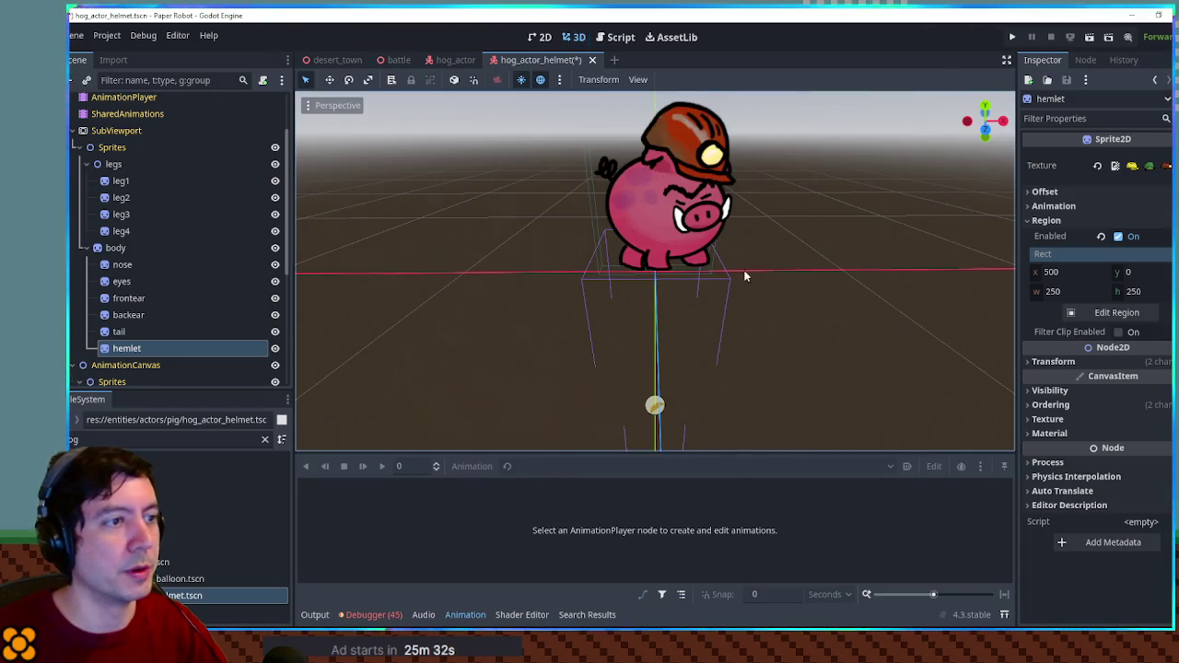
{"action": "key", "text": "ctrl+s"}
Orbit the 3D view to inspect the pig's miner helmet, save again, then open TODO.txt.
{"action": "left_click_drag", "start_coordinate": [759, 232], "coordinate": [743, 273]}
{"action": "scroll", "coordinate": [728, 272], "scroll_direction": "up", "scroll_amount": 3}
{"action": "scroll", "coordinate": [713, 270], "scroll_direction": "down", "scroll_amount": 3}
{"action": "scroll", "coordinate": [710, 273], "scroll_direction": "up", "scroll_amount": 1}
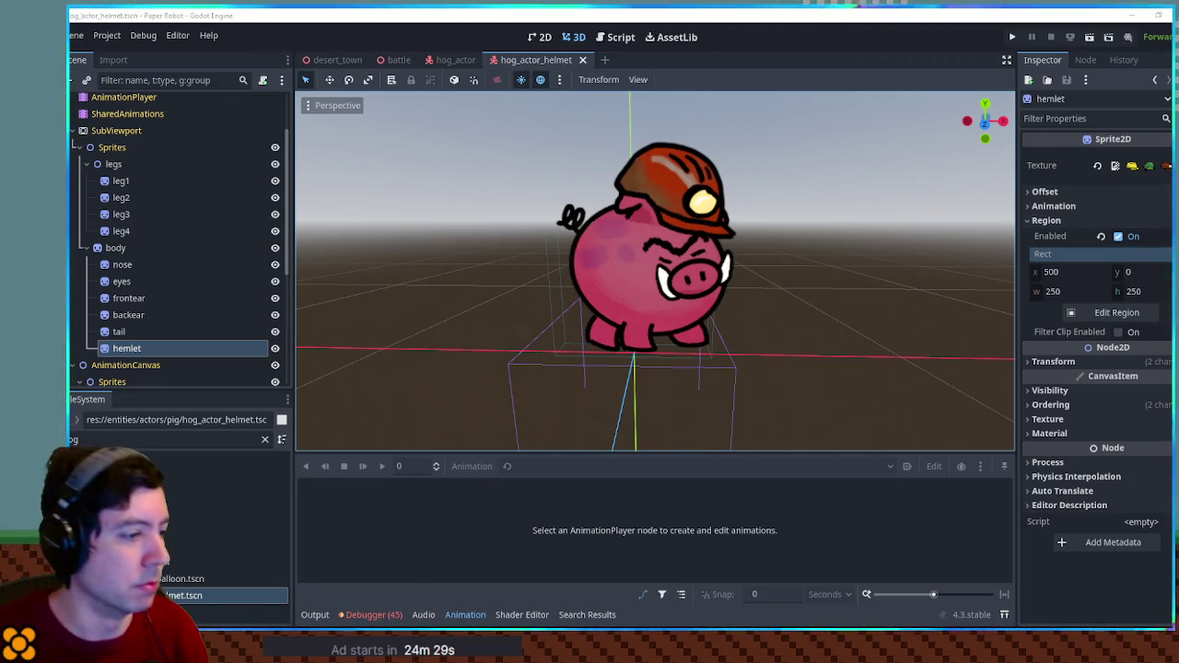
{"action": "left_click", "coordinate": [465, 614]}
{"action": "key", "text": "ctrl+s"}
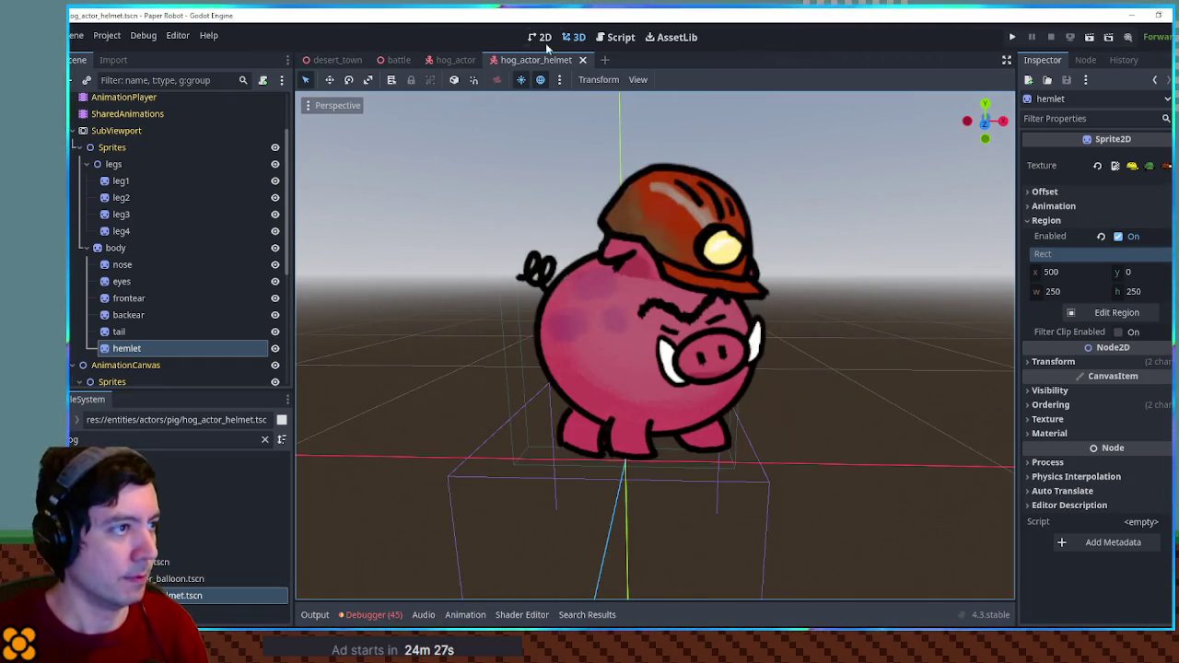
{"action": "left_click", "coordinate": [608, 39]}
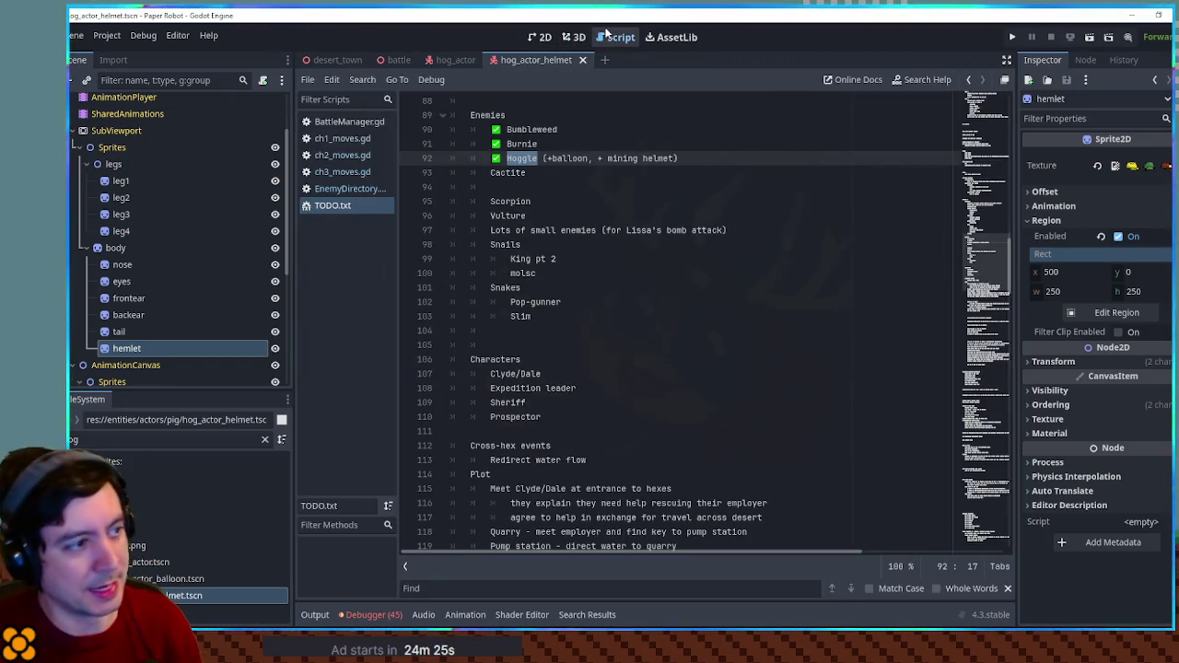
Split the Hoggle note into '+balloon' and '+helmet' lines and save TODO.txt.
{"action": "left_click", "coordinate": [543, 159]}
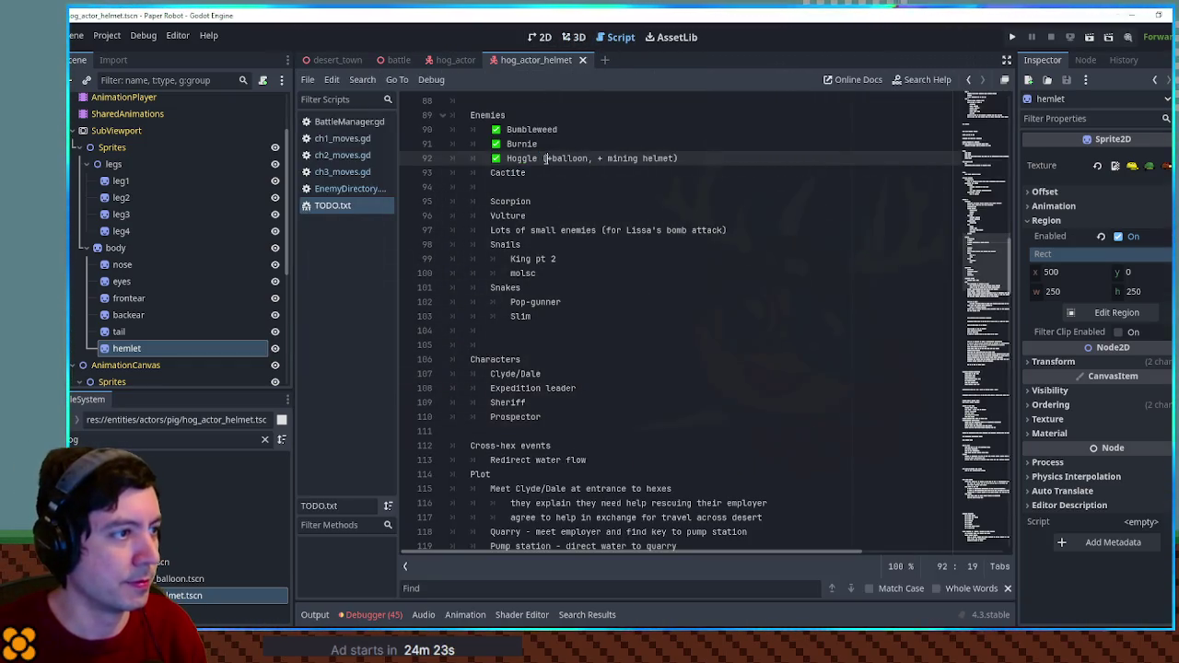
{"action": "key", "text": "Return"}
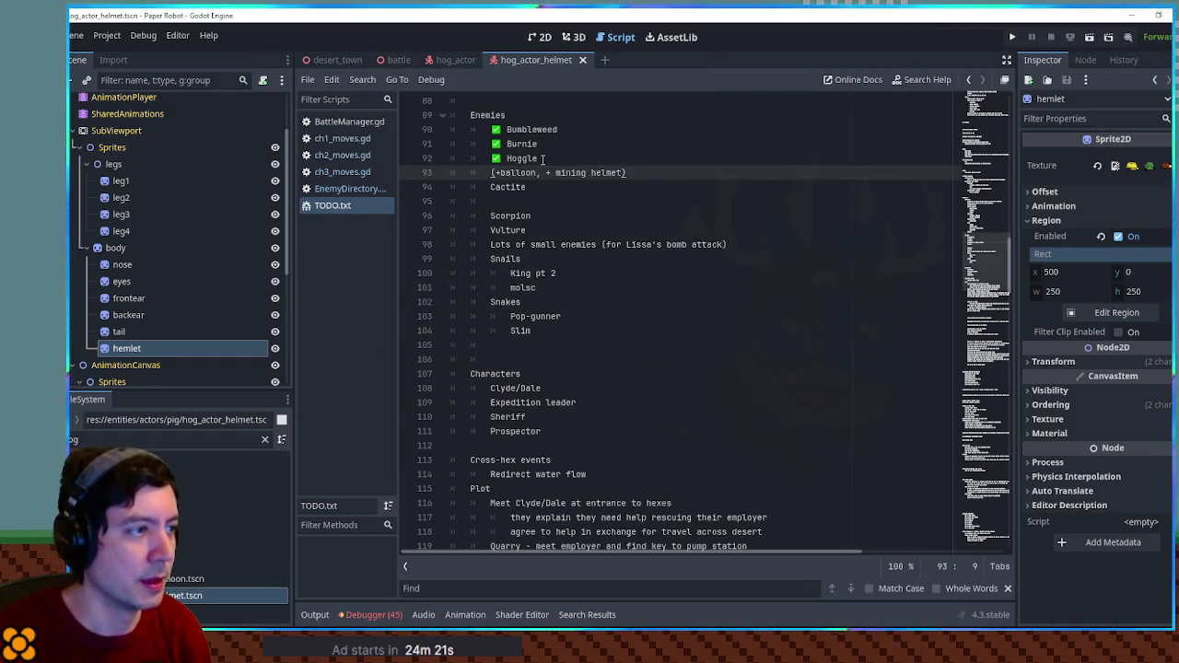
{"action": "key", "text": "Delete"}
{"action": "key", "text": "ctrl+Right"}
{"action": "key", "text": "Delete"}
{"action": "key", "text": "Delete"}
{"action": "key", "text": "Return"}
{"action": "key", "text": "End"}
{"action": "key", "text": "BackSpace"}
{"action": "key", "text": "ctrl+Left"}
{"action": "key", "text": "ctrl+Left"}
{"action": "key", "text": "ctrl+BackSpace"}
{"action": "key", "text": "BackSpace"}
{"action": "key", "text": "Delete"}
{"action": "key", "text": "ctrl+s"}
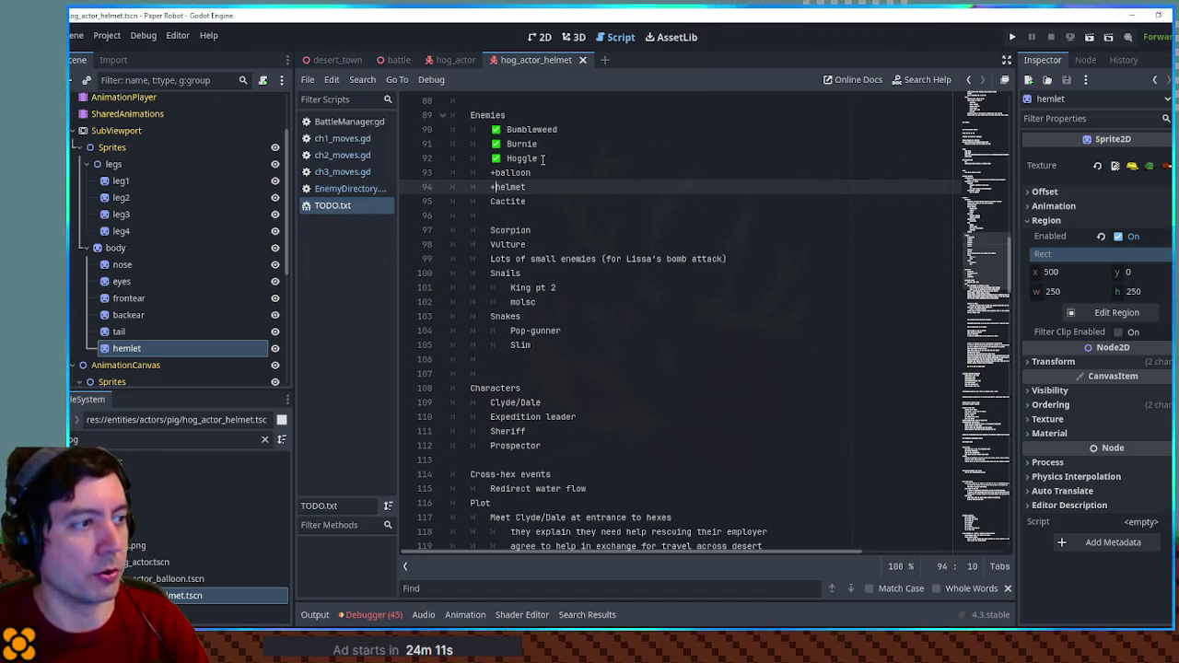
Review the Hoggle lines, then open the ch3_moves.gd script.
{"action": "left_click_drag", "start_coordinate": [543, 187], "coordinate": [491, 158]}
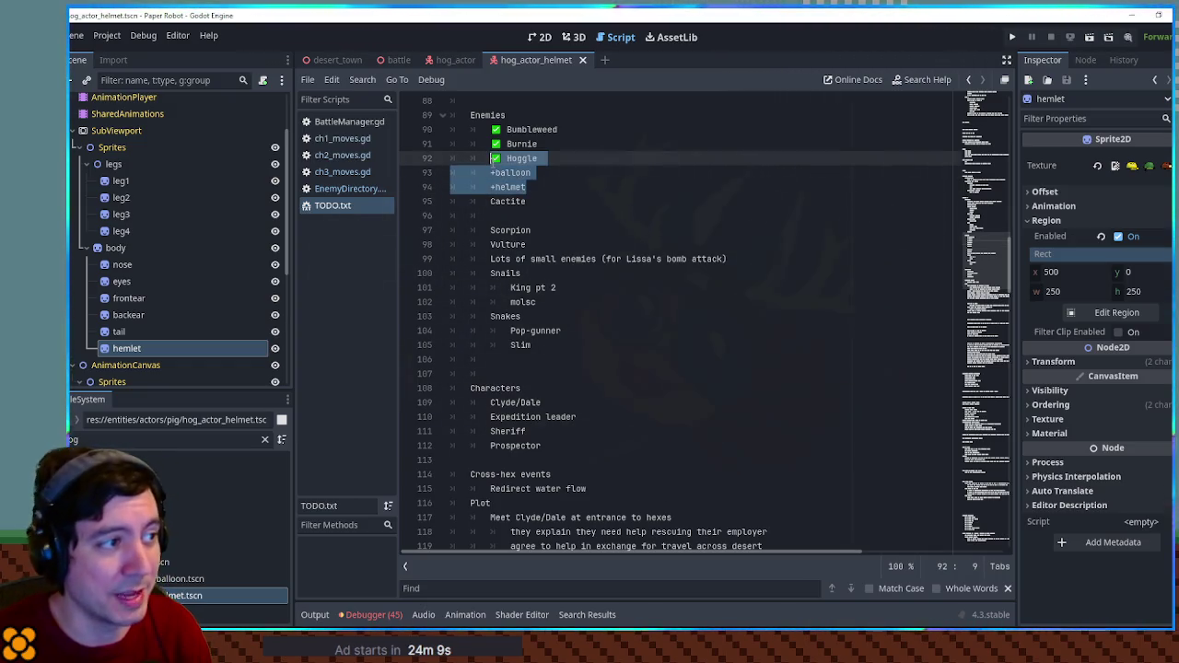
{"action": "left_click", "coordinate": [622, 188]}
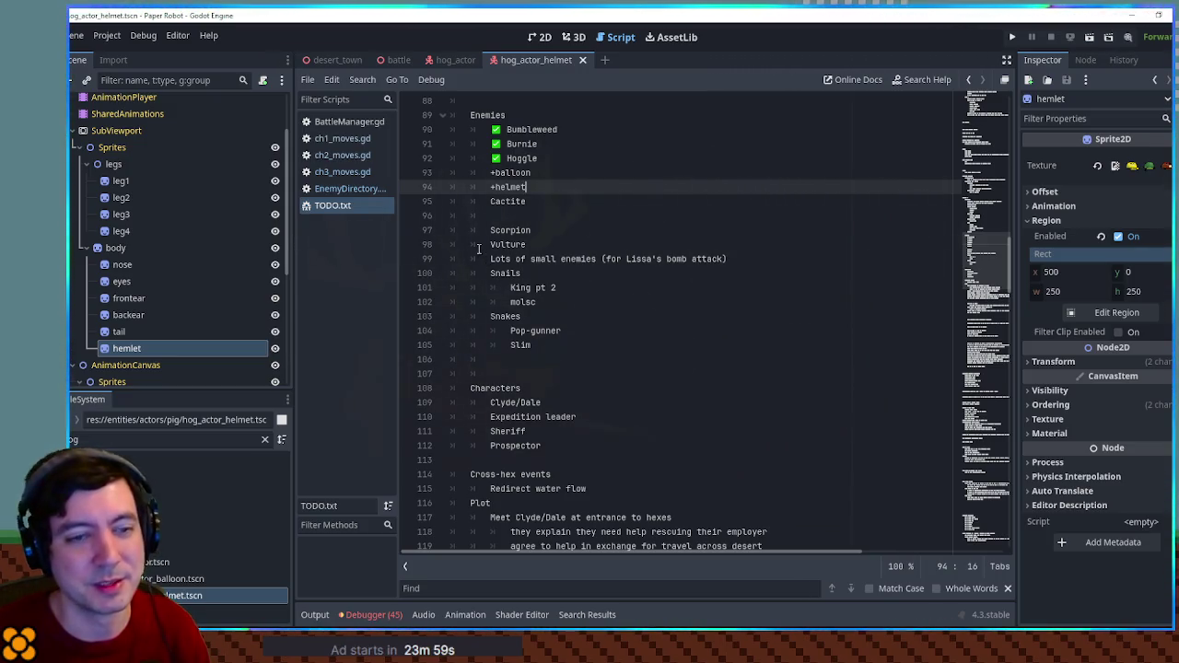
{"action": "left_click", "coordinate": [357, 175]}
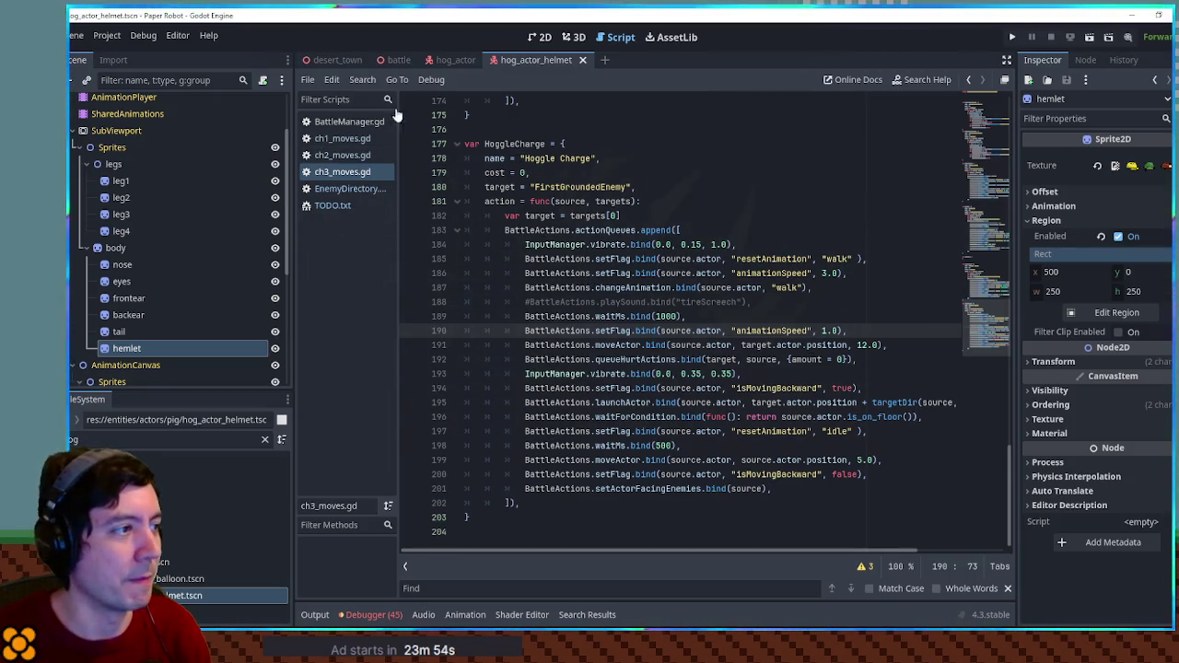
Unfold the HardHatHoggle entry in EnemyDirectory.gd, then return to the helmeted pig scene.
{"action": "left_click", "coordinate": [355, 190]}
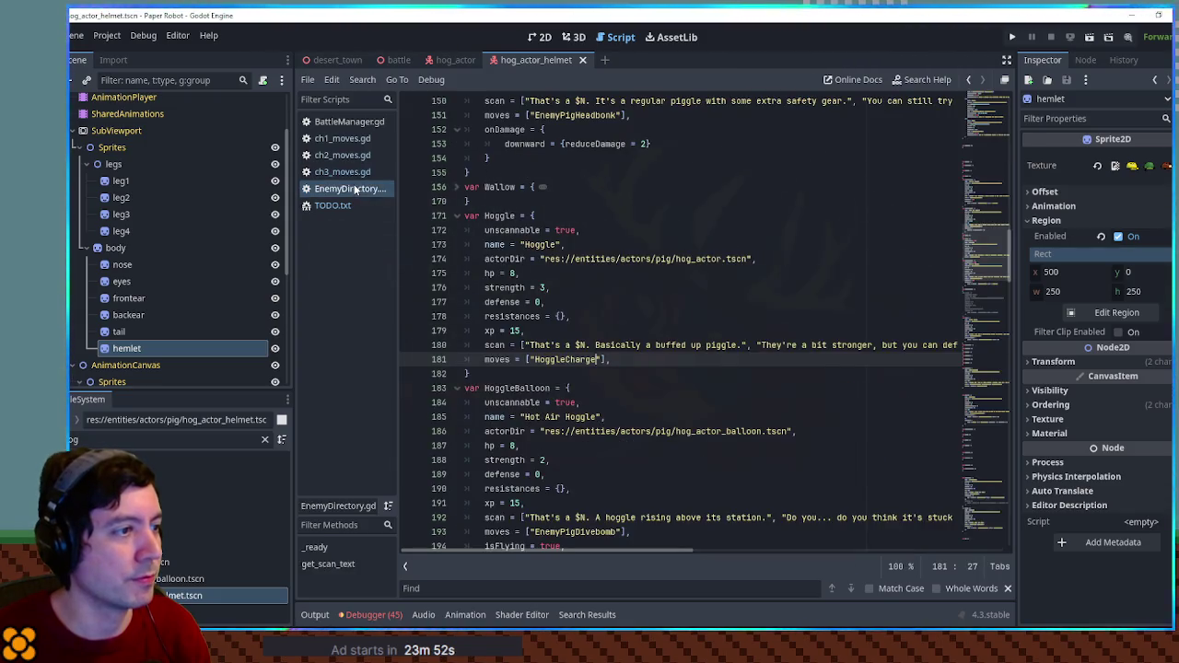
{"action": "scroll", "coordinate": [514, 321], "scroll_direction": "down", "scroll_amount": 5}
{"action": "left_click", "coordinate": [577, 316]}
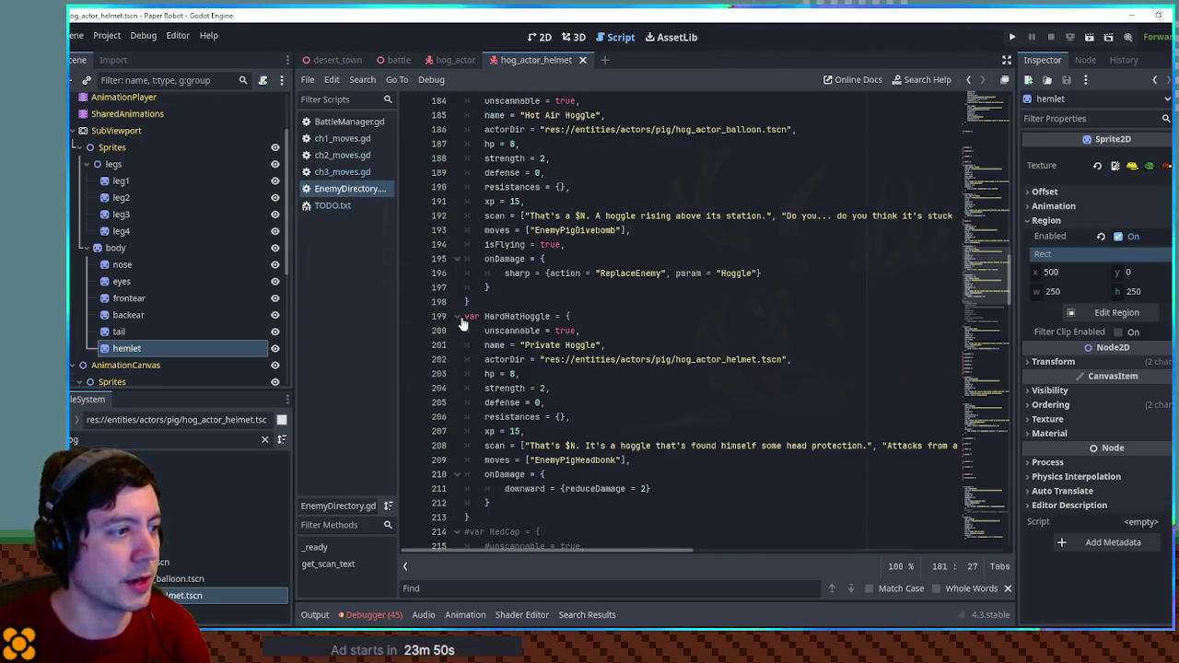
{"action": "mouse_move", "coordinate": [675, 553]}
{"action": "left_mouse_down"}
{"action": "mouse_move", "coordinate": [852, 586]}
{"action": "mouse_move", "coordinate": [1006, 587]}
{"action": "mouse_move", "coordinate": [525, 492]}
{"action": "left_mouse_up"}
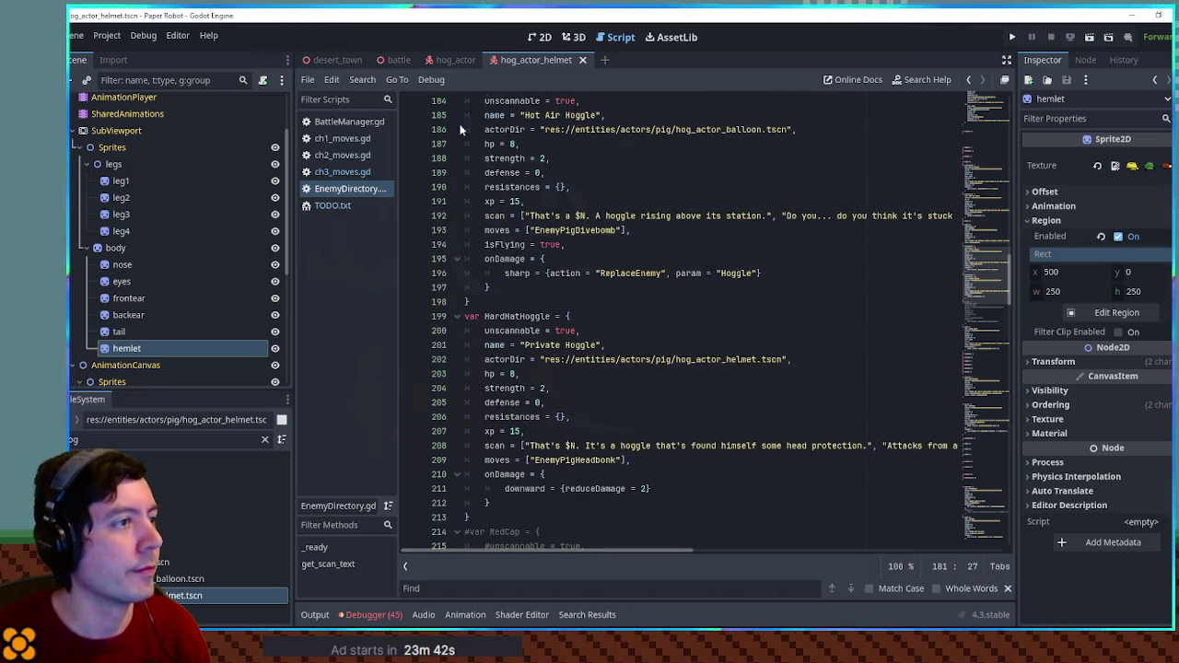
{"action": "left_click", "coordinate": [575, 38]}
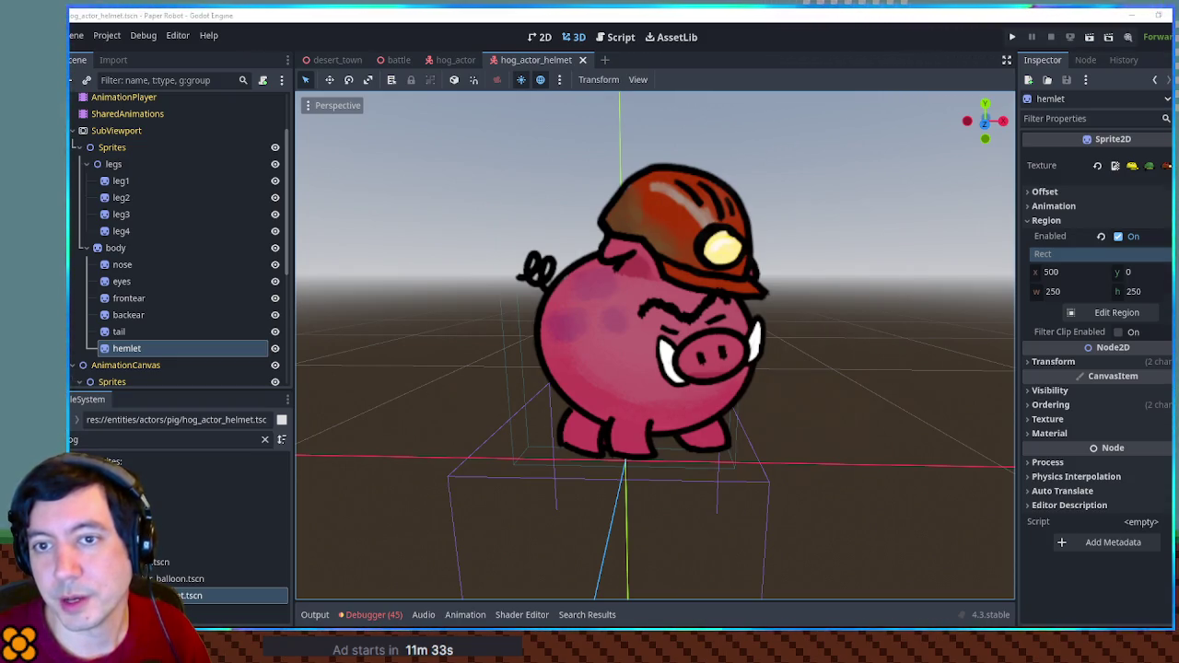
Filter the FileSystem dock with 'atus png' to find the statusEffects sheet.
{"action": "type", "text": "atus png"}
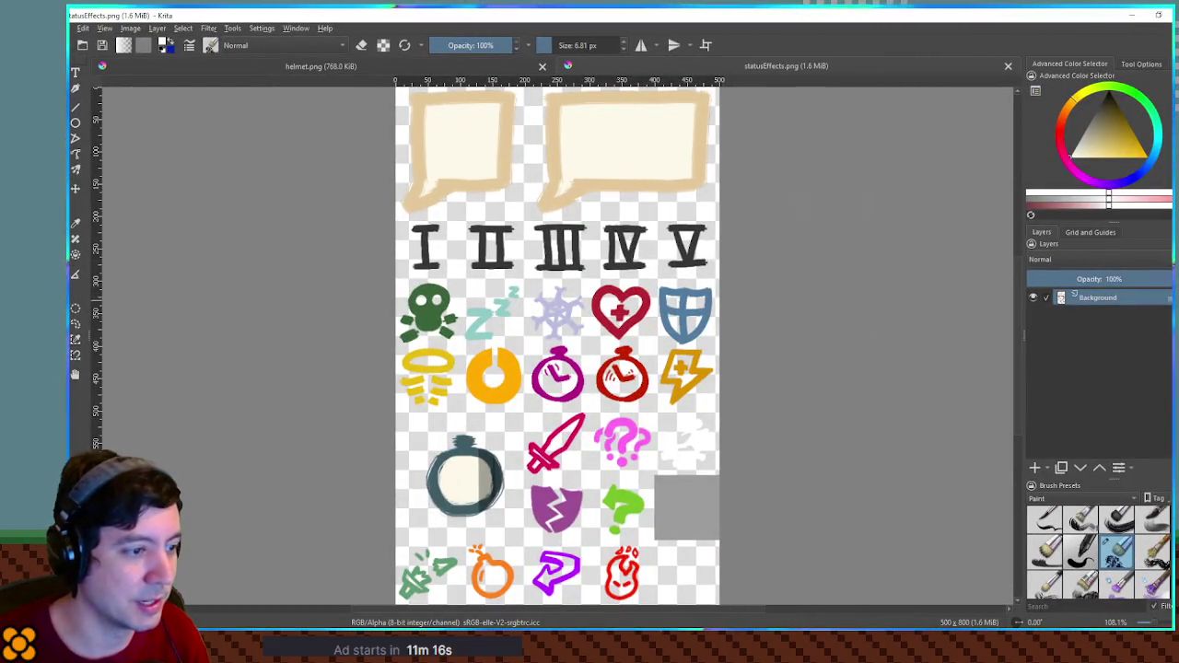
Resize the canvas to 500×900 px, keeping the existing icons anchored at the top.
{"action": "key", "text": "ctrl+alt+c"}
{"action": "left_click", "coordinate": [611, 259]}
{"action": "type", "text": "9"}
{"action": "key", "text": "Tab"}
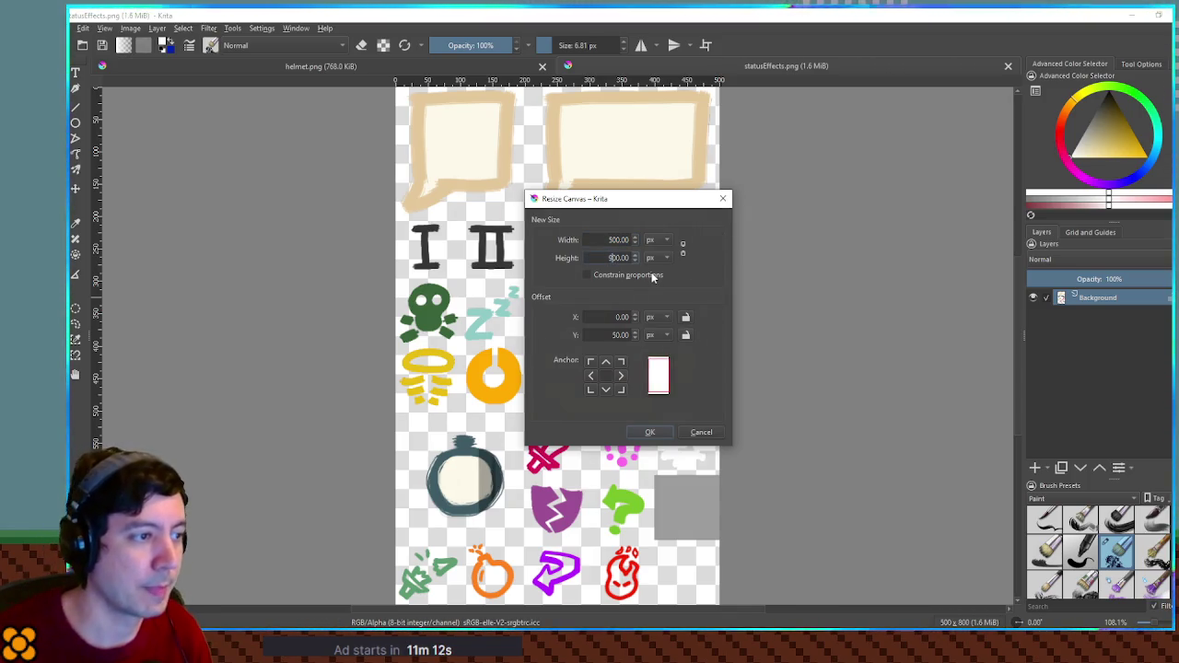
{"action": "left_click", "coordinate": [595, 362]}
{"action": "left_click", "coordinate": [649, 432]}
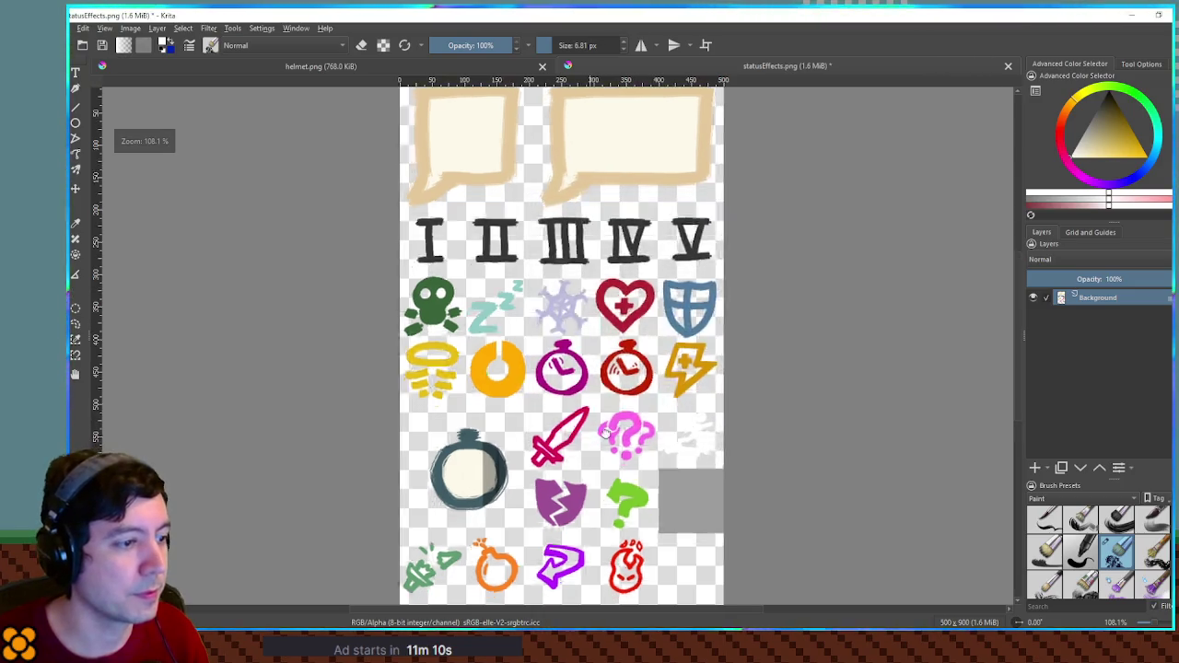
Add a new paint layer and show the canvas grid at 100 px spacing.
{"action": "left_click", "coordinate": [1035, 468]}
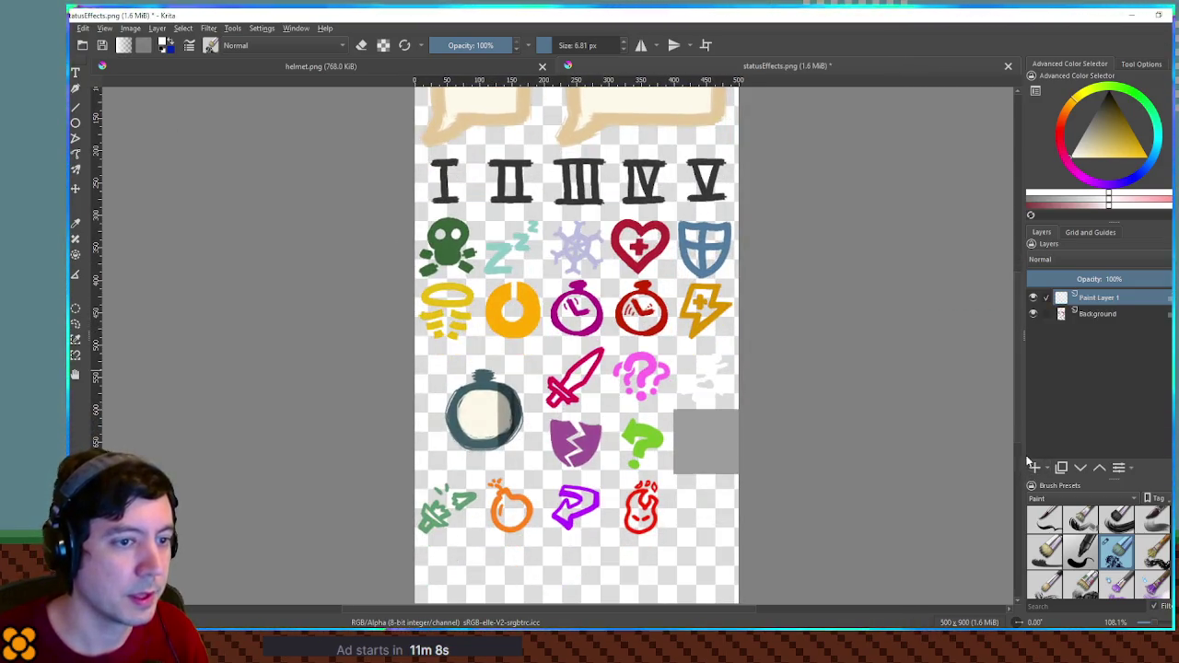
{"action": "left_click", "coordinate": [1069, 233]}
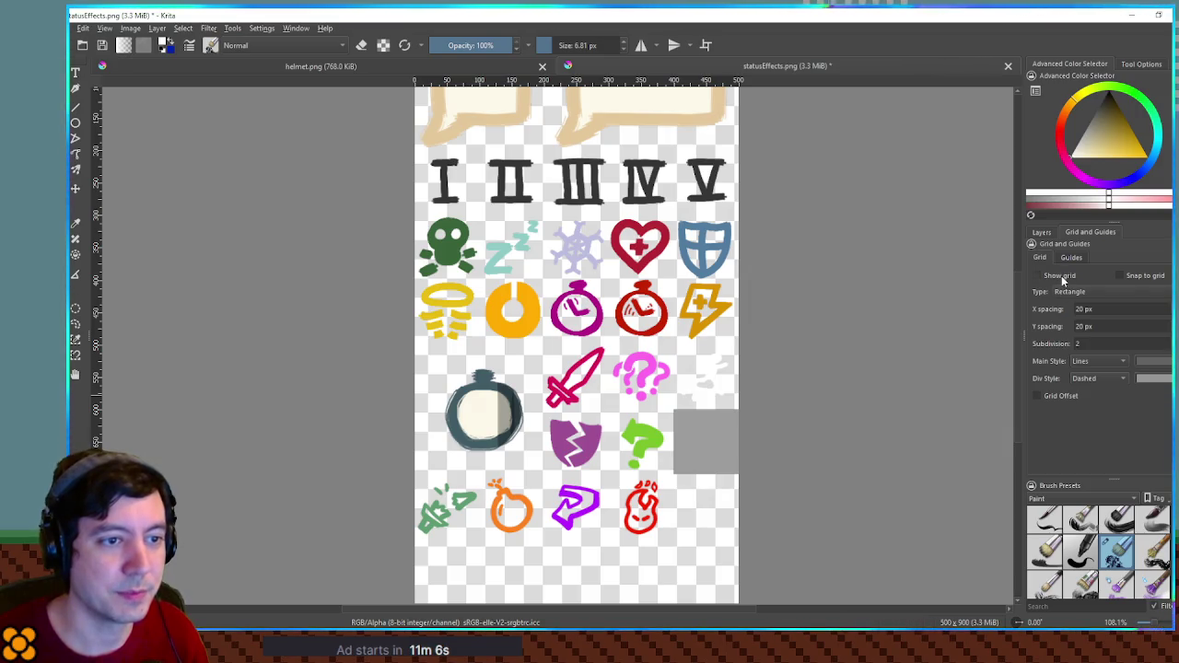
{"action": "left_click", "coordinate": [1058, 275]}
{"action": "double_click", "coordinate": [1097, 309]}
{"action": "type", "text": "100"}
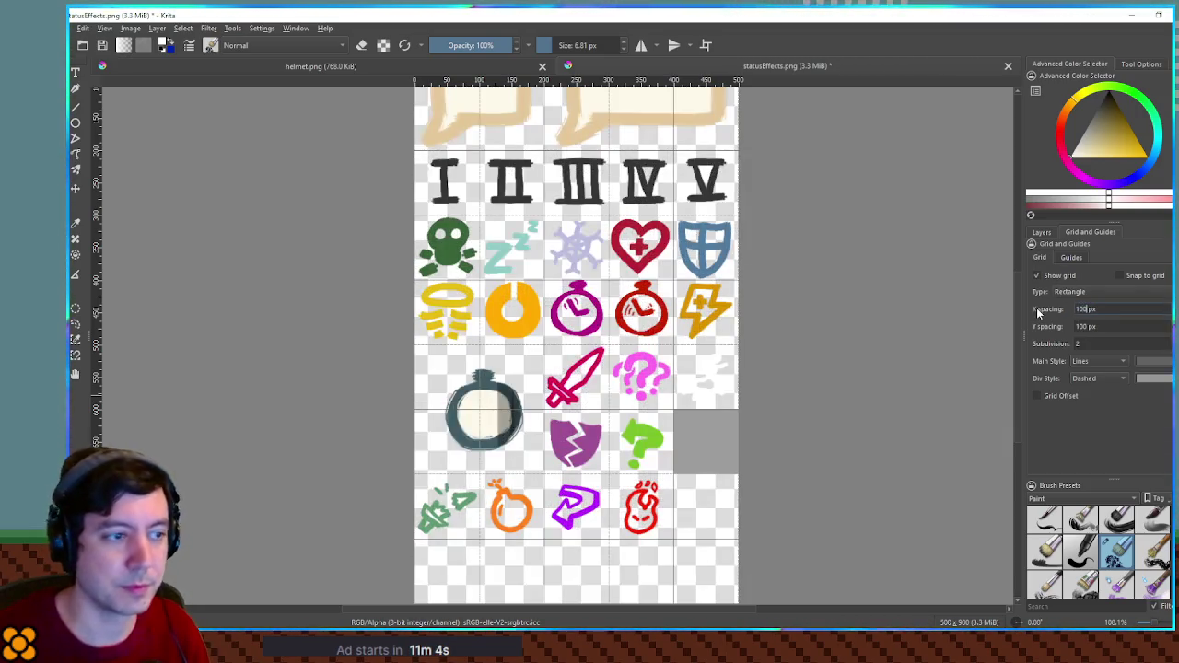
{"action": "scroll", "coordinate": [698, 505], "scroll_direction": "down", "scroll_amount": 2}
{"action": "scroll", "coordinate": [557, 361], "scroll_direction": "up", "scroll_amount": 3}
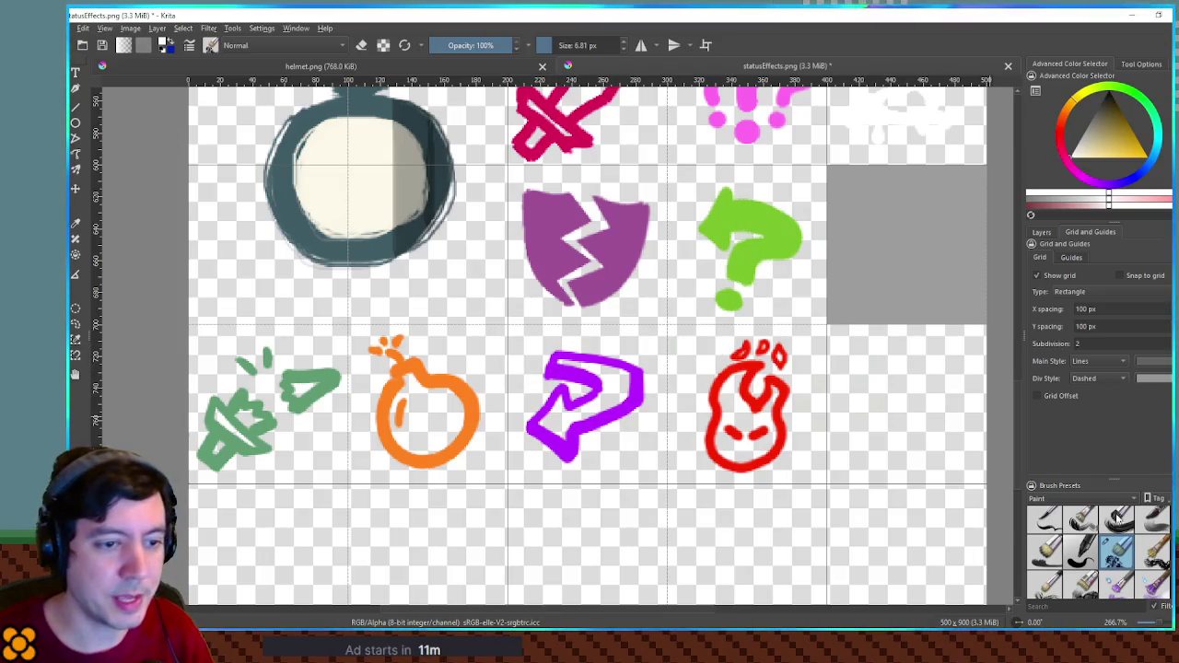
Select the second 8 px brush preset and pick a muted blue painting colour.
{"action": "scroll", "coordinate": [1099, 532], "scroll_direction": "up", "scroll_amount": 1}
{"action": "left_click", "coordinate": [1082, 523]}
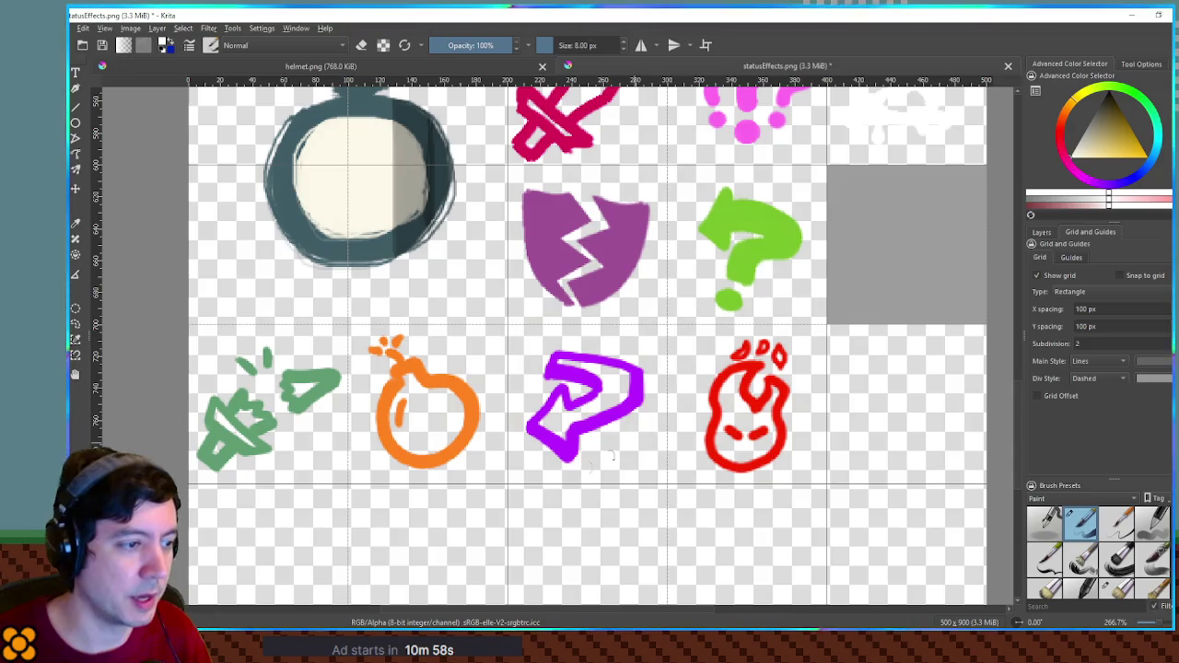
{"action": "left_click", "coordinate": [1122, 155]}
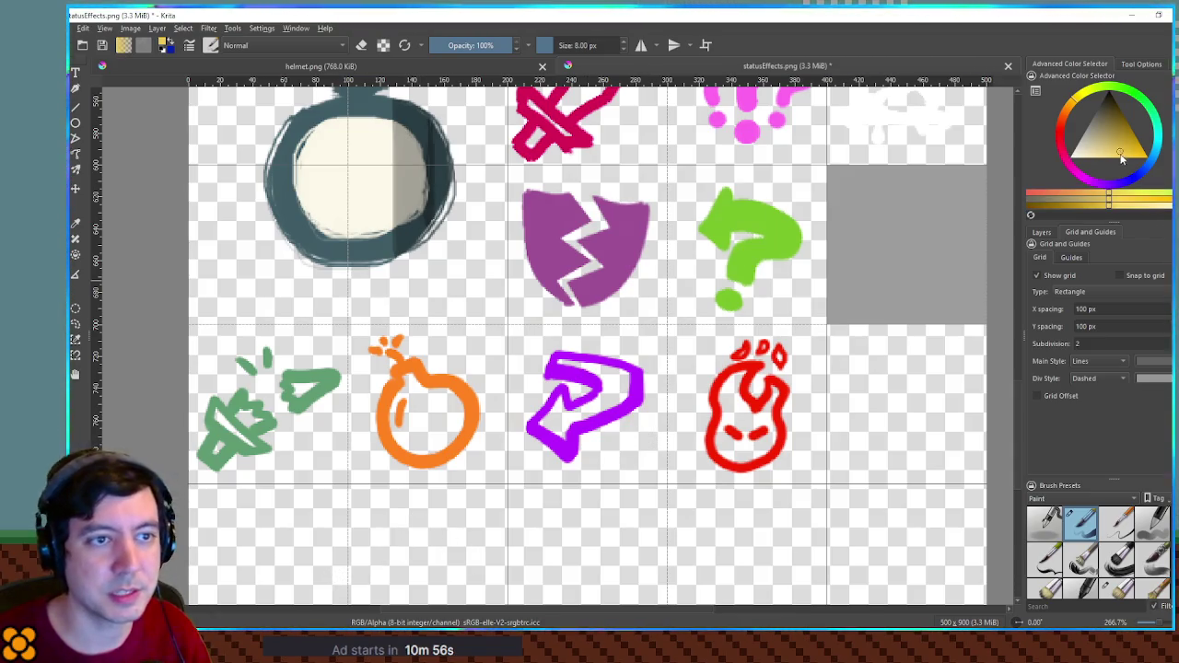
{"action": "mouse_move", "coordinate": [1122, 154]}
{"action": "left_mouse_down"}
{"action": "mouse_move", "coordinate": [1131, 158]}
{"action": "mouse_move", "coordinate": [1111, 181]}
{"action": "mouse_move", "coordinate": [1063, 175]}
{"action": "left_mouse_up"}
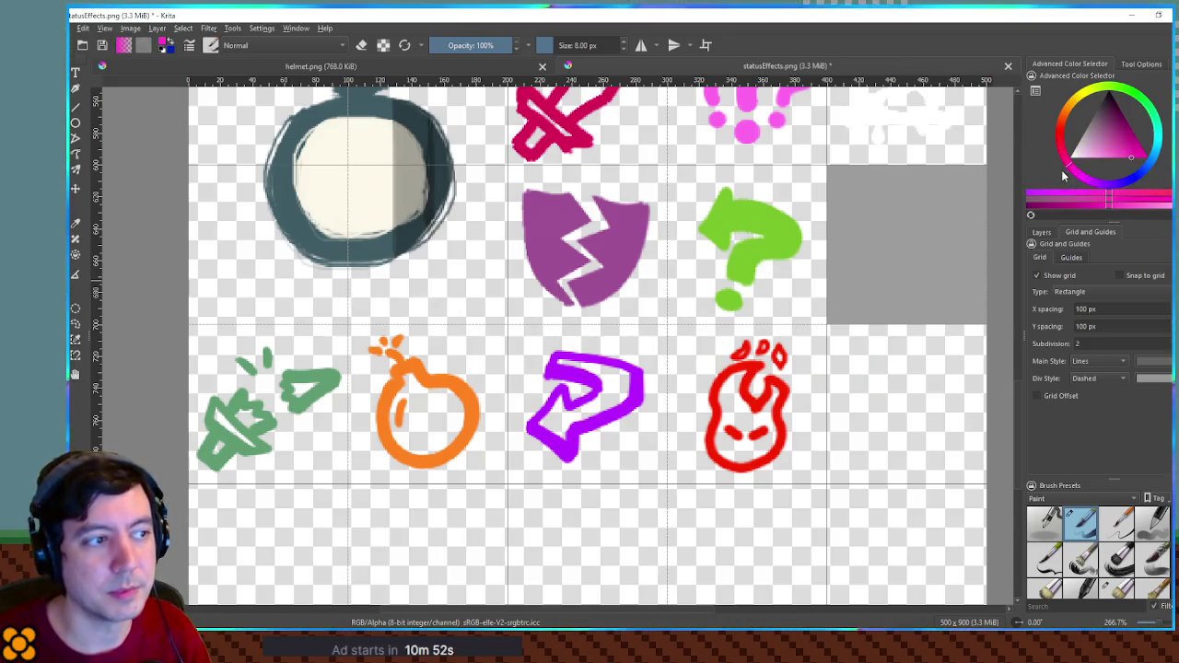
{"action": "scroll", "coordinate": [913, 189], "scroll_direction": "down", "scroll_amount": 5}
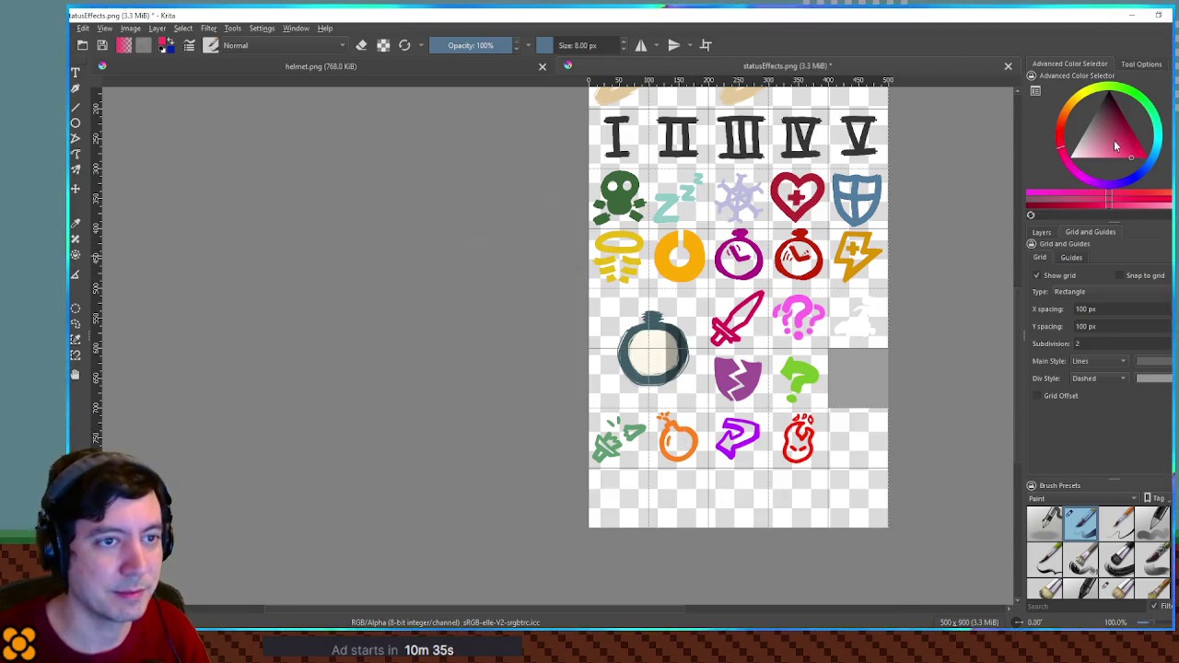
{"action": "left_click", "coordinate": [1150, 169]}
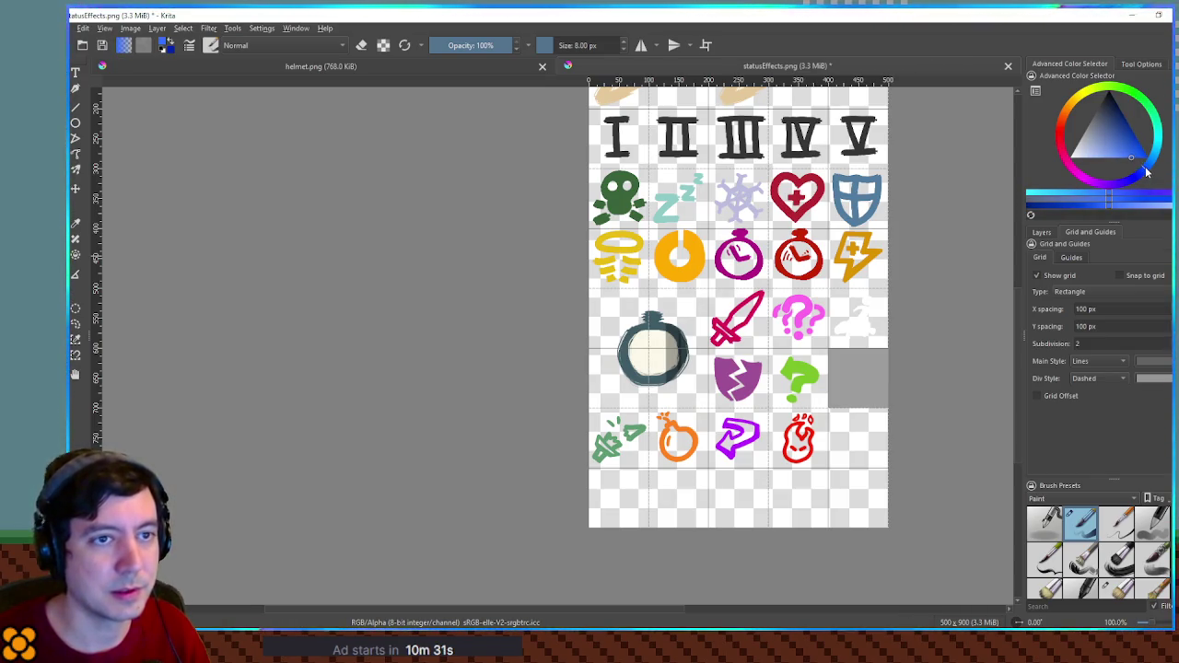
Paint a blue up-chevron head with thickened lower ends in the empty cell.
{"action": "scroll", "coordinate": [682, 369], "scroll_direction": "up", "scroll_amount": 7}
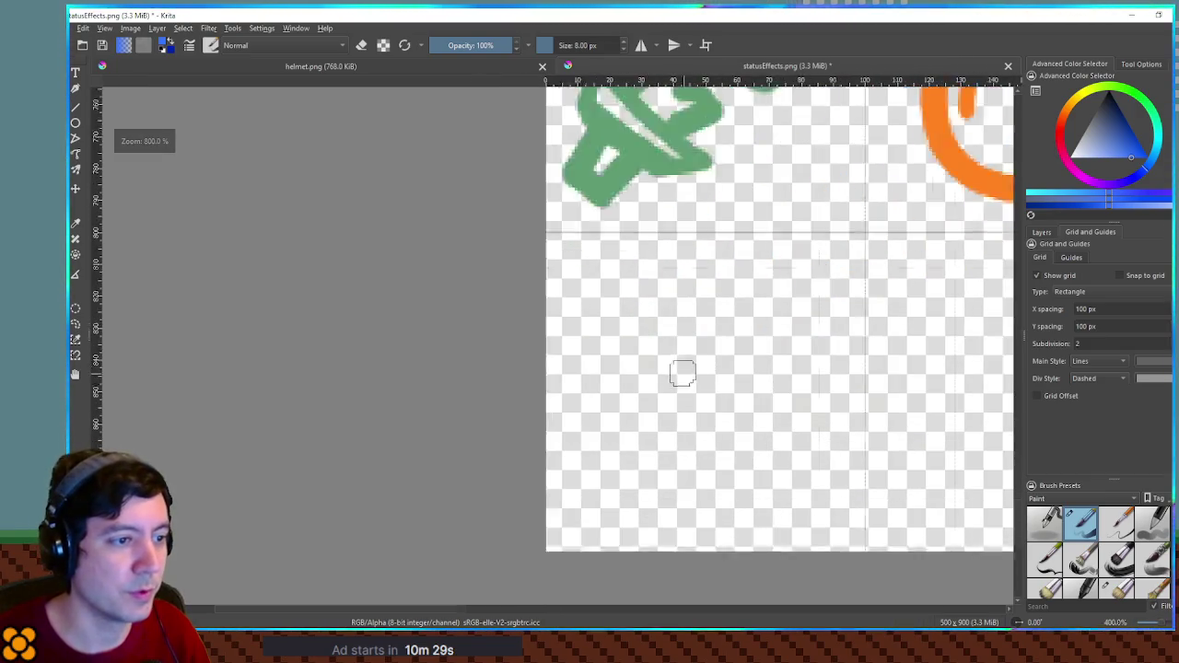
{"action": "scroll", "coordinate": [691, 332], "scroll_direction": "down", "scroll_amount": 2}
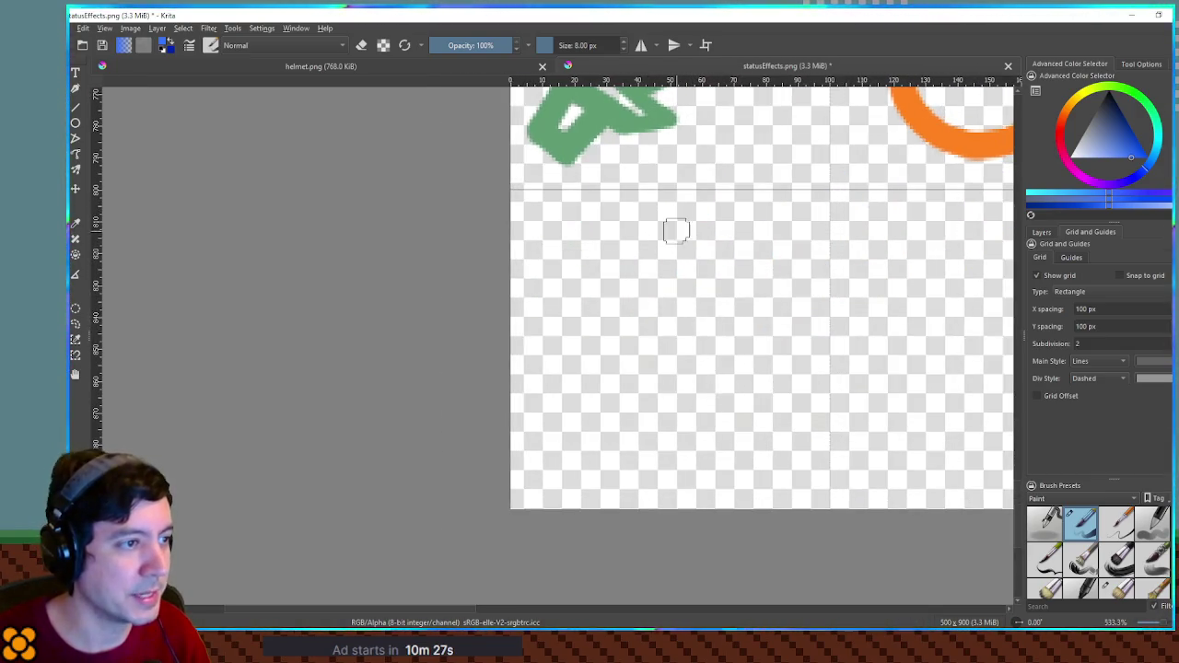
{"action": "left_click_drag", "start_coordinate": [685, 226], "coordinate": [556, 316]}
{"action": "key", "text": "ctrl+z"}
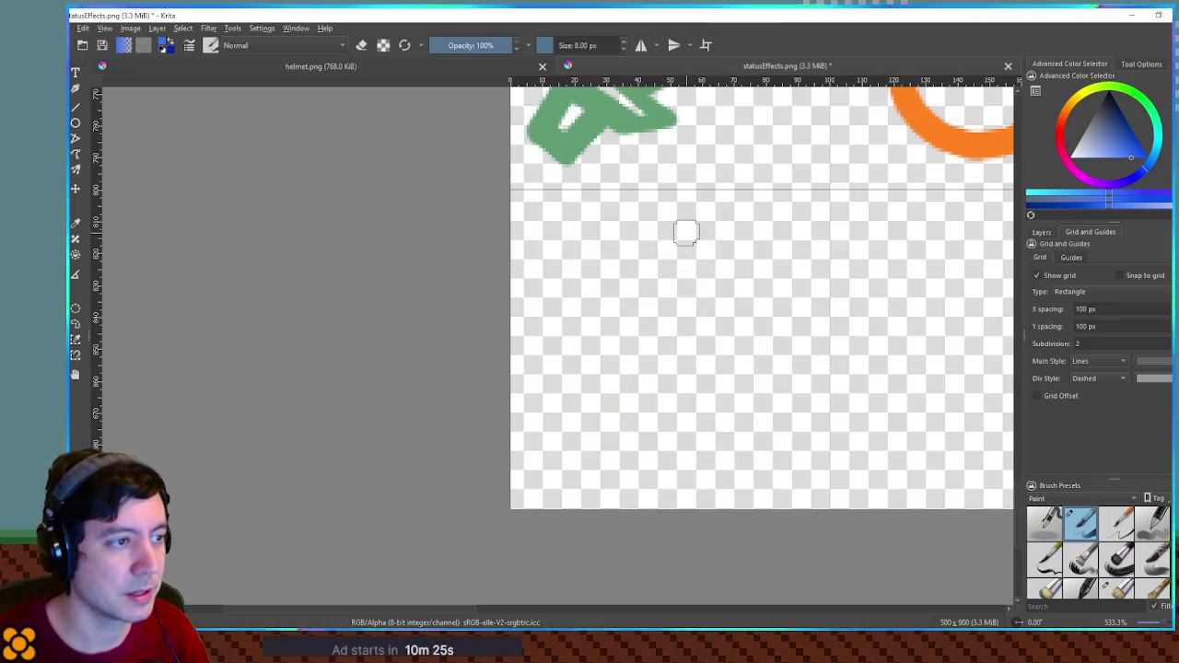
{"action": "left_click_drag", "start_coordinate": [684, 231], "coordinate": [597, 321]}
{"action": "left_click_drag", "start_coordinate": [687, 232], "coordinate": [760, 327]}
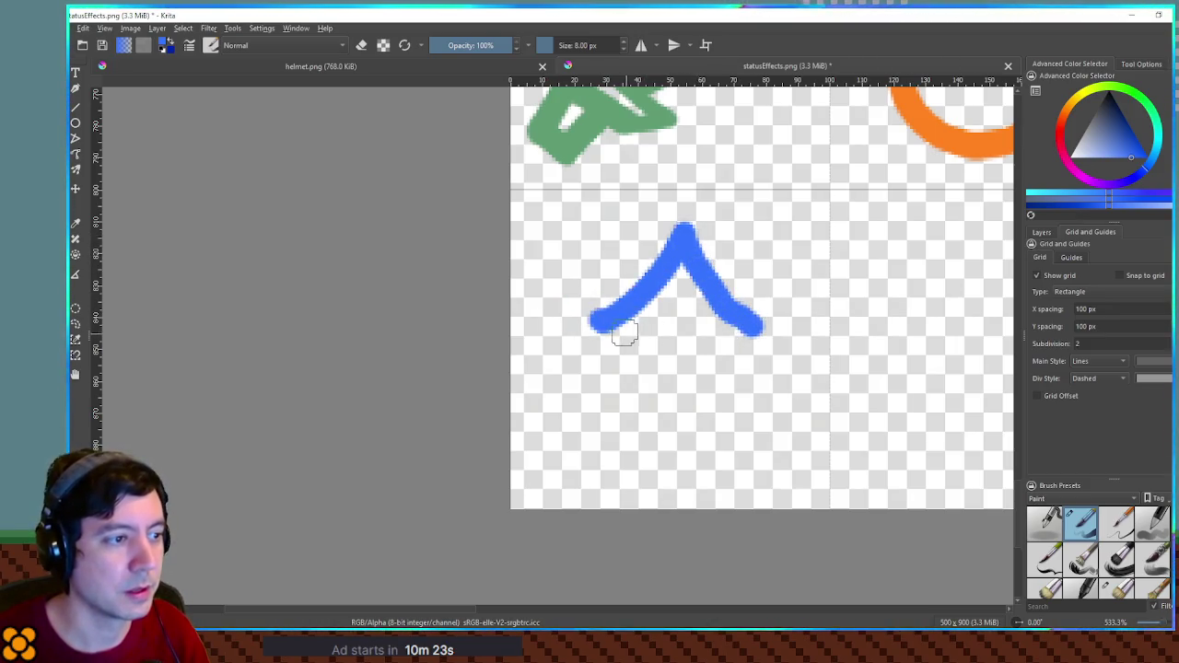
{"action": "left_click_drag", "start_coordinate": [595, 334], "coordinate": [635, 339]}
{"action": "left_click_drag", "start_coordinate": [717, 334], "coordinate": [757, 341]}
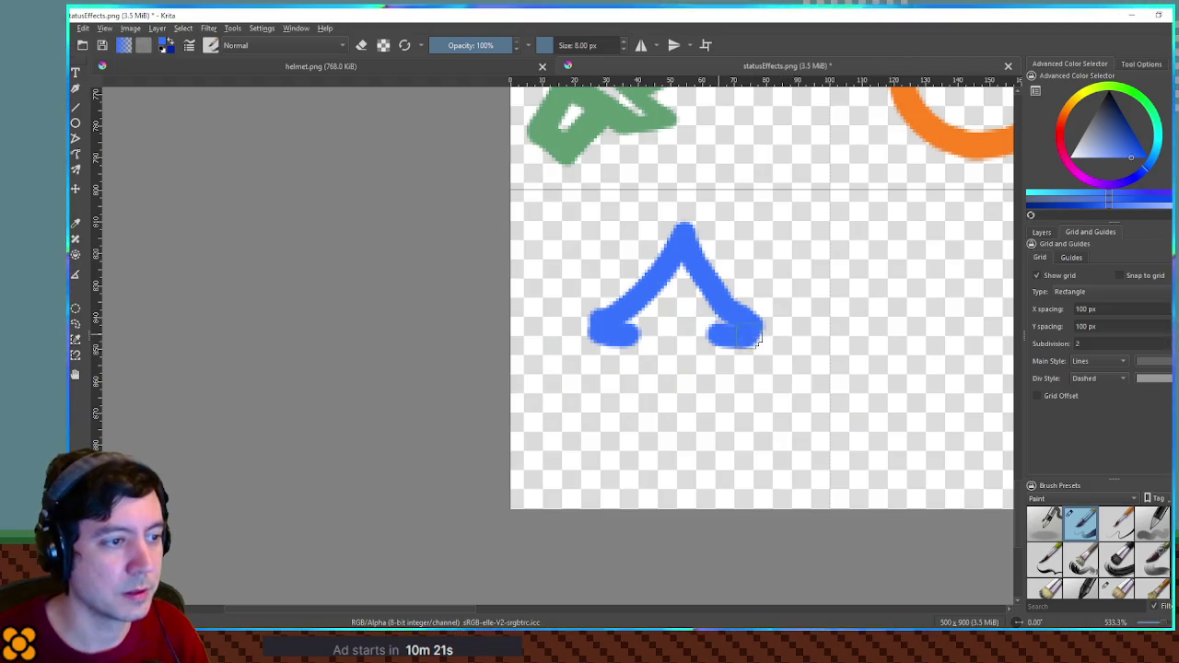
Paint the arrow stem below the chevron, then zoom out to view the whole sheet.
{"action": "mouse_move", "coordinate": [638, 339]}
{"action": "left_mouse_down"}
{"action": "mouse_move", "coordinate": [634, 413]}
{"action": "mouse_move", "coordinate": [594, 468]}
{"action": "mouse_move", "coordinate": [729, 468]}
{"action": "left_mouse_up"}
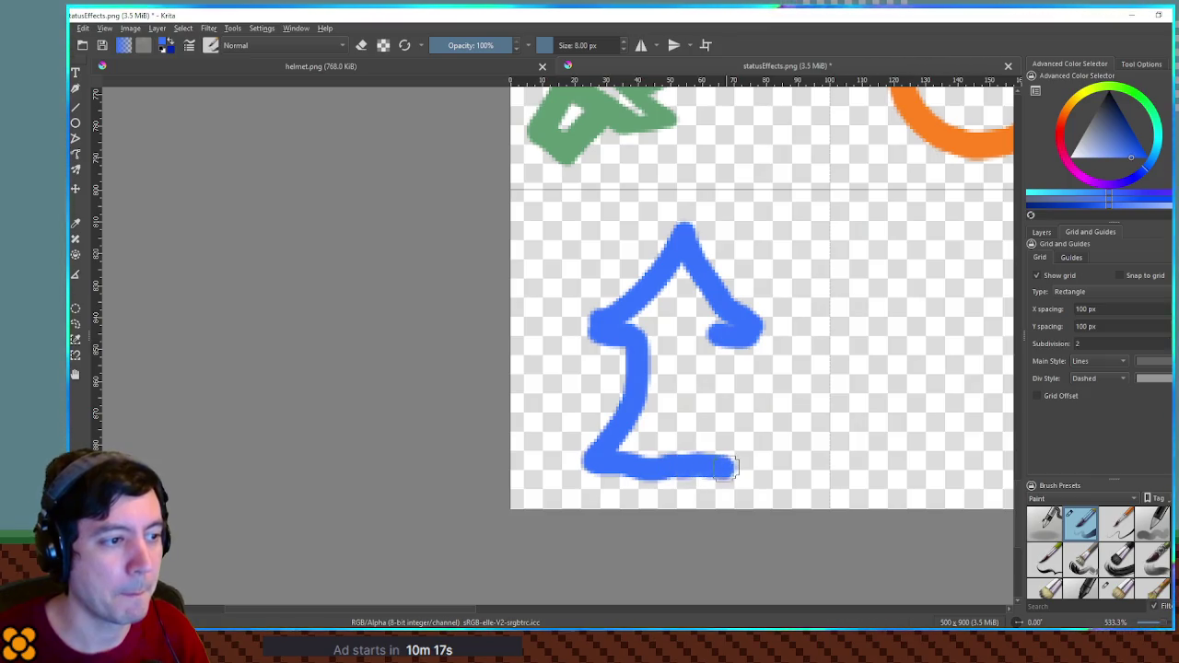
{"action": "key", "text": "ctrl+z"}
{"action": "mouse_move", "coordinate": [645, 336]}
{"action": "left_mouse_down"}
{"action": "mouse_move", "coordinate": [611, 454]}
{"action": "mouse_move", "coordinate": [695, 456]}
{"action": "left_mouse_up"}
{"action": "left_click_drag", "start_coordinate": [703, 348], "coordinate": [691, 461]}
{"action": "left_click_drag", "start_coordinate": [700, 329], "coordinate": [717, 332]}
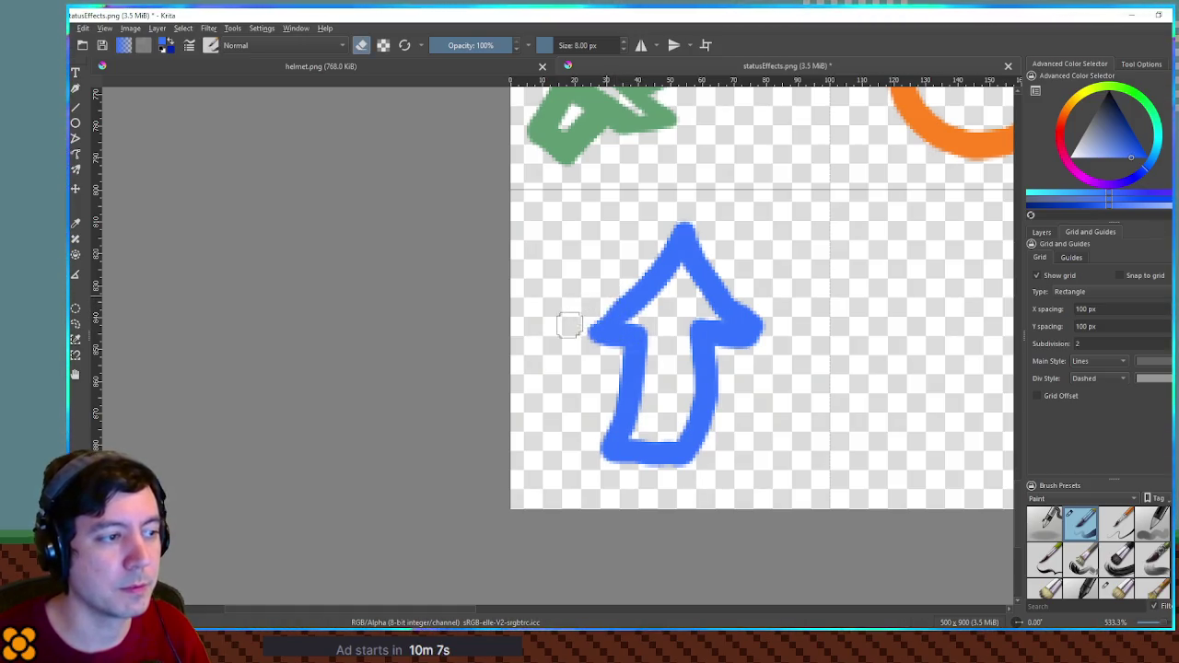
{"action": "key", "text": "e"}
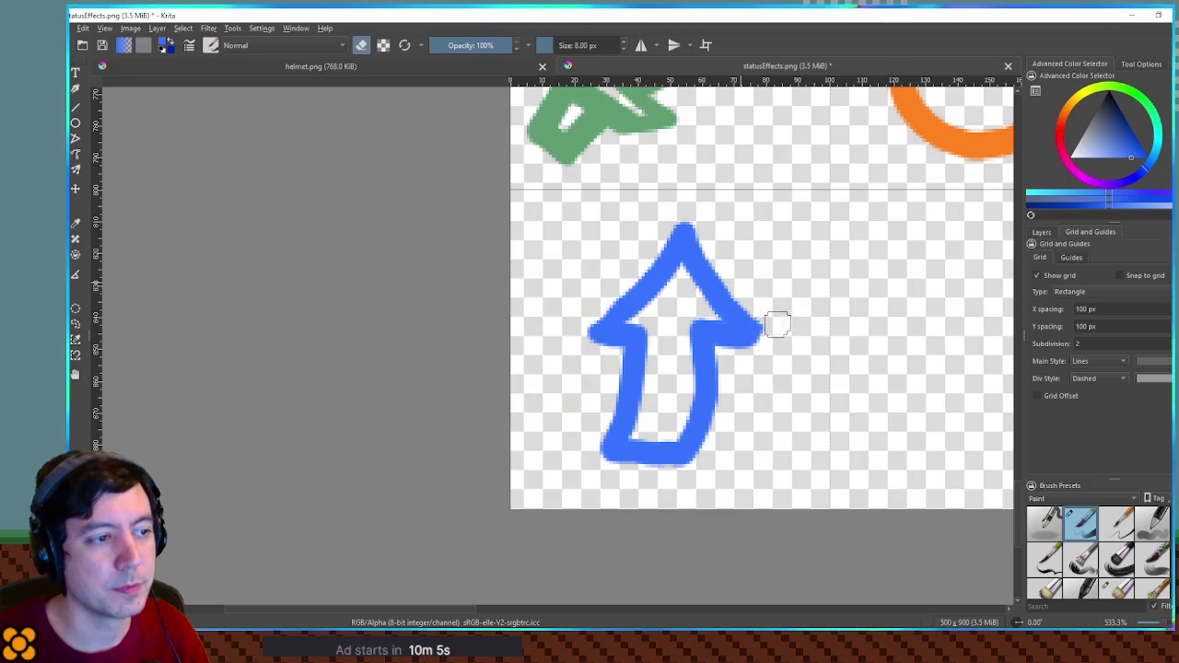
{"action": "key", "text": "e"}
{"action": "key", "text": "1"}
{"action": "scroll", "coordinate": [822, 359], "scroll_direction": "down", "scroll_amount": 3}
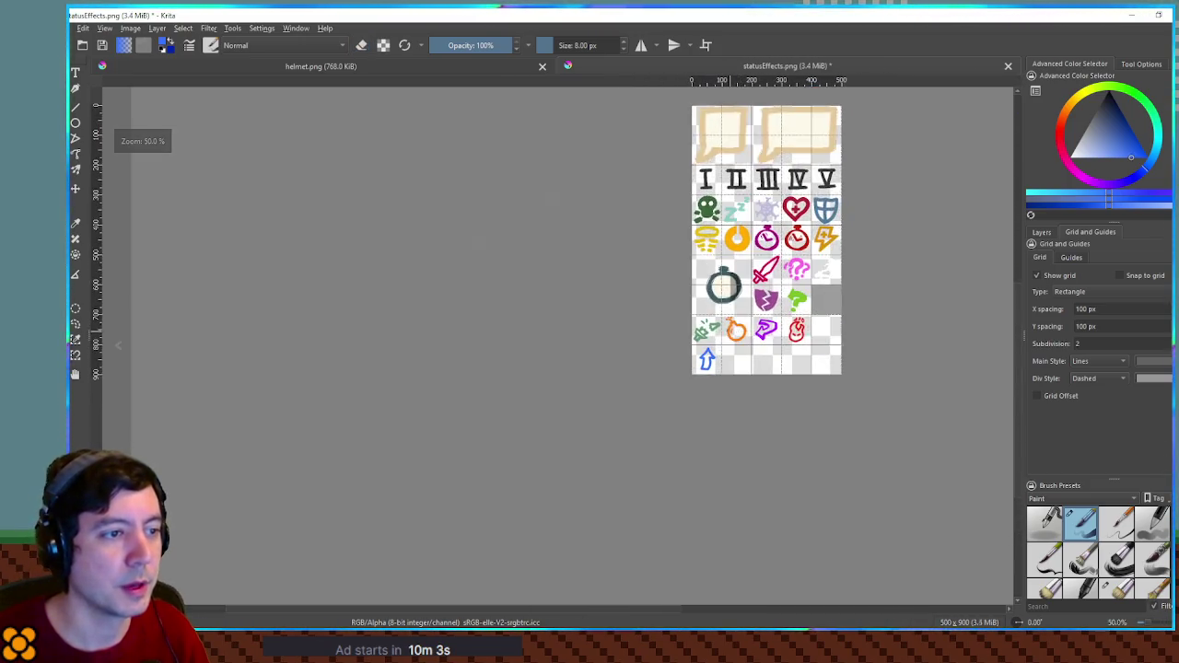
Select all on the paint layer, delete the blue arrow, and deselect.
{"action": "scroll", "coordinate": [645, 322], "scroll_direction": "up", "scroll_amount": 5}
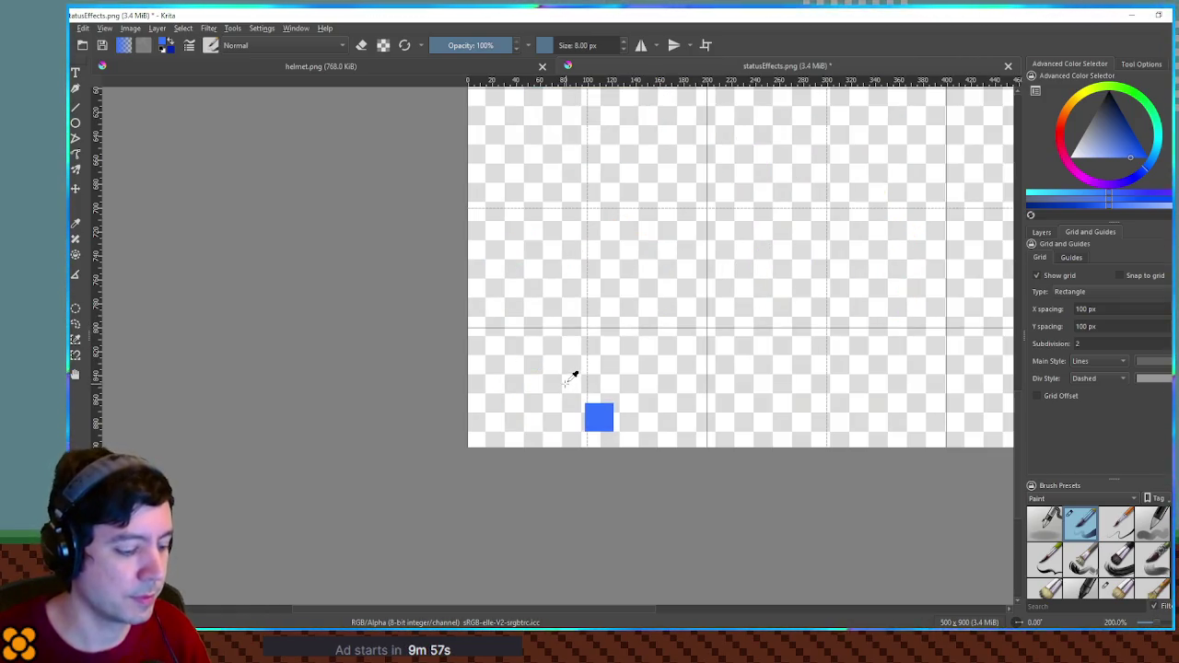
{"action": "scroll", "coordinate": [559, 385], "scroll_direction": "up", "scroll_amount": 2}
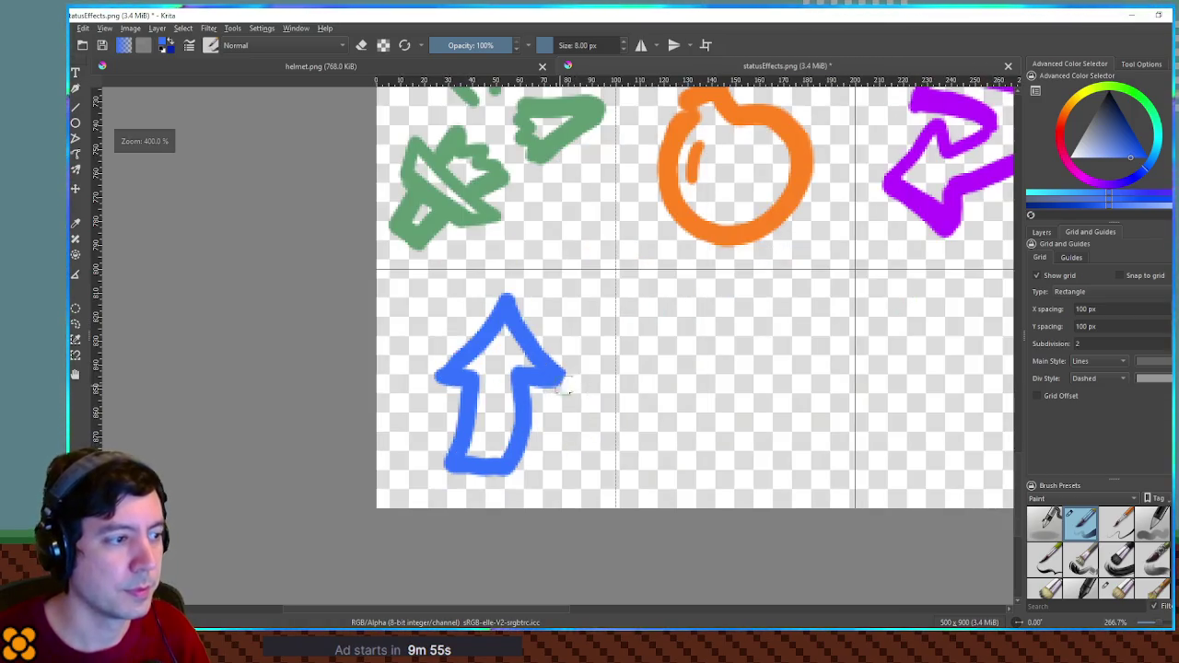
{"action": "left_click", "coordinate": [1042, 232]}
{"action": "key", "text": "ctrl+a"}
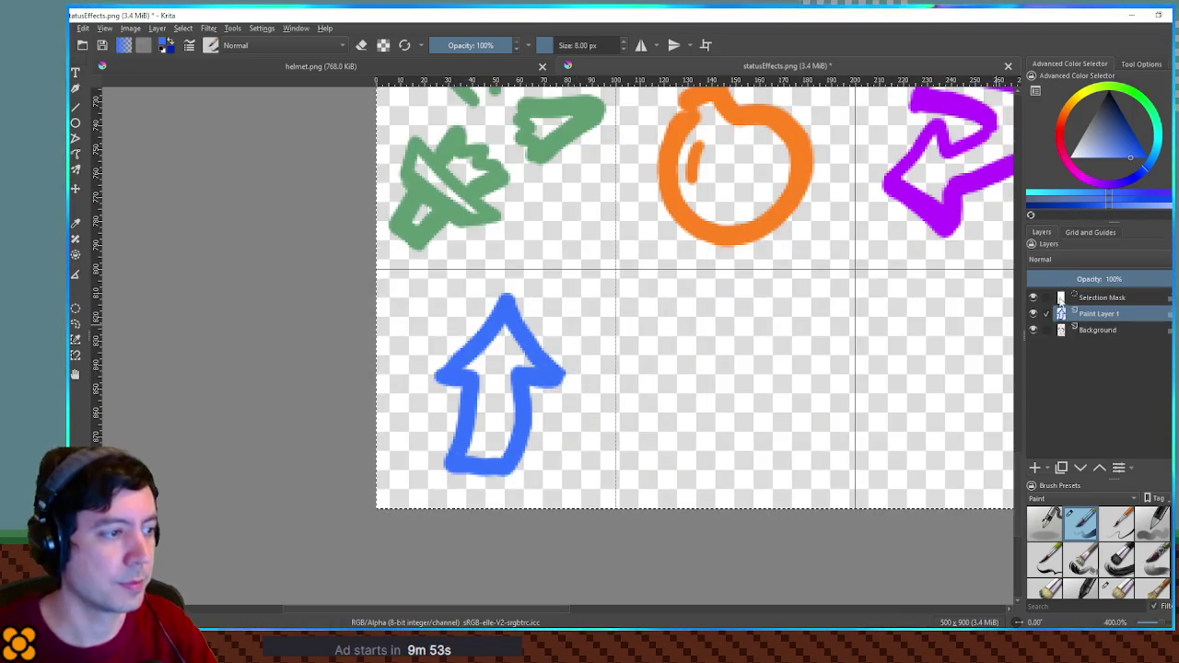
{"action": "key", "text": "Delete"}
{"action": "key", "text": "ctrl+shift+a"}
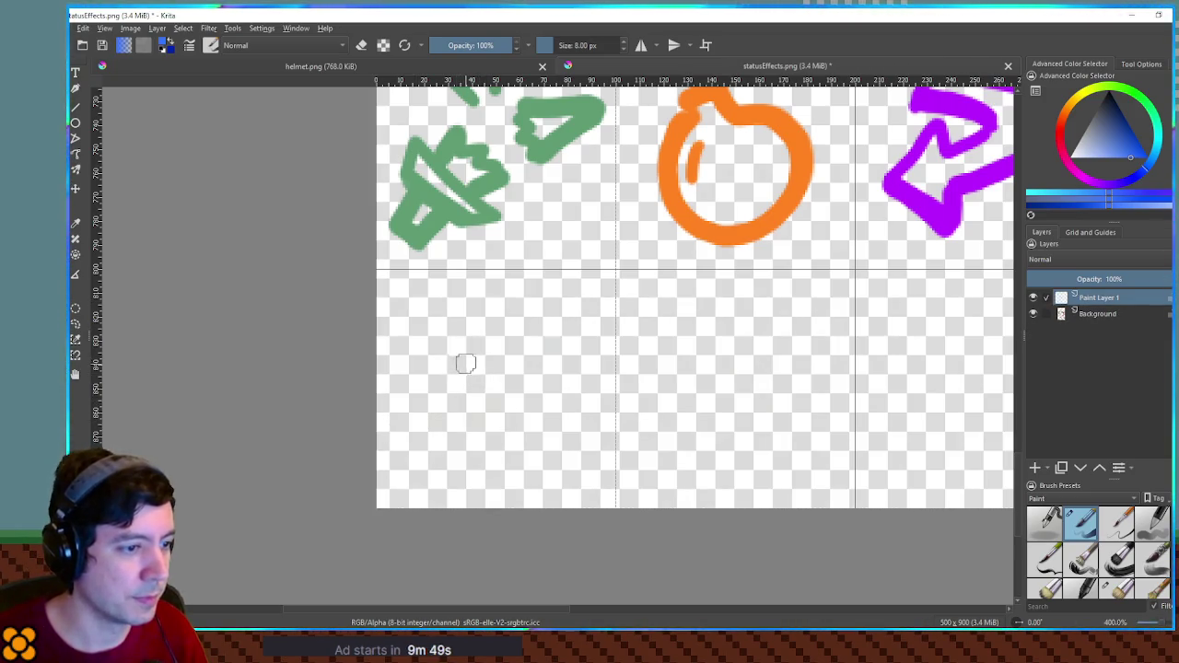
Sketch trial strokes and a triangle in the empty cell, undoing each attempt.
{"action": "mouse_move", "coordinate": [451, 352]}
{"action": "left_mouse_down"}
{"action": "mouse_move", "coordinate": [483, 368]}
{"action": "mouse_move", "coordinate": [562, 359]}
{"action": "left_mouse_up"}
{"action": "key", "text": "ctrl+z"}
{"action": "left_click_drag", "start_coordinate": [466, 410], "coordinate": [519, 410]}
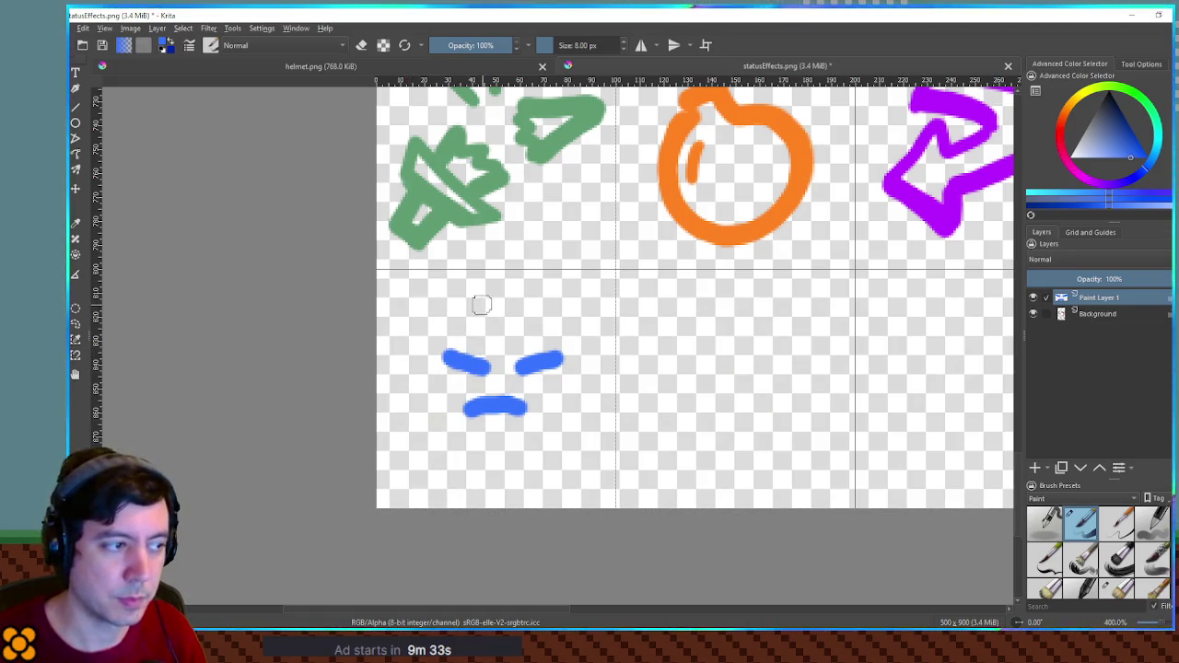
{"action": "key", "text": "ctrl+z"}
{"action": "key", "text": "ctrl+z"}
{"action": "key", "text": "ctrl+z"}
{"action": "mouse_move", "coordinate": [504, 307]}
{"action": "left_mouse_down"}
{"action": "mouse_move", "coordinate": [434, 383]}
{"action": "mouse_move", "coordinate": [489, 300]}
{"action": "mouse_move", "coordinate": [573, 370]}
{"action": "left_mouse_up"}
{"action": "key", "text": "ctrl+z"}
{"action": "left_click_drag", "start_coordinate": [416, 385], "coordinate": [572, 385]}
{"action": "key", "text": "ctrl+z"}
{"action": "key", "text": "ctrl+z"}
{"action": "key", "text": "ctrl+z"}
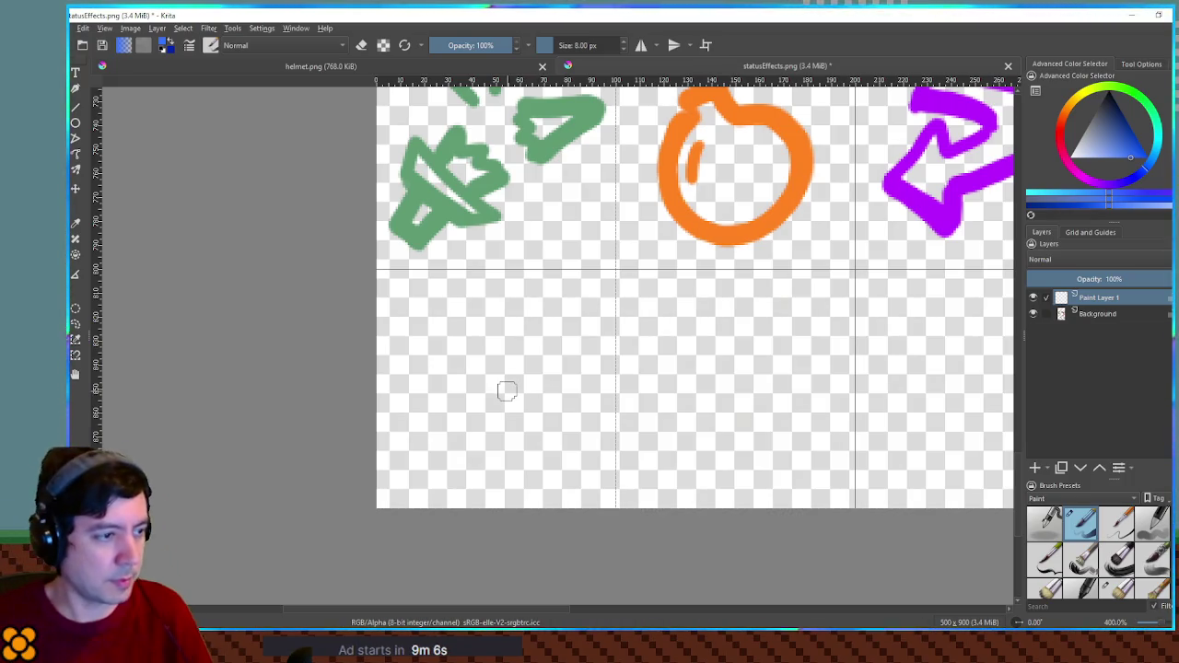
{"action": "left_click_drag", "start_coordinate": [551, 369], "coordinate": [692, 323]}
Paint a new blue chevron with short dashes beneath each wing.
{"action": "mouse_move", "coordinate": [642, 264]}
{"action": "left_mouse_down"}
{"action": "mouse_move", "coordinate": [584, 319]}
{"action": "mouse_move", "coordinate": [728, 302]}
{"action": "left_mouse_up"}
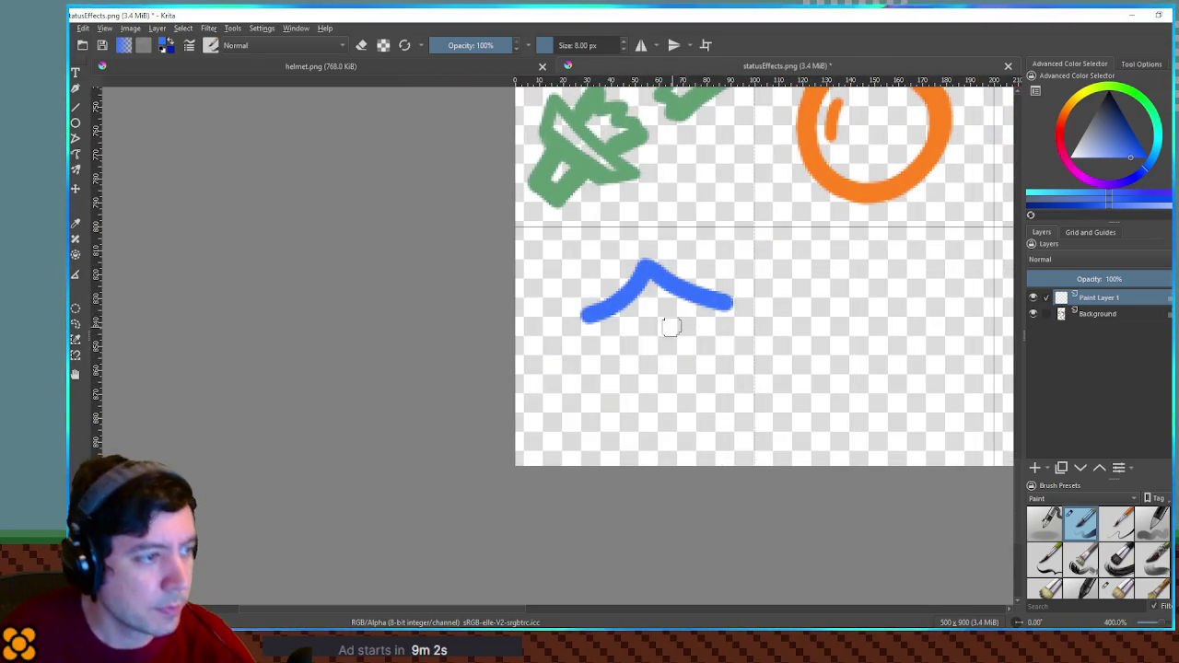
{"action": "key", "text": "ctrl+z"}
{"action": "key", "text": "ctrl+z"}
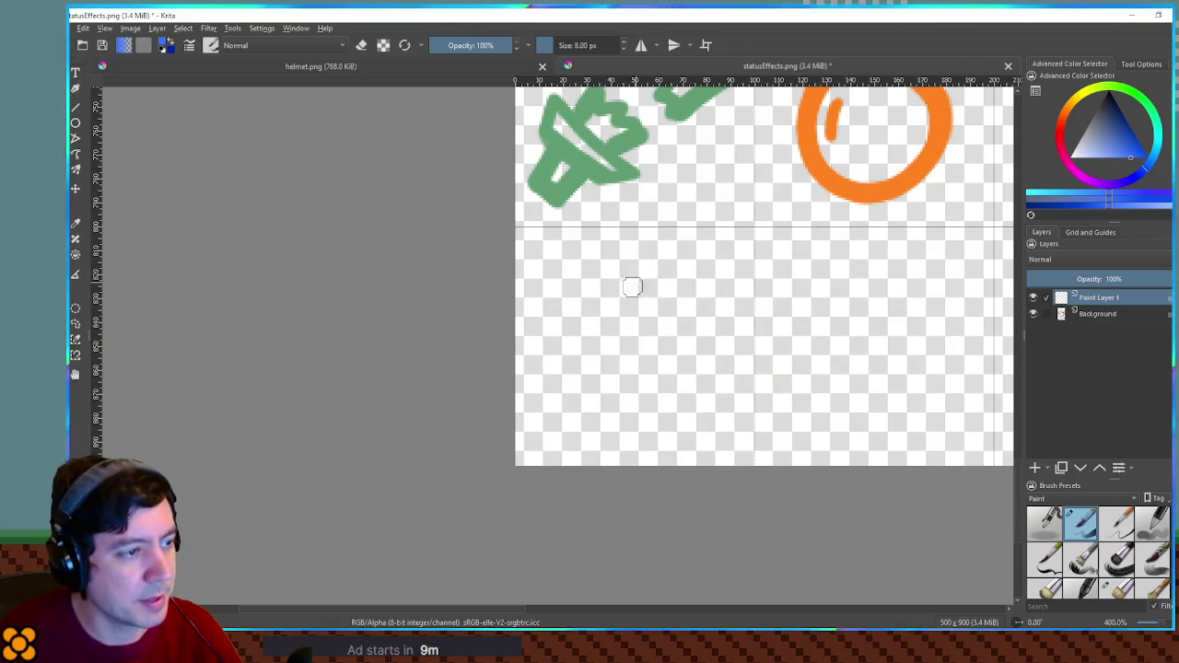
{"action": "left_click_drag", "start_coordinate": [642, 256], "coordinate": [569, 319]}
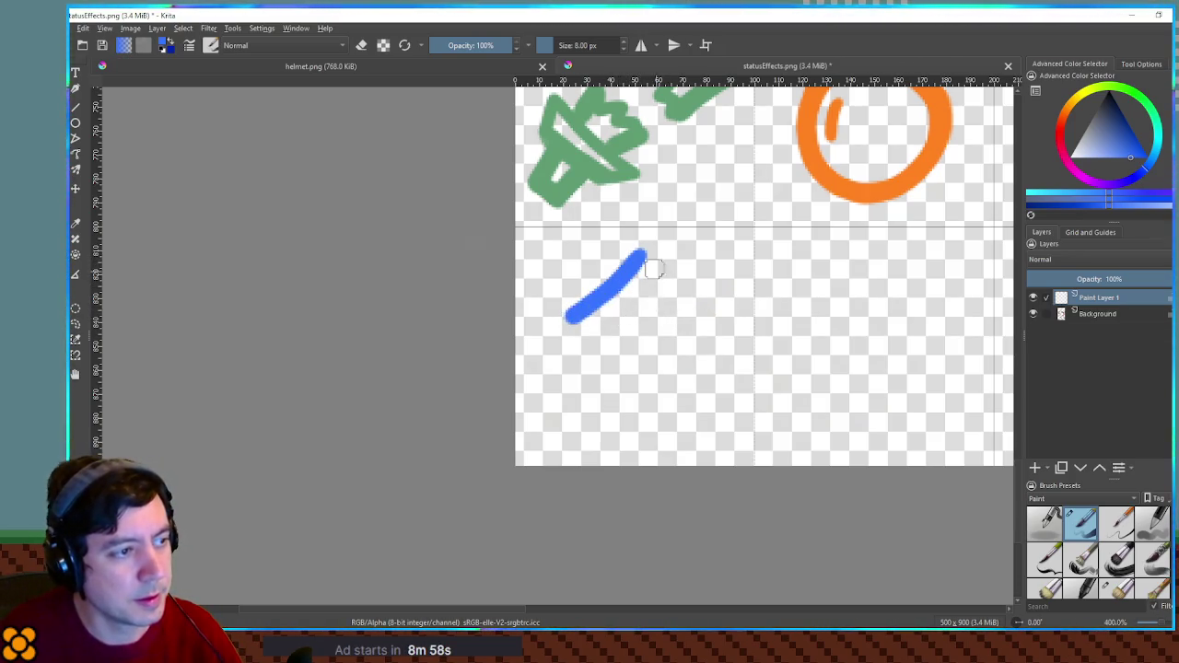
{"action": "left_click_drag", "start_coordinate": [643, 253], "coordinate": [723, 317]}
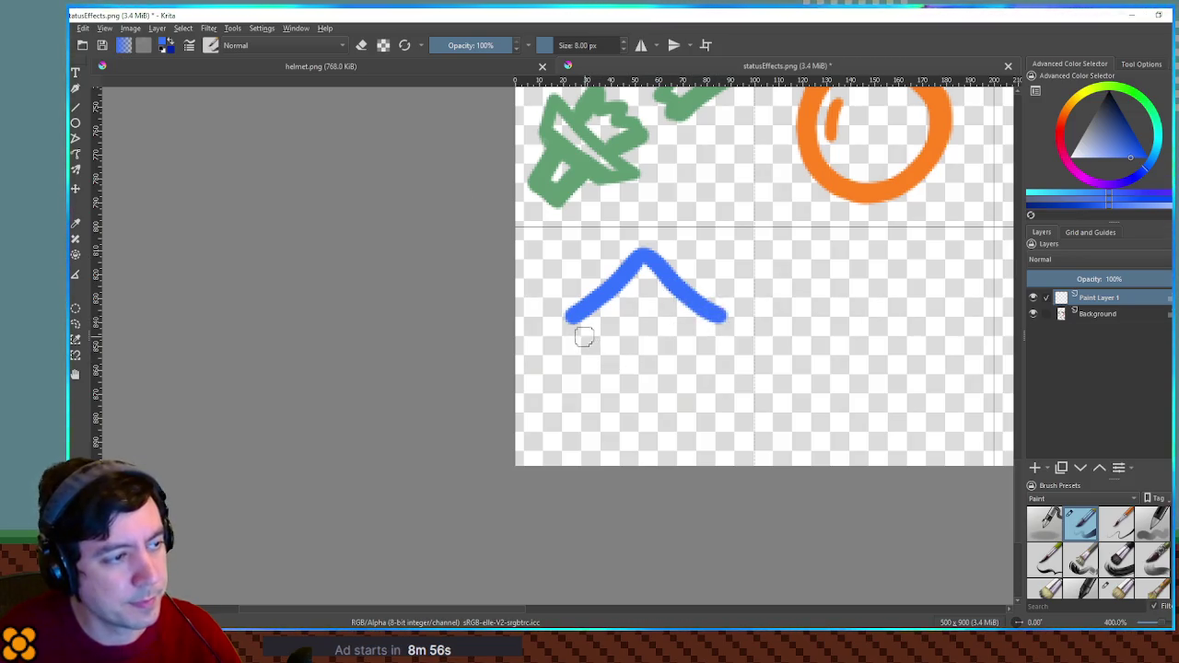
{"action": "mouse_move", "coordinate": [605, 324]}
{"action": "left_mouse_down"}
{"action": "mouse_move", "coordinate": [568, 353]}
{"action": "mouse_move", "coordinate": [570, 376]}
{"action": "left_mouse_up"}
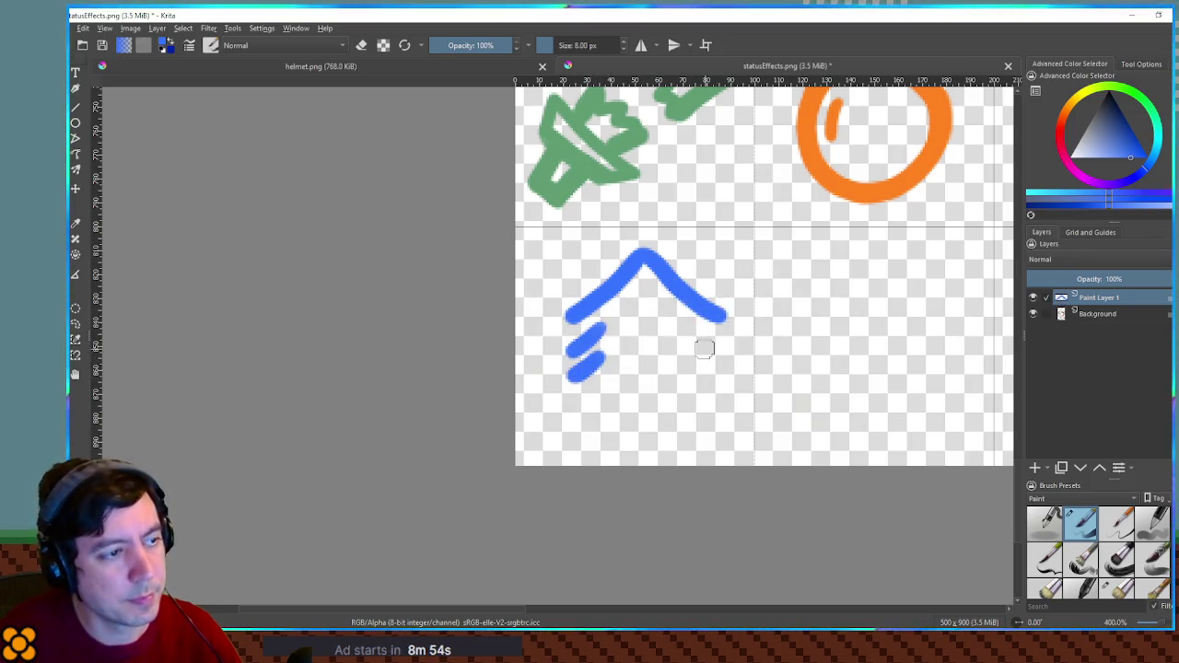
{"action": "mouse_move", "coordinate": [690, 328]}
{"action": "left_mouse_down"}
{"action": "mouse_move", "coordinate": [732, 346]}
{"action": "mouse_move", "coordinate": [727, 377]}
{"action": "left_mouse_up"}
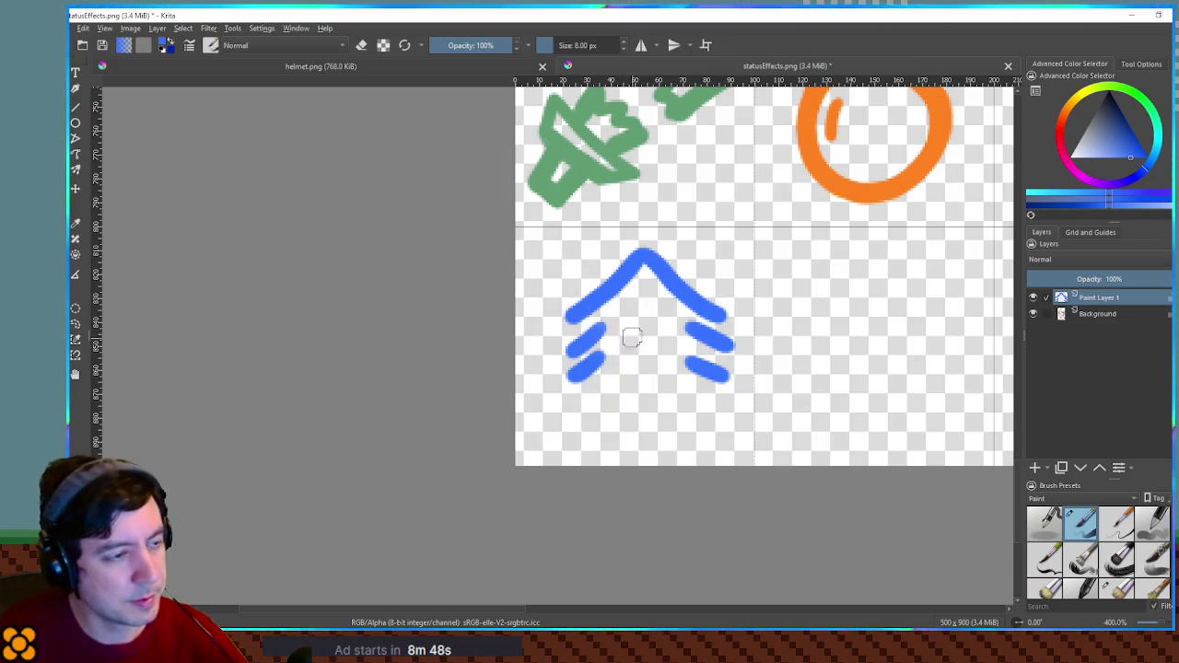
Move the drawing down, try and undo extra strokes, then shift it about 20 px lower.
{"action": "mouse_move", "coordinate": [654, 290]}
{"action": "left_mouse_down"}
{"action": "mouse_move", "coordinate": [640, 308]}
{"action": "mouse_move", "coordinate": [645, 326]}
{"action": "mouse_move", "coordinate": [654, 303]}
{"action": "left_mouse_up"}
{"action": "key", "text": "b"}
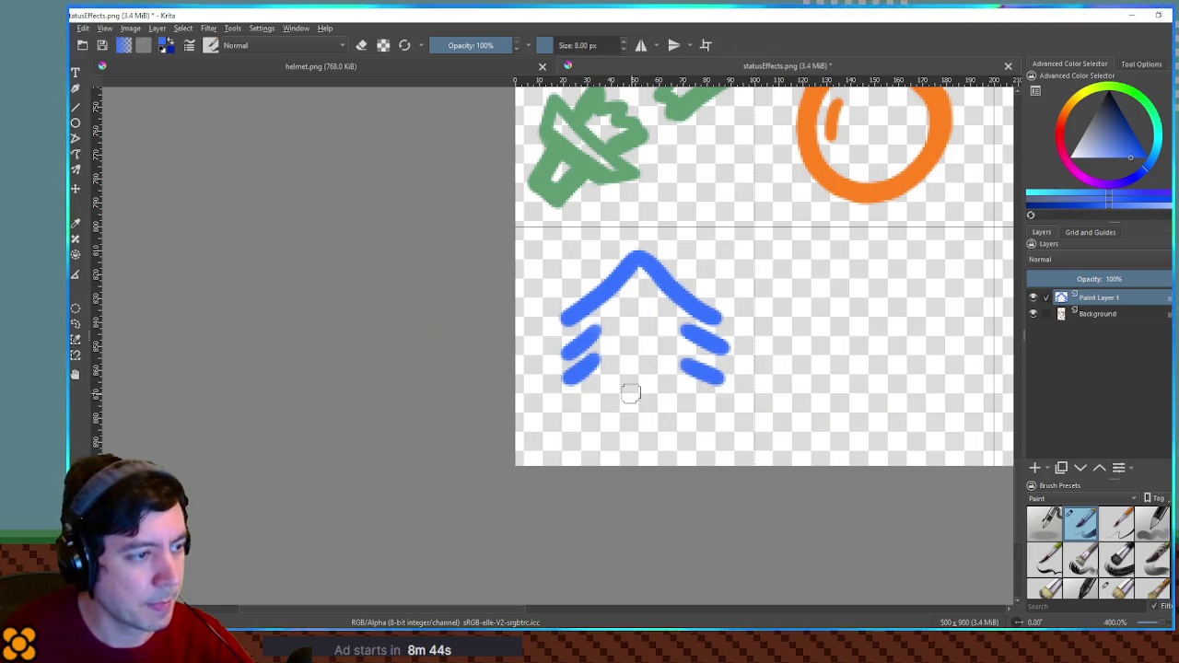
{"action": "left_click_drag", "start_coordinate": [588, 396], "coordinate": [573, 420]}
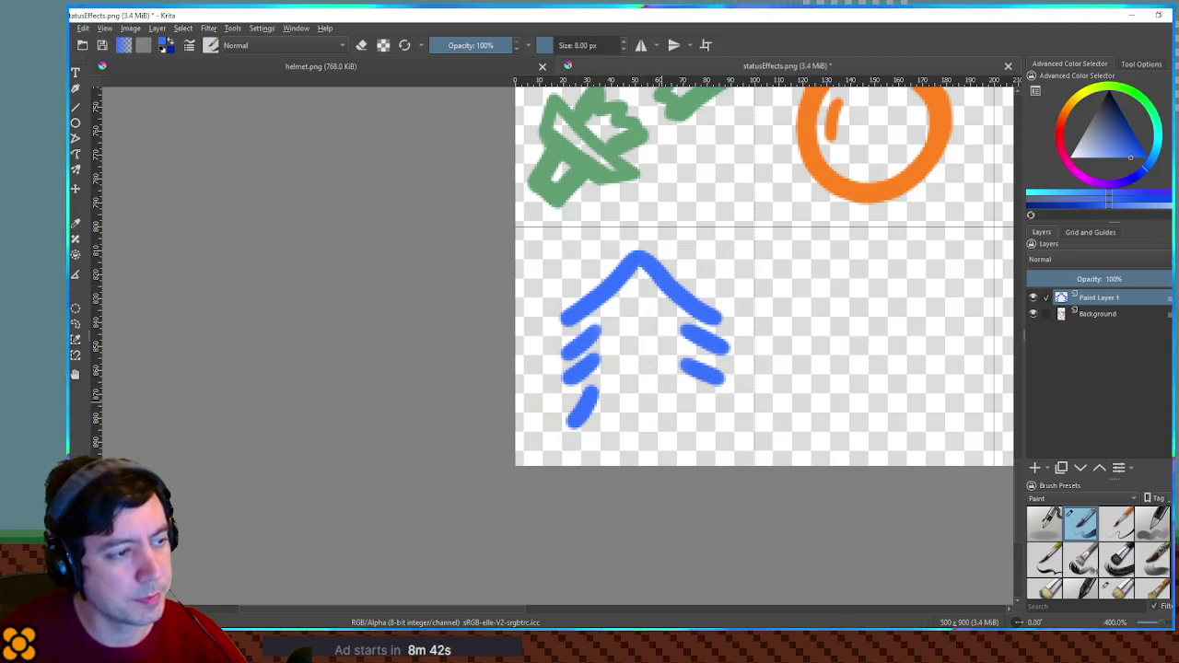
{"action": "key", "text": "ctrl+z"}
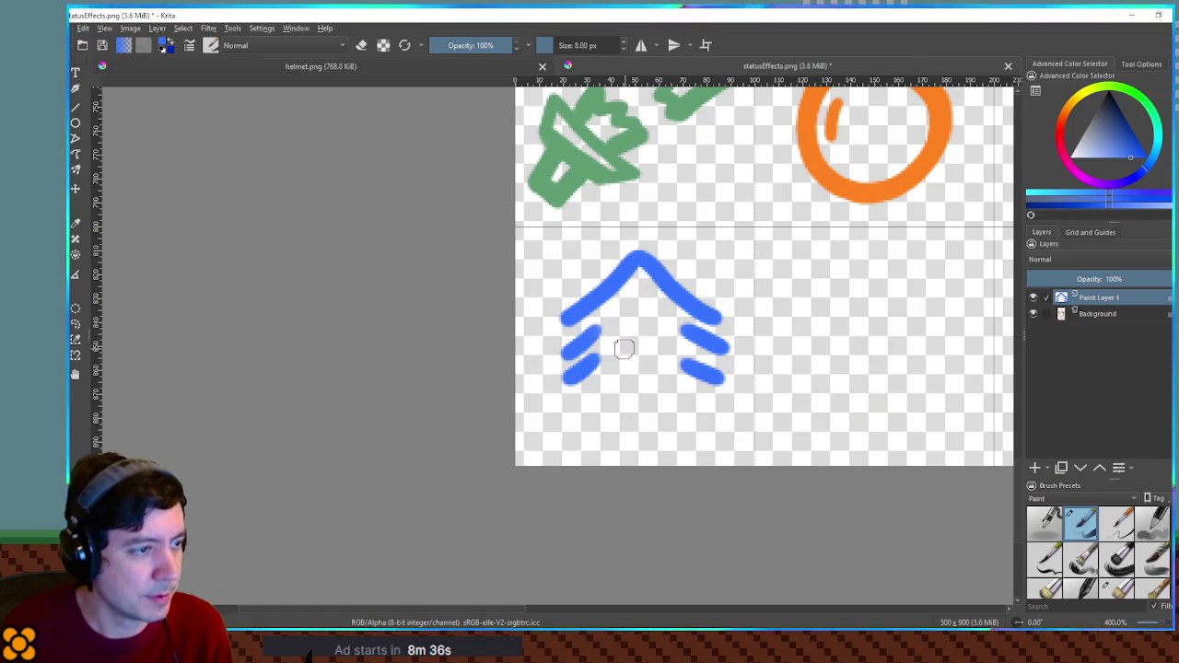
{"action": "left_click_drag", "start_coordinate": [637, 304], "coordinate": [626, 403]}
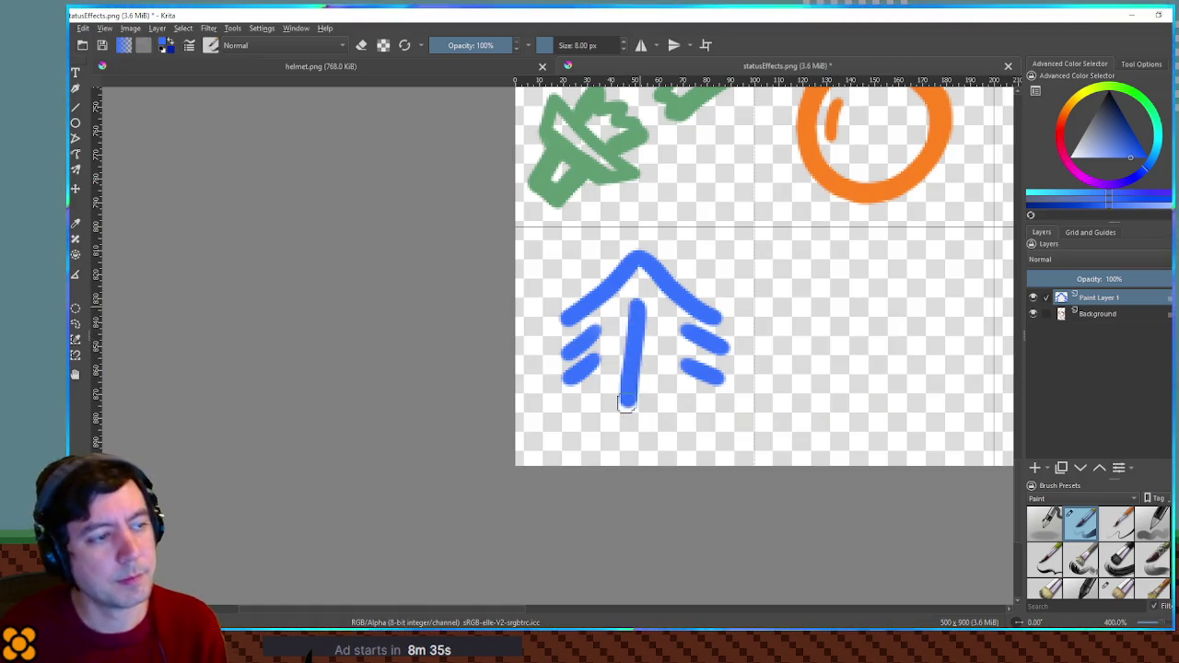
{"action": "key", "text": "ctrl+z"}
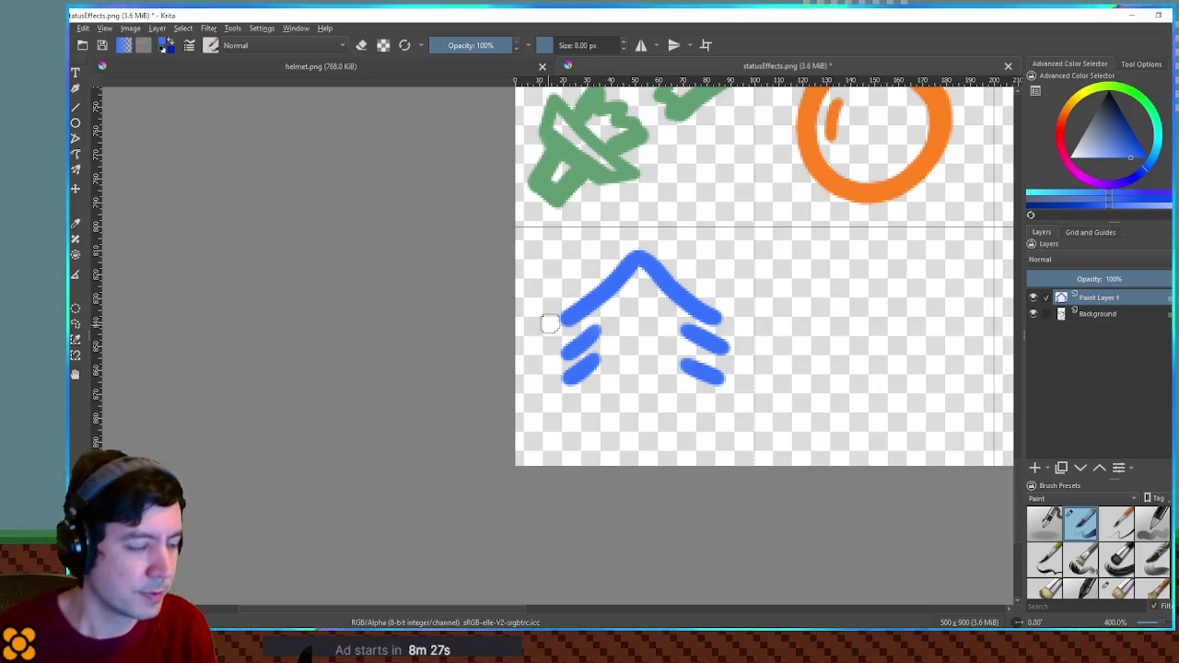
{"action": "key", "text": "t"}
{"action": "left_click_drag", "start_coordinate": [679, 299], "coordinate": [678, 319]}
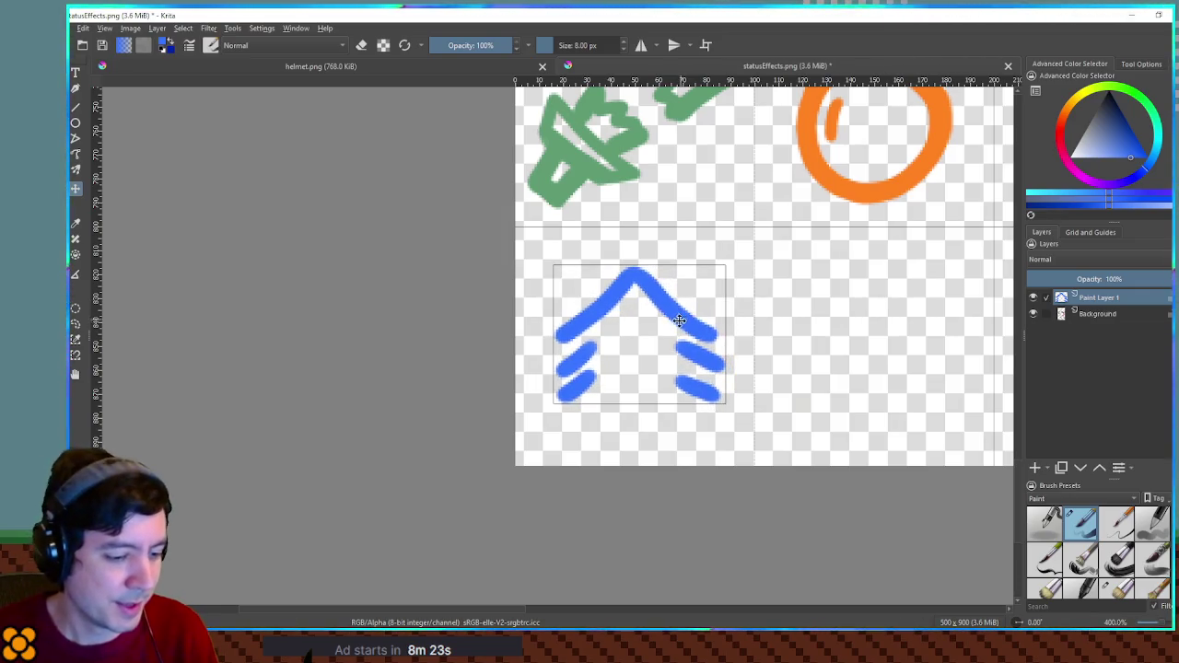
Join the dashes into a second chevron, then select all and delete the layer's drawing.
{"action": "key", "text": "b"}
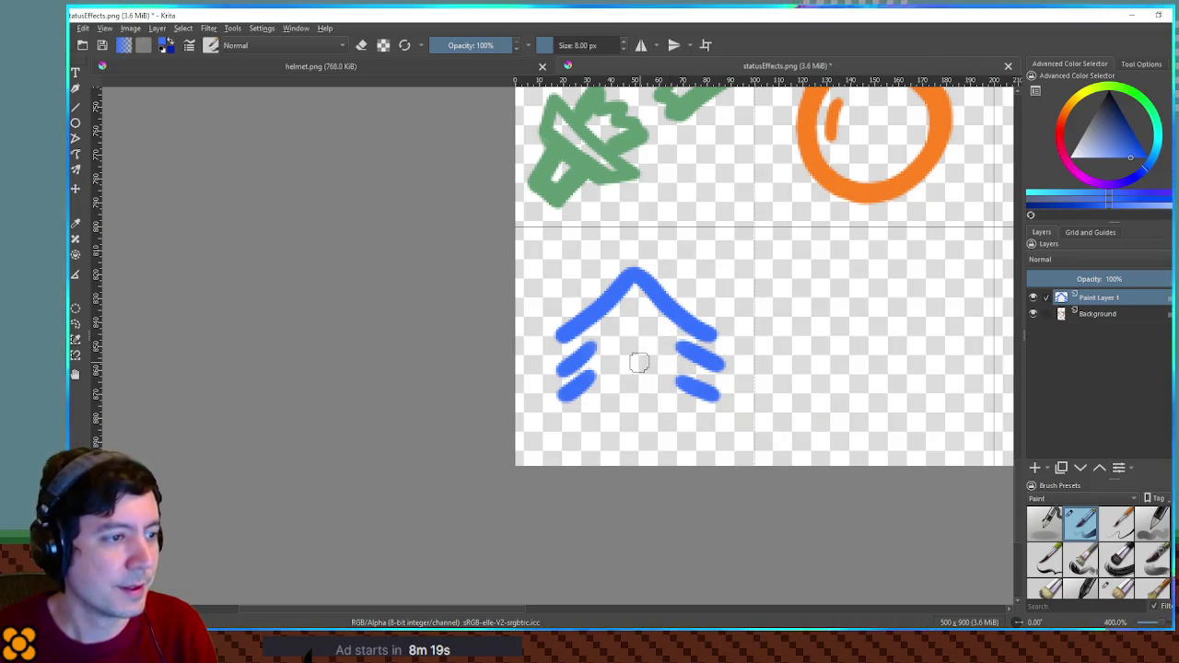
{"action": "left_click_drag", "start_coordinate": [596, 347], "coordinate": [621, 321]}
{"action": "key", "text": "ctrl+z"}
{"action": "mouse_move", "coordinate": [628, 311]}
{"action": "left_mouse_down"}
{"action": "mouse_move", "coordinate": [601, 341]}
{"action": "mouse_move", "coordinate": [665, 341]}
{"action": "mouse_move", "coordinate": [689, 361]}
{"action": "mouse_move", "coordinate": [614, 364]}
{"action": "mouse_move", "coordinate": [591, 385]}
{"action": "left_mouse_up"}
{"action": "left_click_drag", "start_coordinate": [634, 348], "coordinate": [673, 378]}
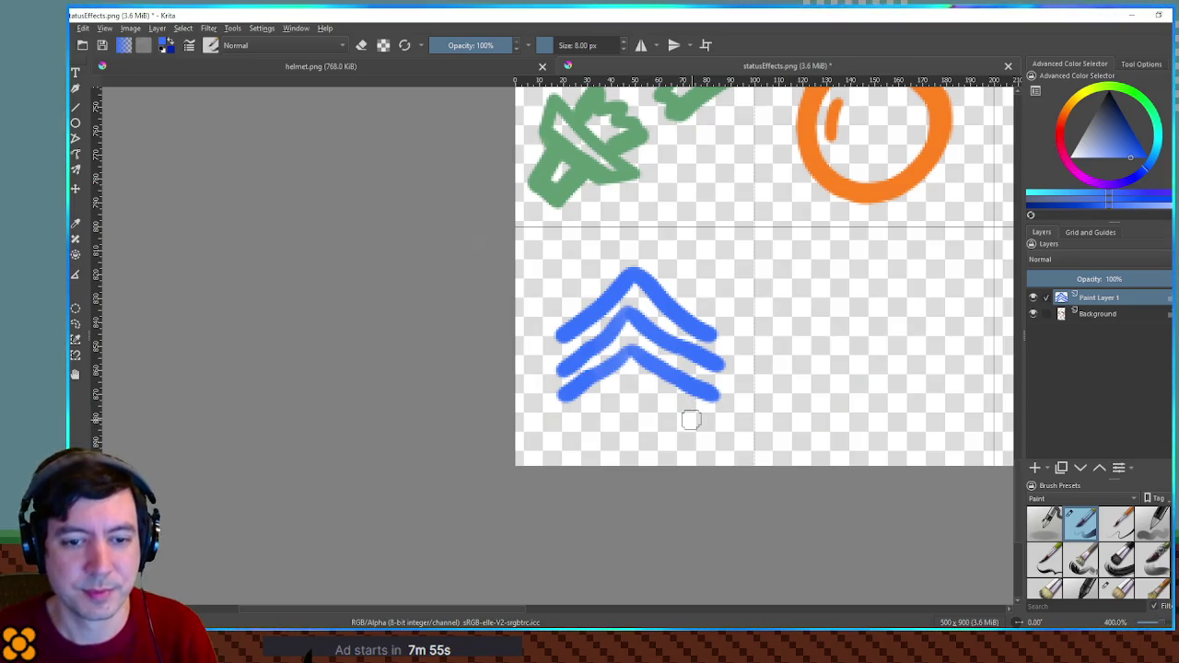
{"action": "key", "text": "ctrl+a"}
{"action": "key", "text": "Delete"}
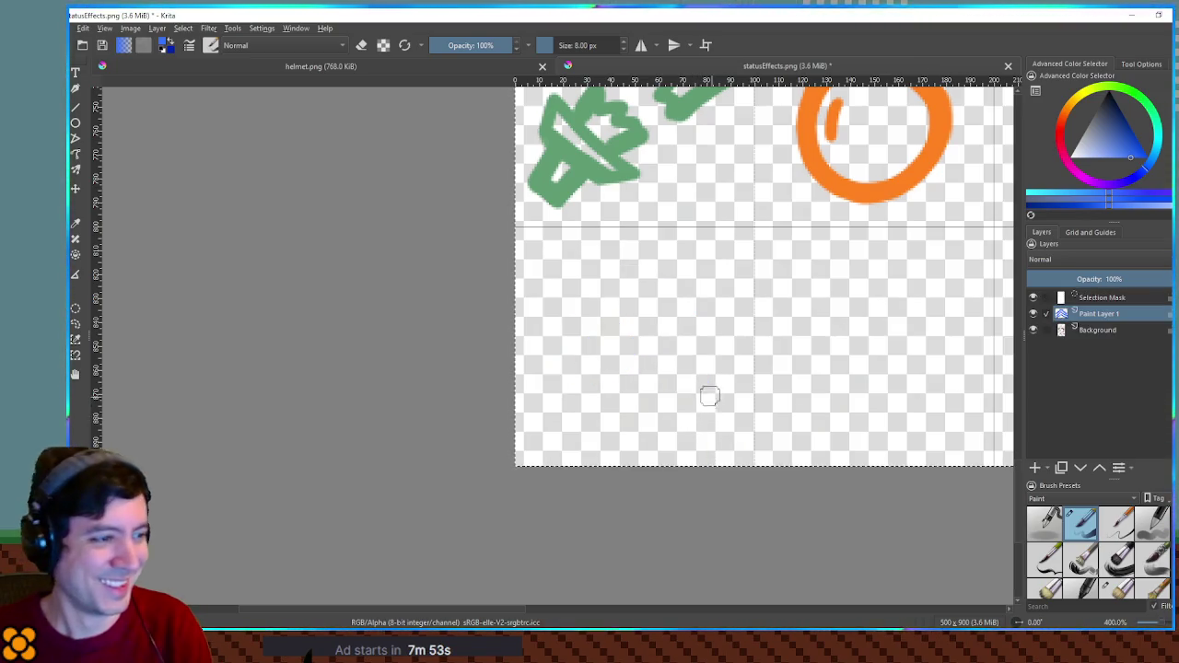
Deselect, then try diagonal and zigzag strokes in the cell and undo them.
{"action": "key", "text": "ctrl+shift+a"}
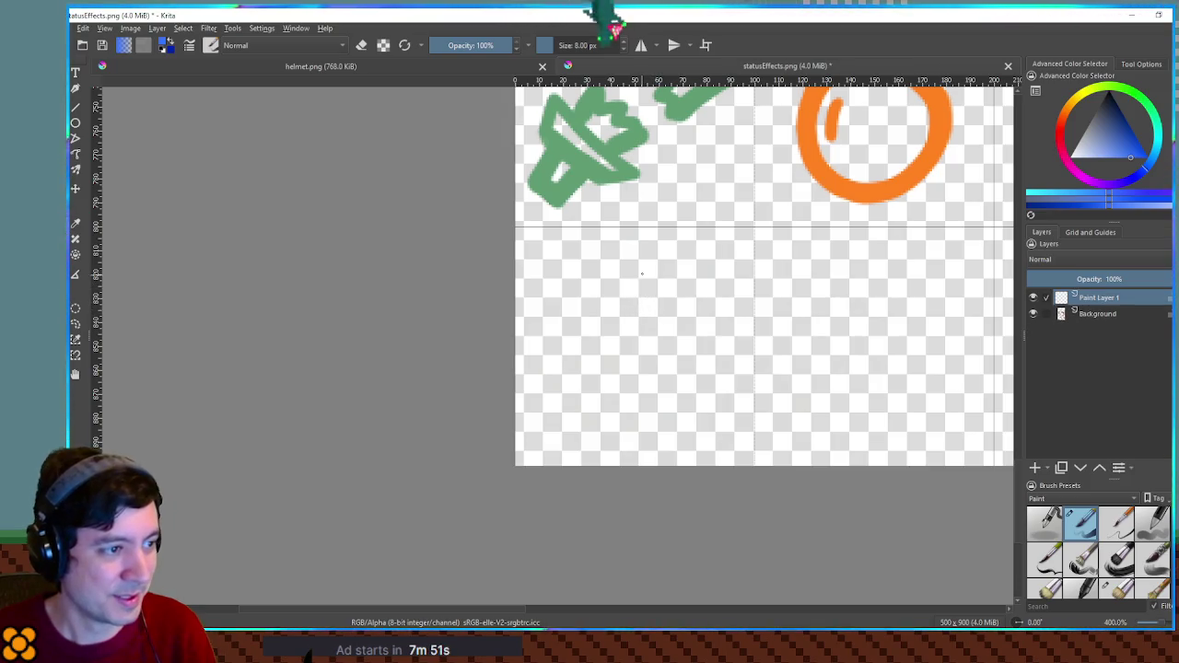
{"action": "left_click_drag", "start_coordinate": [649, 274], "coordinate": [578, 313]}
{"action": "key", "text": "ctrl+z"}
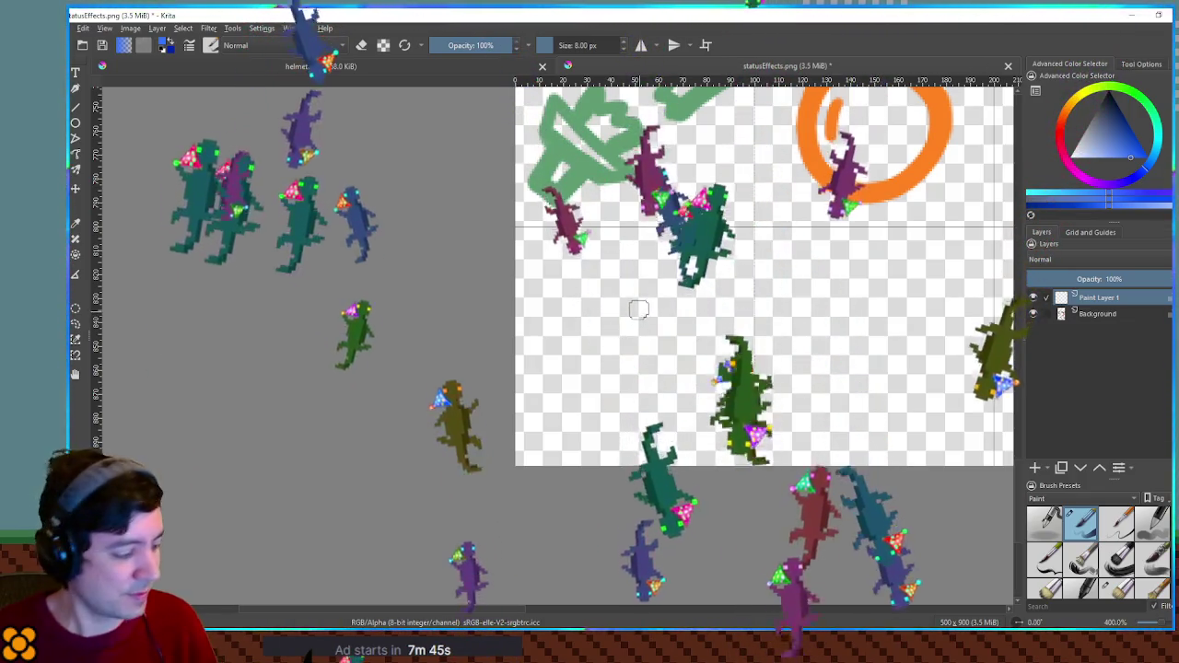
{"action": "left_click_drag", "start_coordinate": [580, 330], "coordinate": [651, 275]}
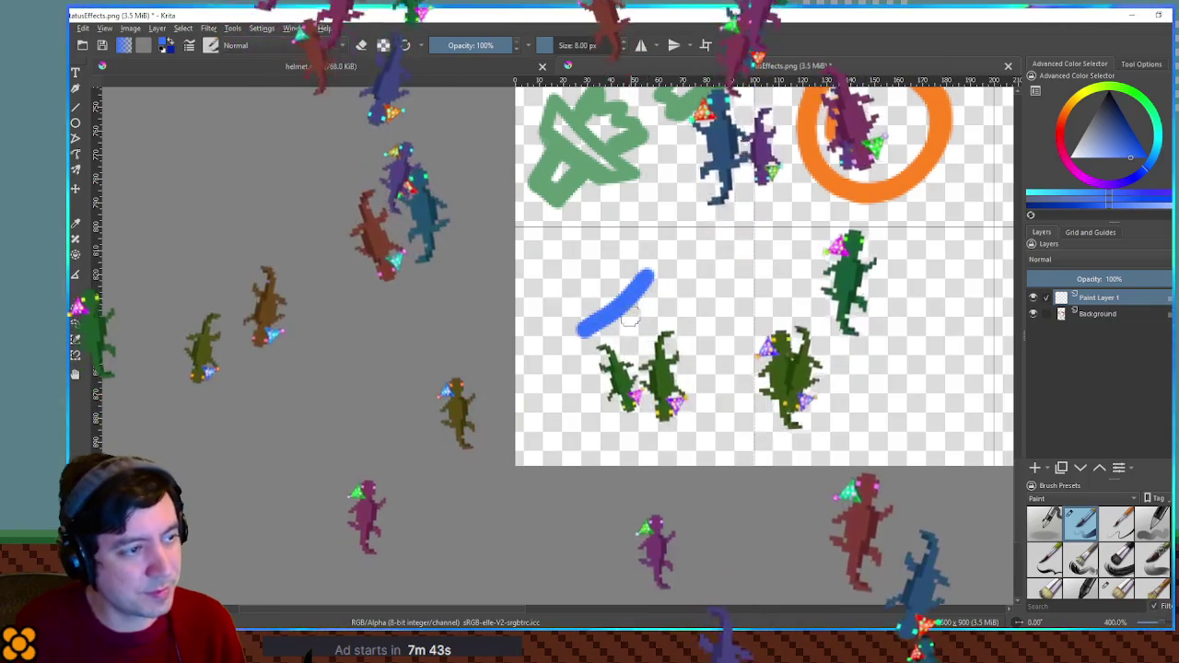
{"action": "left_click_drag", "start_coordinate": [569, 374], "coordinate": [650, 312]}
{"action": "left_click_drag", "start_coordinate": [575, 408], "coordinate": [647, 369]}
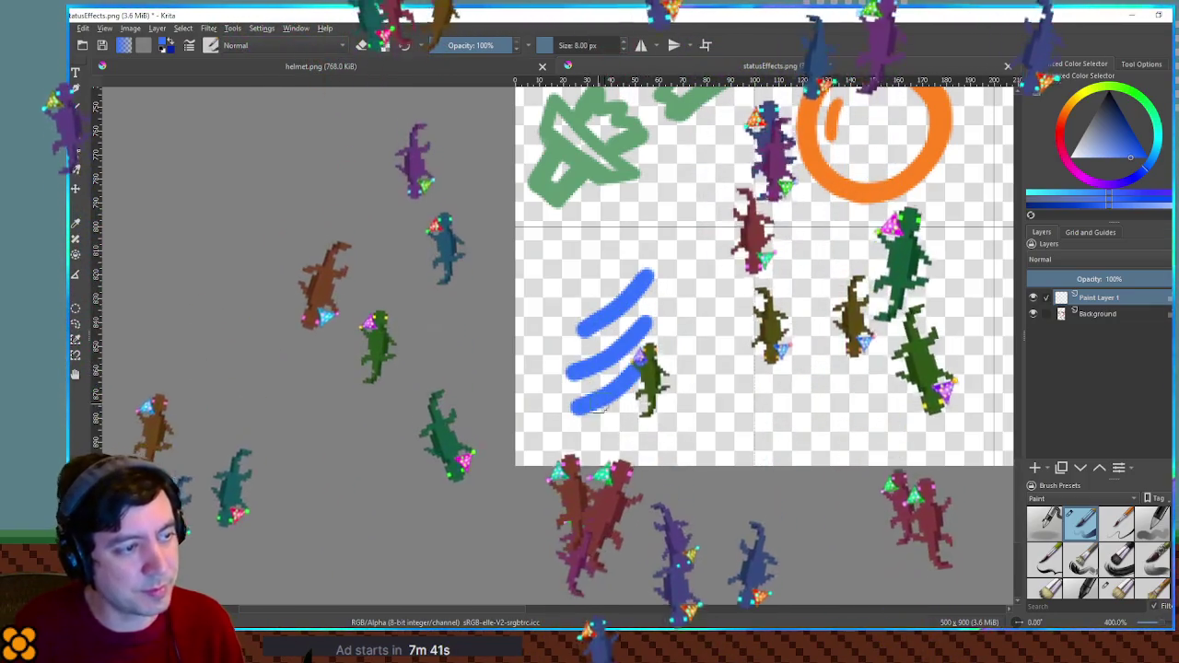
{"action": "left_click_drag", "start_coordinate": [648, 319], "coordinate": [590, 348]}
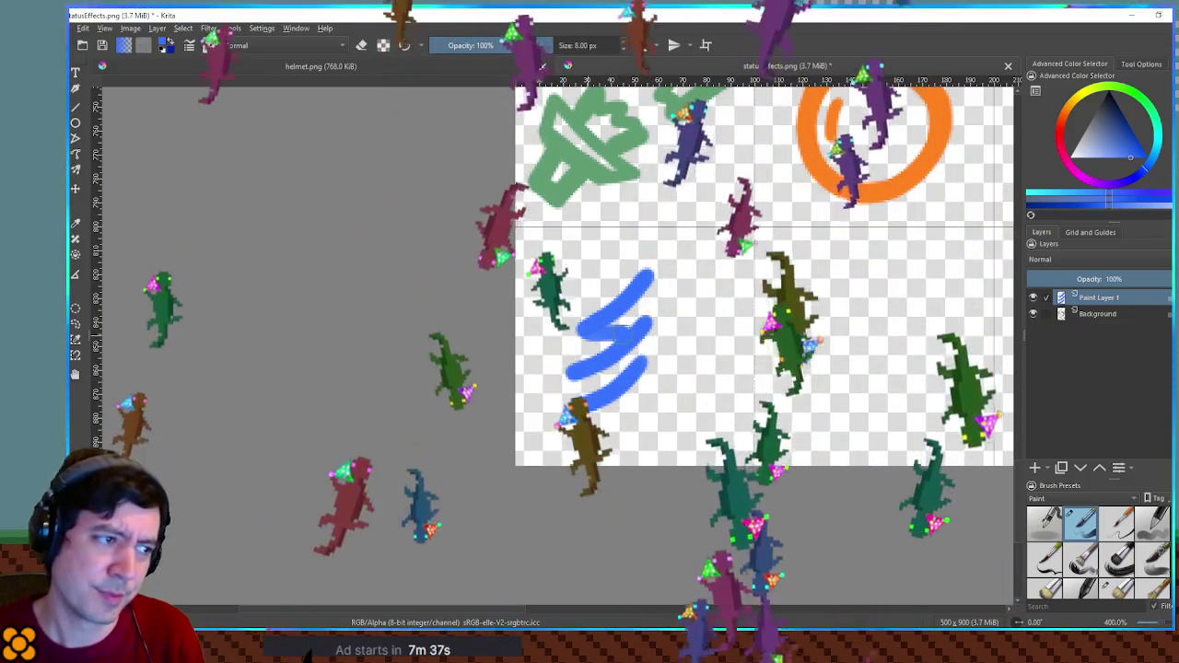
{"action": "key", "text": "ctrl+z"}
{"action": "key", "text": "ctrl+z"}
{"action": "key", "text": "ctrl+z"}
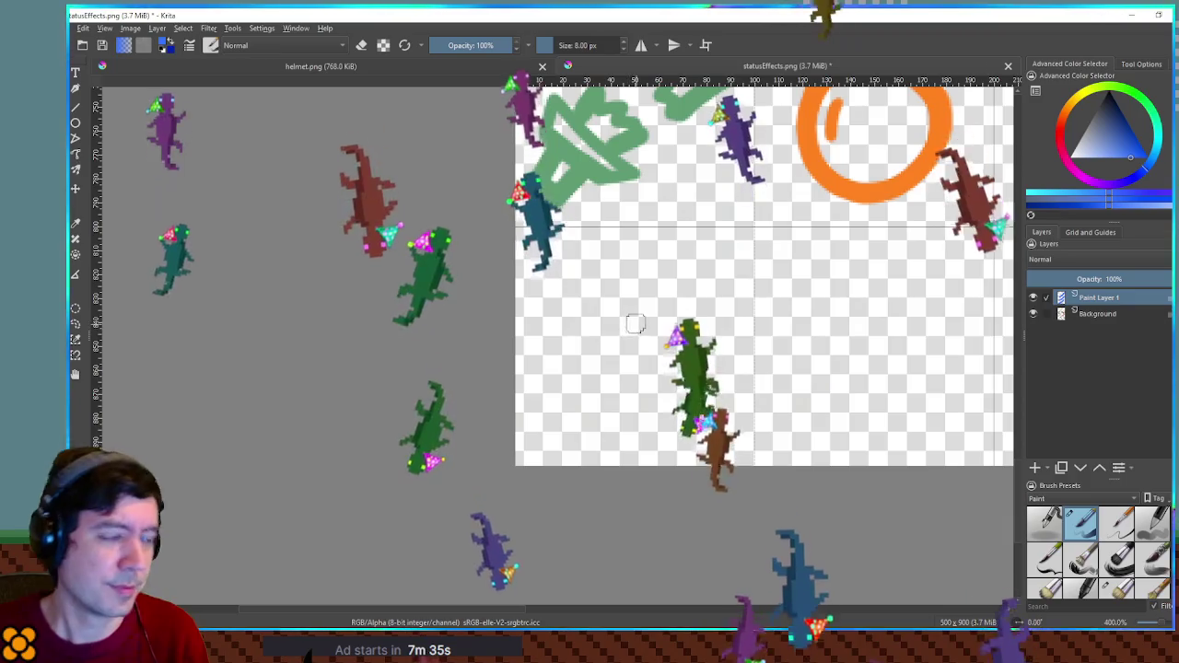
Draw a hollow blue chevron outline and move it down about 40 px.
{"action": "mouse_move", "coordinate": [561, 304]}
{"action": "left_mouse_down"}
{"action": "mouse_move", "coordinate": [559, 355]}
{"action": "mouse_move", "coordinate": [645, 317]}
{"action": "mouse_move", "coordinate": [716, 357]}
{"action": "mouse_move", "coordinate": [717, 291]}
{"action": "mouse_move", "coordinate": [586, 286]}
{"action": "mouse_move", "coordinate": [660, 266]}
{"action": "mouse_move", "coordinate": [728, 293]}
{"action": "left_mouse_up"}
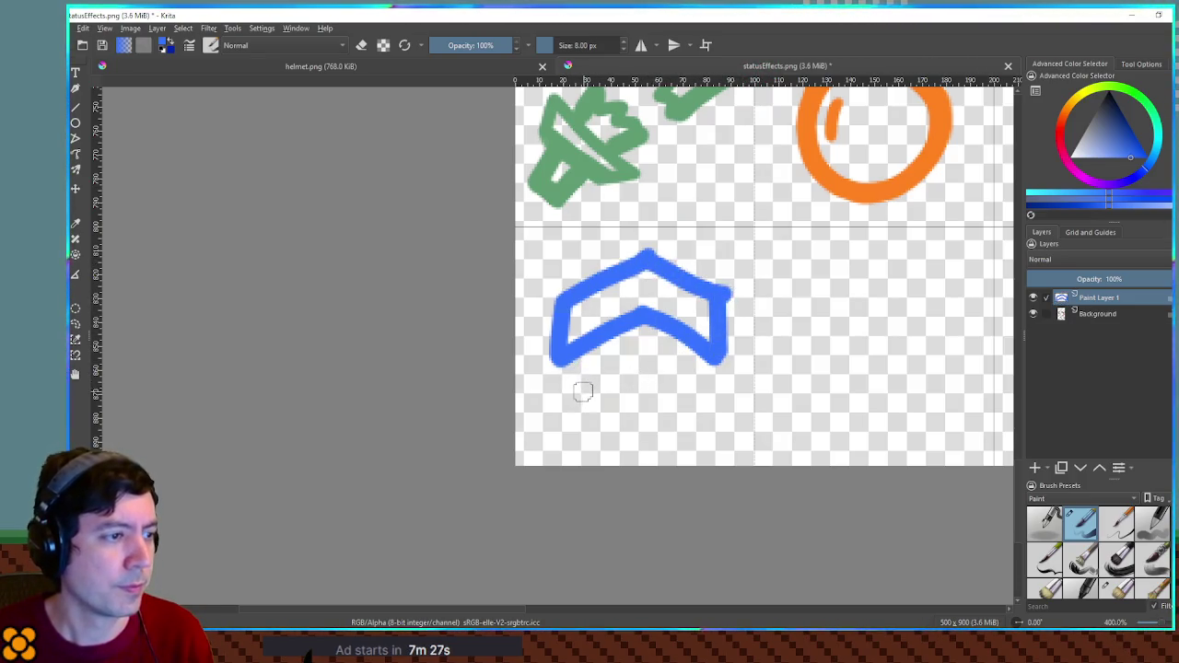
{"action": "key", "text": "t"}
{"action": "left_click_drag", "start_coordinate": [639, 309], "coordinate": [638, 355]}
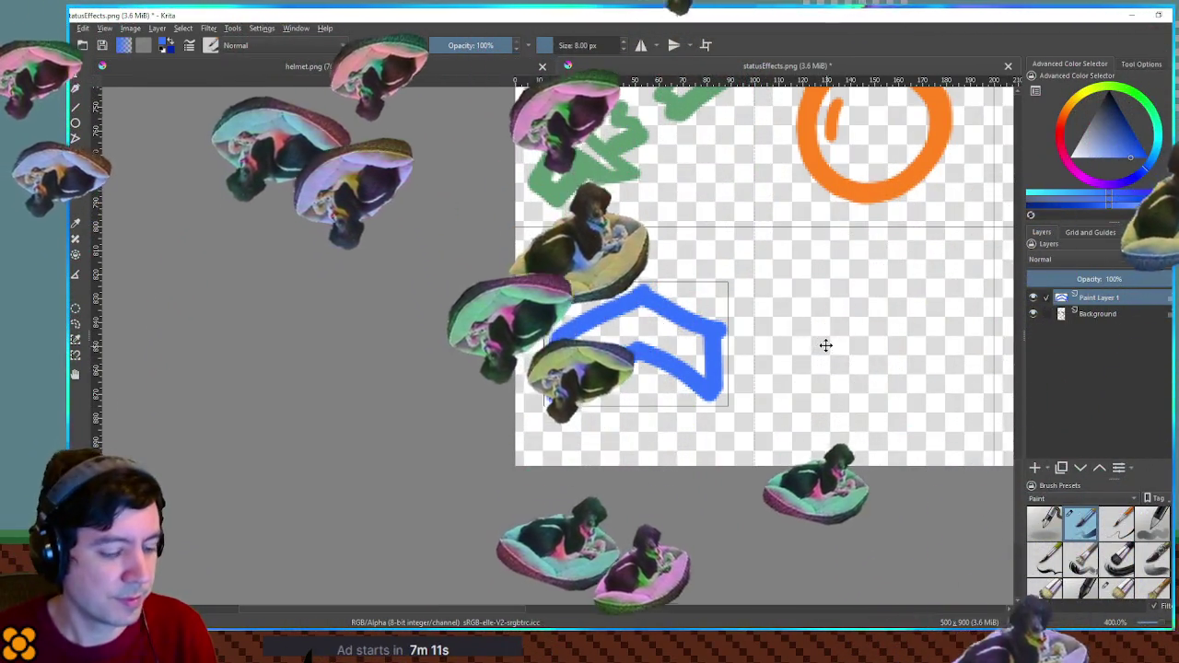
{"action": "left_click_drag", "start_coordinate": [842, 326], "coordinate": [596, 328]}
Click the canvas to finish repositioning the chevron and dismiss the move box.
{"action": "left_click", "coordinate": [596, 328]}
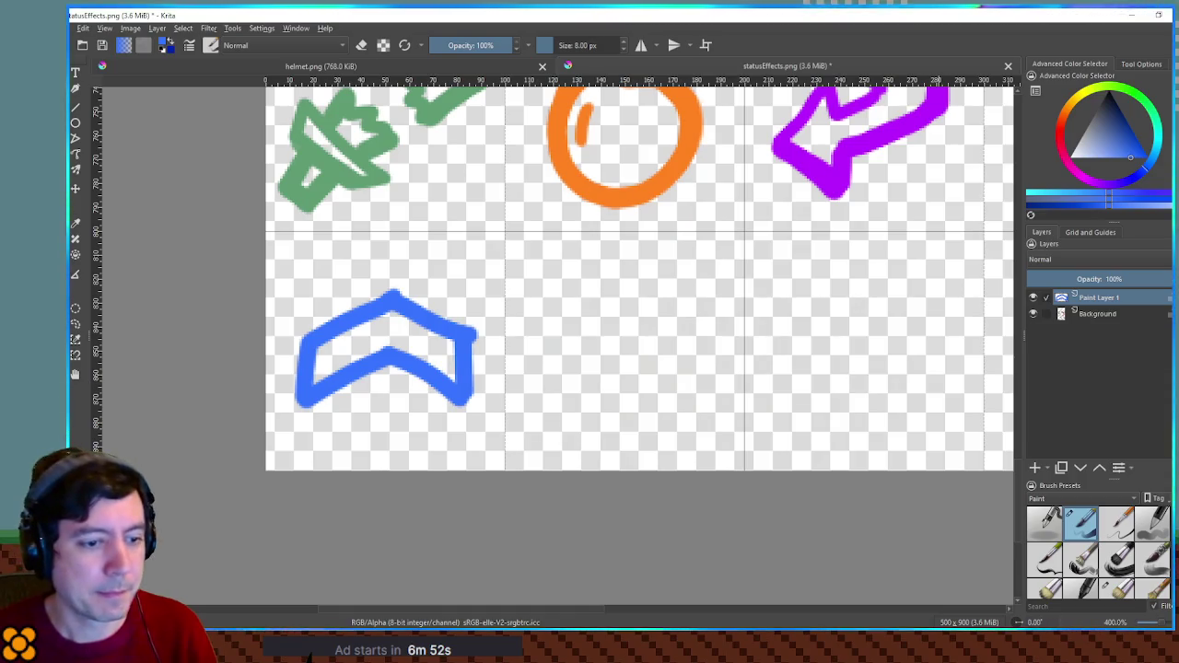
Switch to the Godot project and filter the FileSystem dock with 'leg'.
{"action": "mouse_move", "coordinate": [1038, 645]}
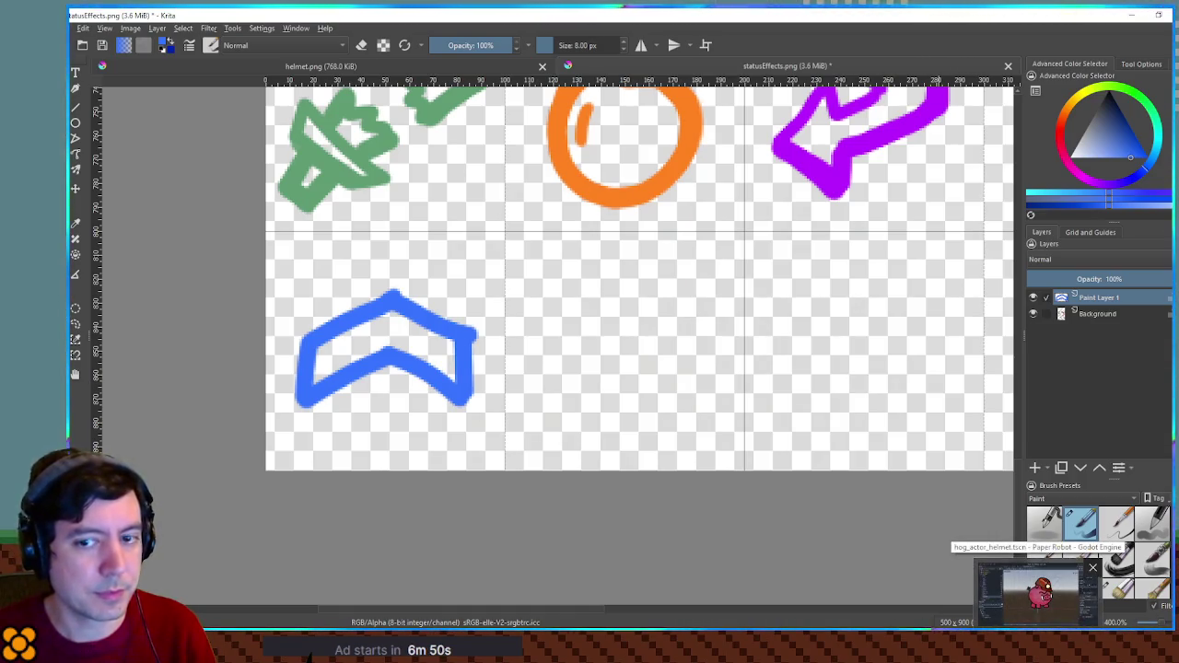
{"action": "left_click", "coordinate": [1039, 595]}
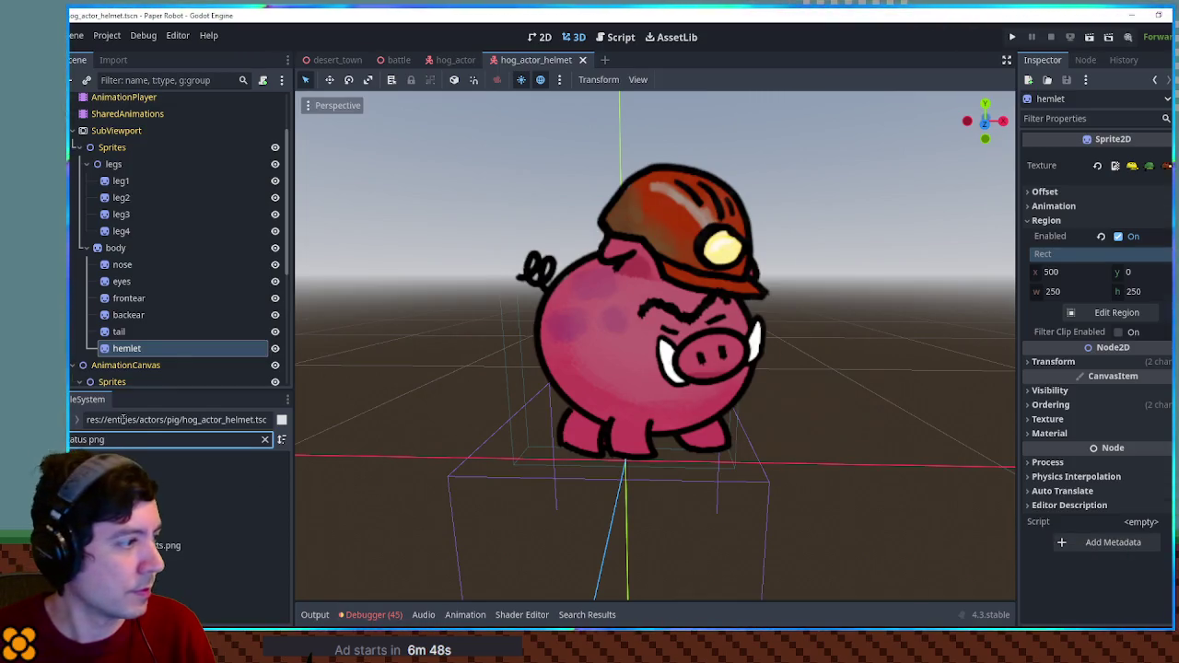
{"action": "key", "text": "ctrl+a"}
{"action": "type", "text": "leg"}
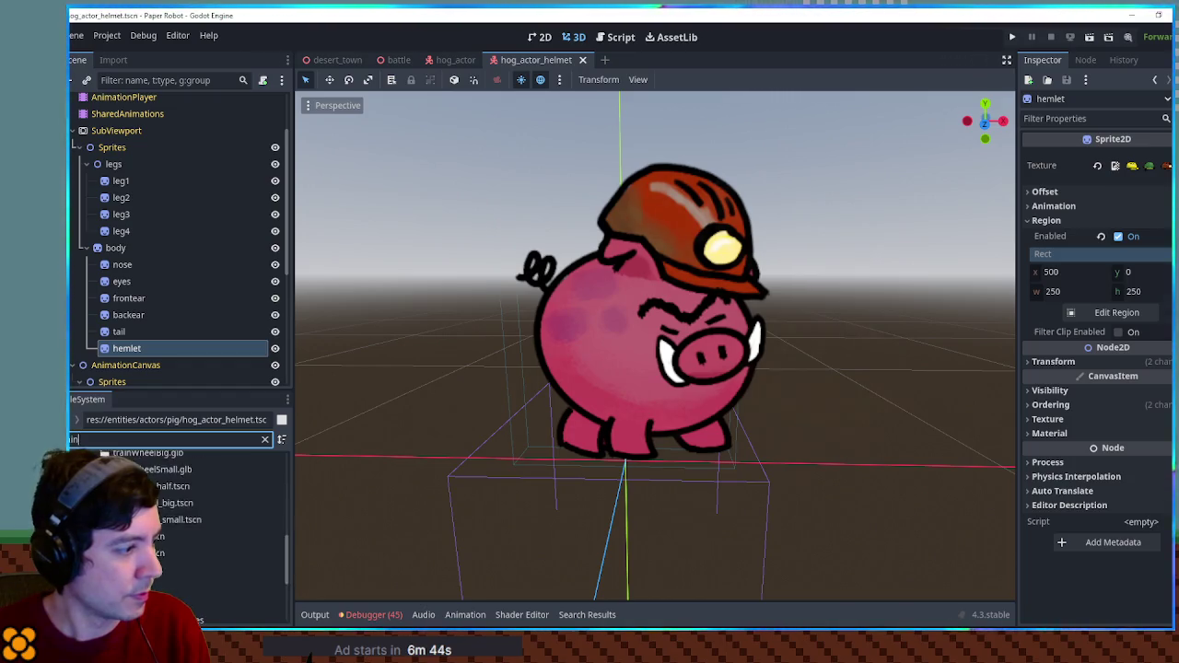
Inspect rainbowGradient.tres and the rainbowGradient.png texture, then return to Krita.
{"action": "left_click", "coordinate": [221, 515]}
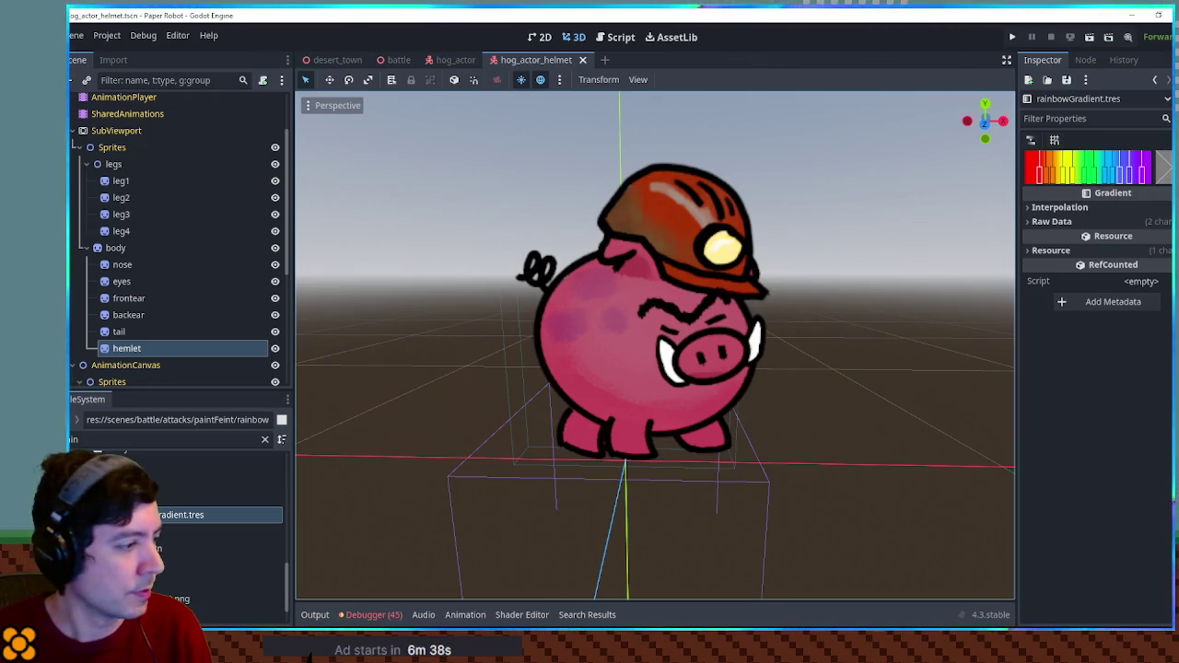
{"action": "left_click", "coordinate": [221, 598]}
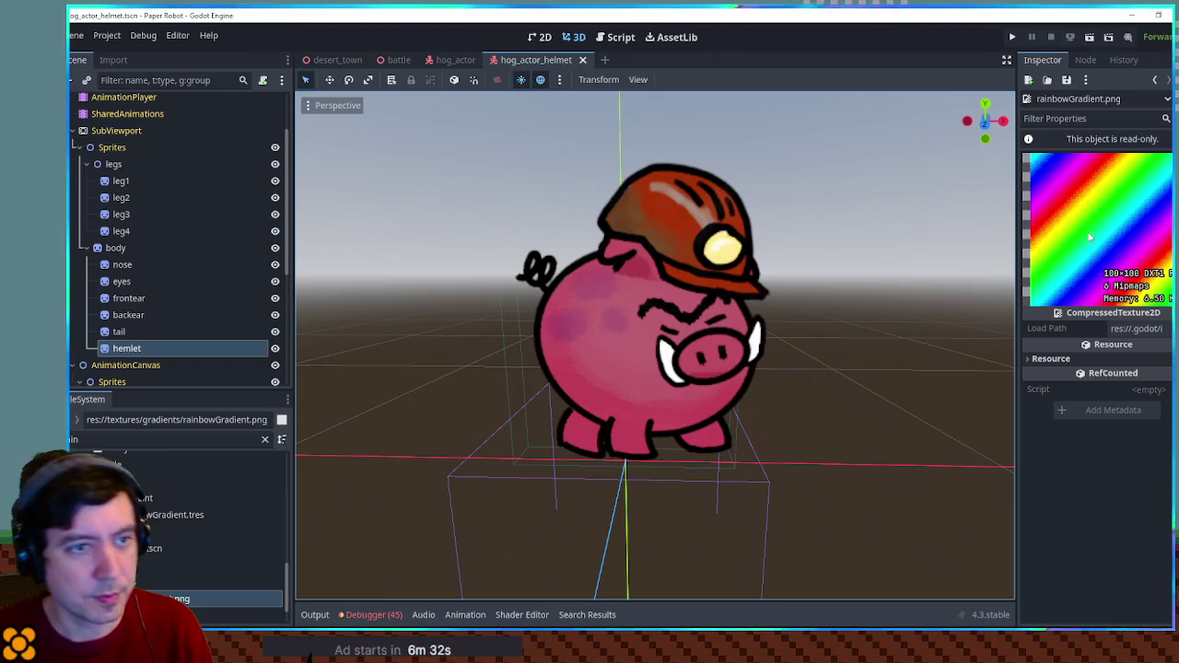
{"action": "right_click", "coordinate": [161, 599]}
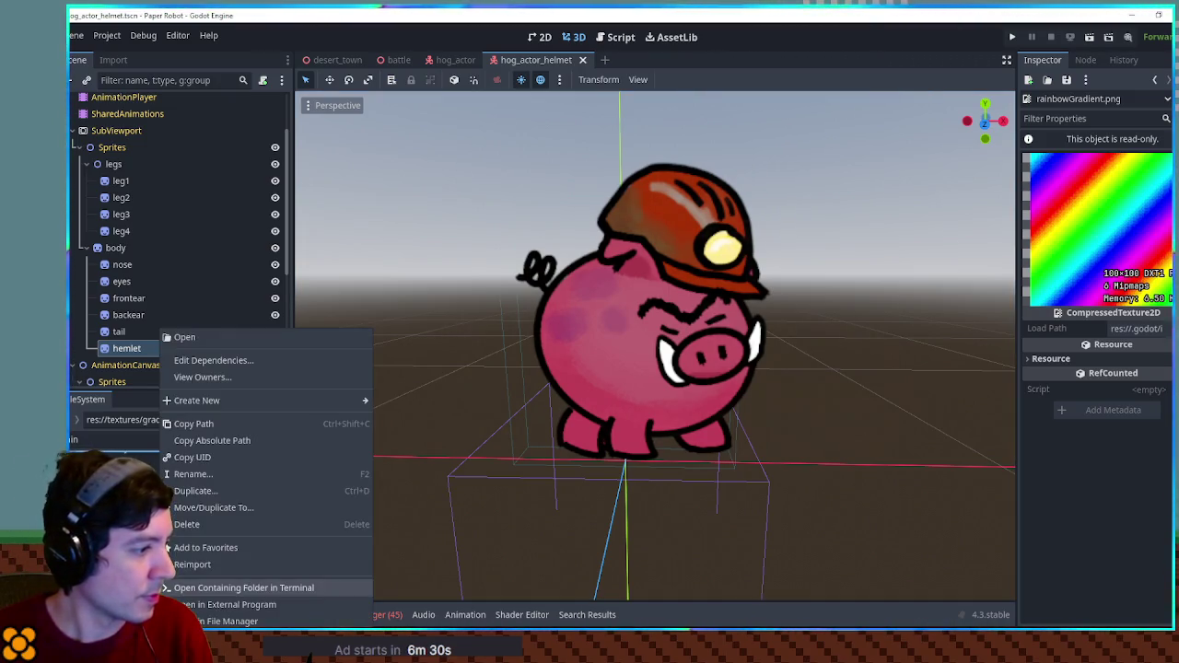
{"action": "key", "text": "Escape"}
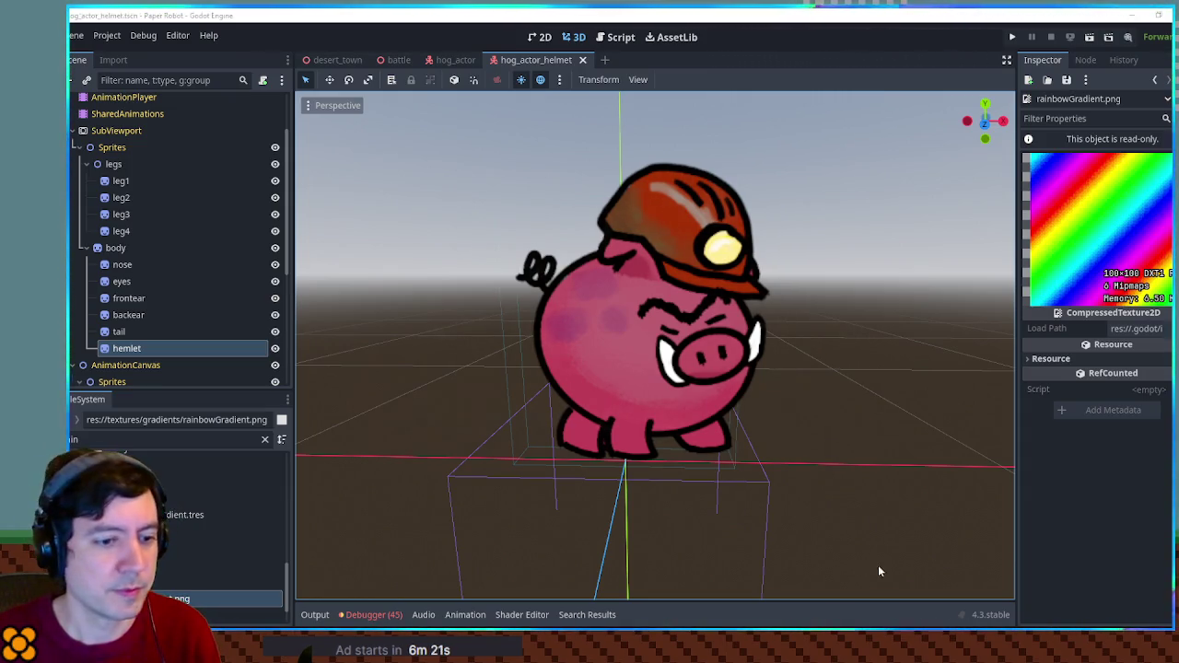
{"action": "key", "text": "alt+Tab"}
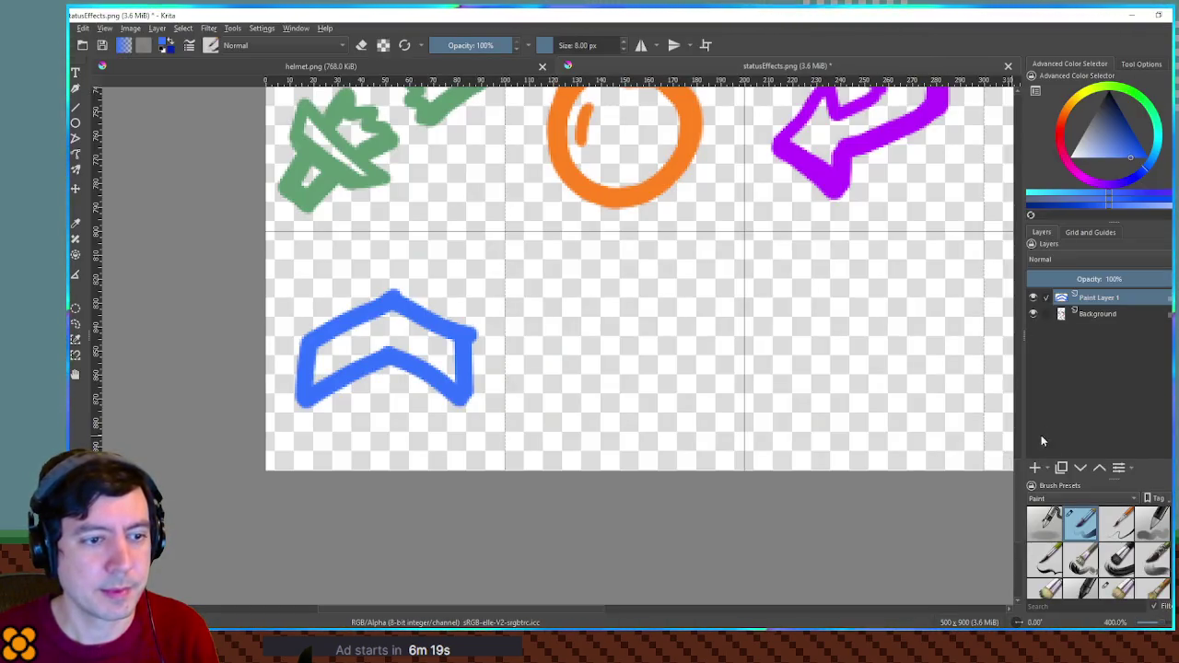
Add Paint Layer 2 and insert rainbowGradient.png as a new layer.
{"action": "left_click", "coordinate": [1033, 468]}
{"action": "right_click", "coordinate": [789, 313]}
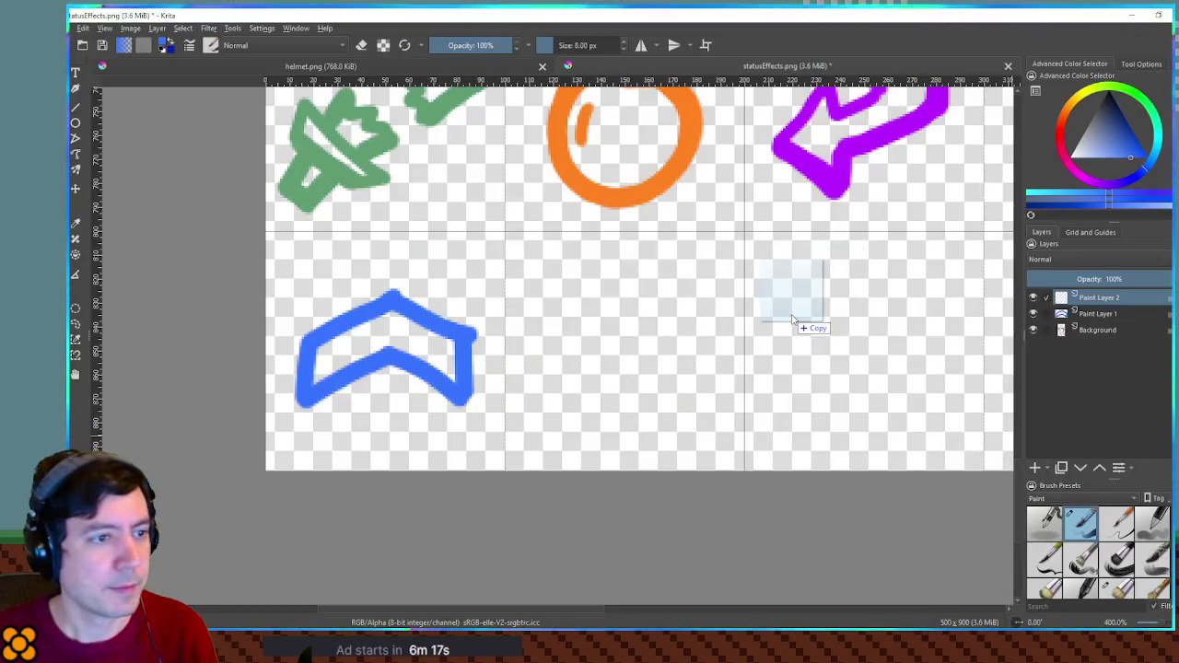
{"action": "left_click", "coordinate": [836, 324]}
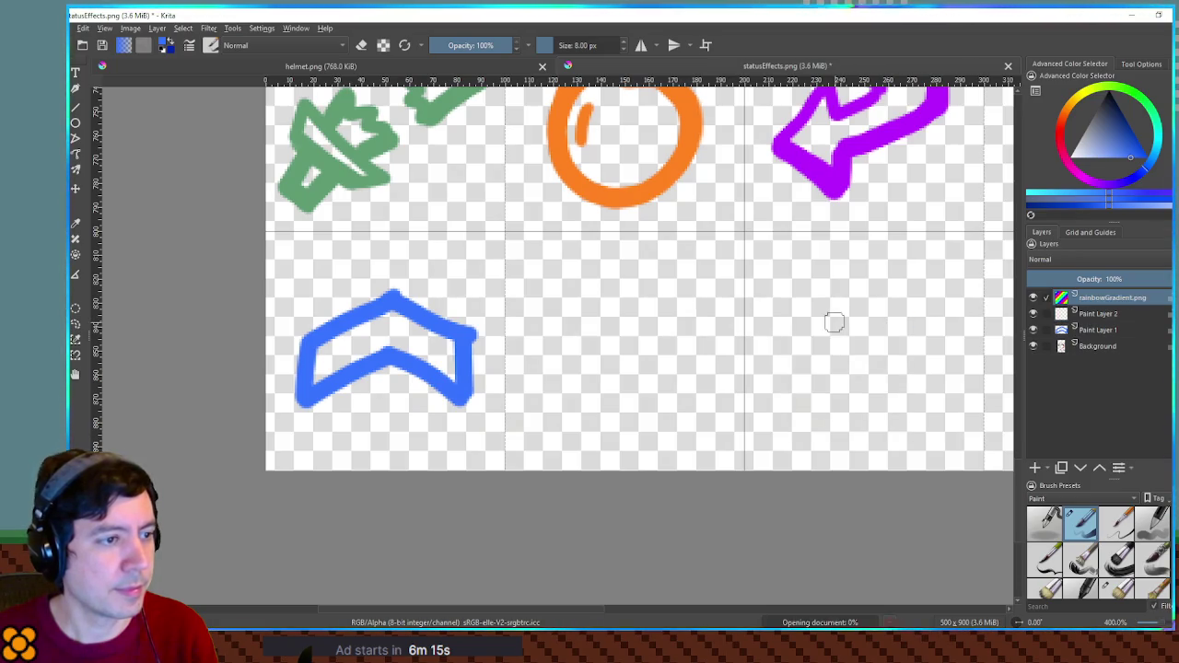
Move the rainbow gradient into the bottom-row cell beside the blue chevron.
{"action": "scroll", "coordinate": [832, 319], "scroll_direction": "down", "scroll_amount": 6}
{"action": "key", "text": "t"}
{"action": "mouse_move", "coordinate": [780, 135]}
{"action": "left_mouse_down"}
{"action": "mouse_move", "coordinate": [811, 278]}
{"action": "mouse_move", "coordinate": [809, 371]}
{"action": "mouse_move", "coordinate": [791, 376]}
{"action": "left_mouse_up"}
{"action": "scroll", "coordinate": [791, 376], "scroll_direction": "up", "scroll_amount": 6}
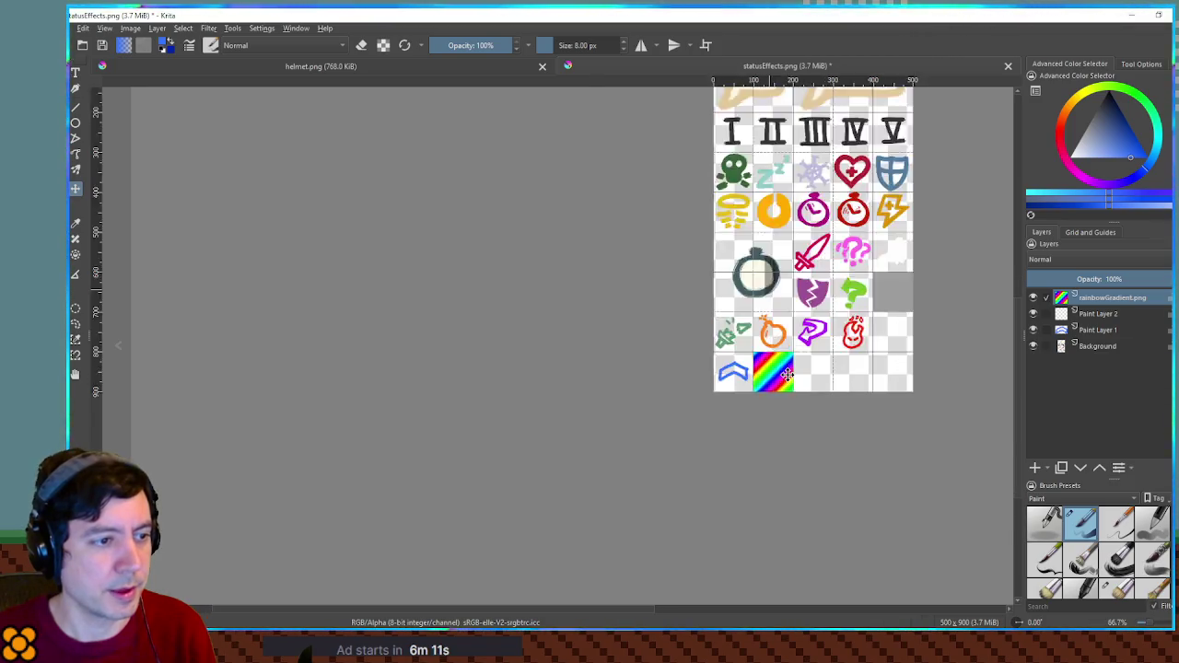
{"action": "key", "text": "b"}
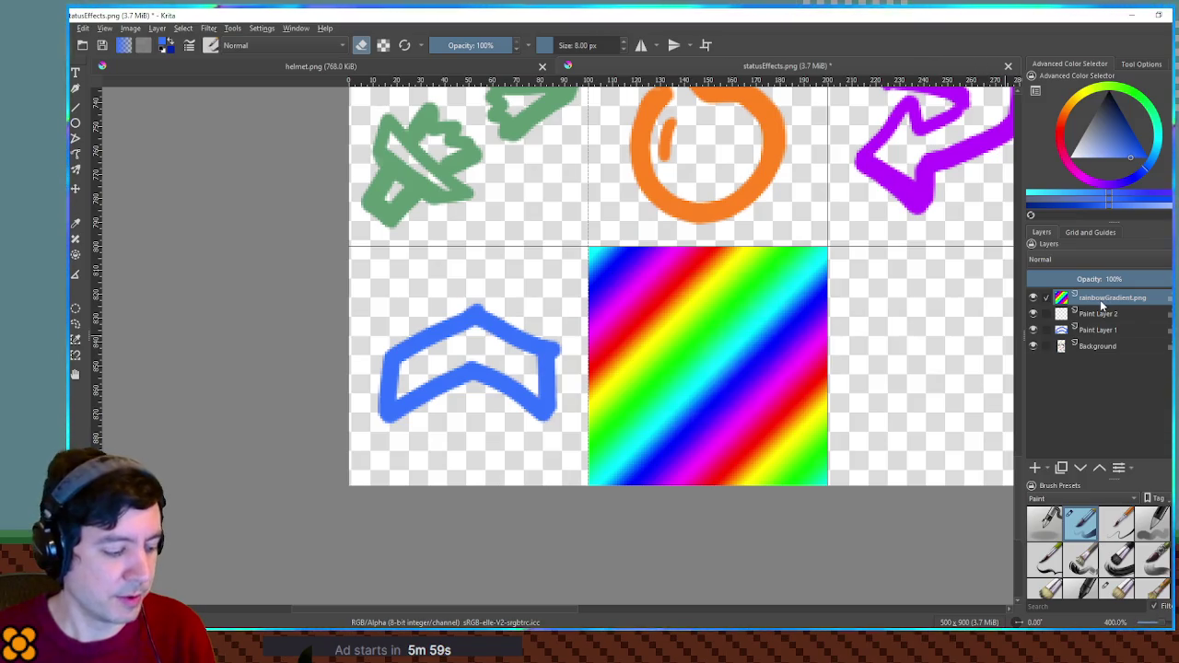
{"action": "mouse_move", "coordinate": [1102, 306]}
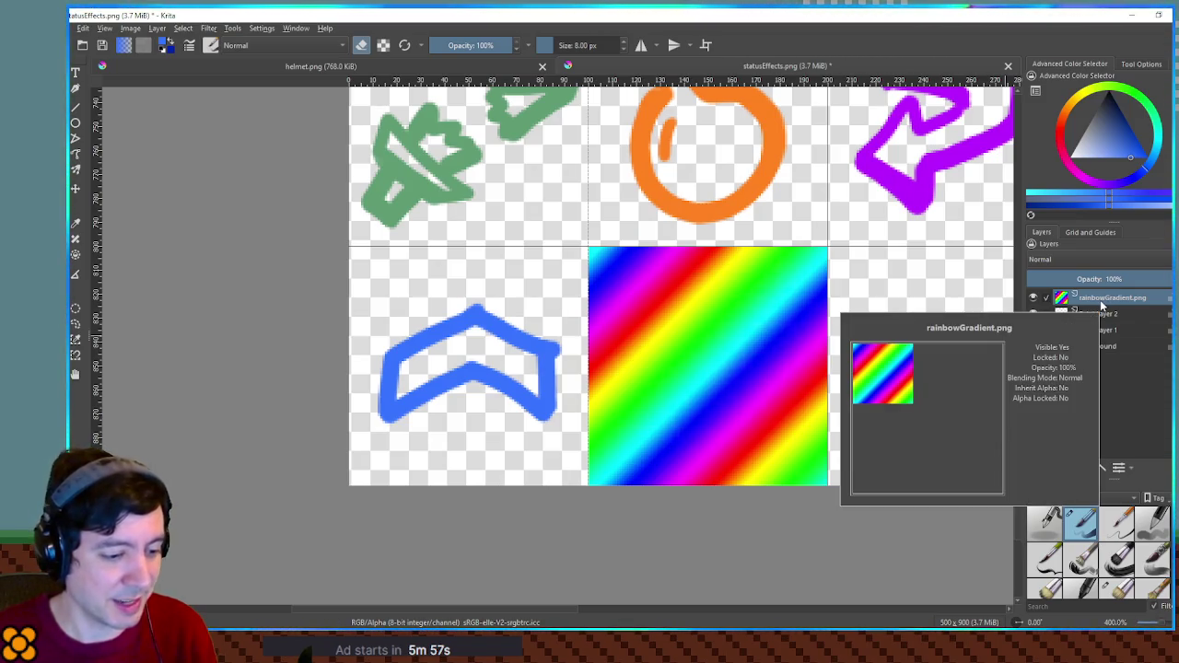
{"action": "key", "text": "e"}
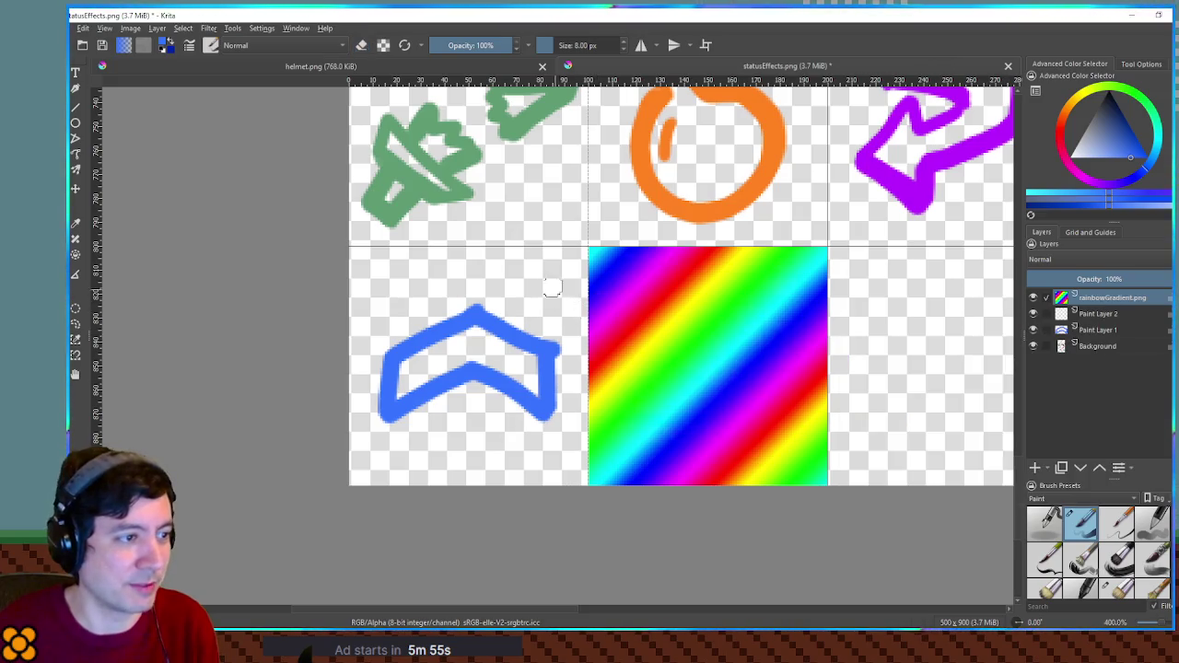
{"action": "key", "text": "Delete"}
{"action": "key", "text": "bracketright"}
{"action": "key", "text": "bracketright"}
{"action": "key", "text": "bracketright"}
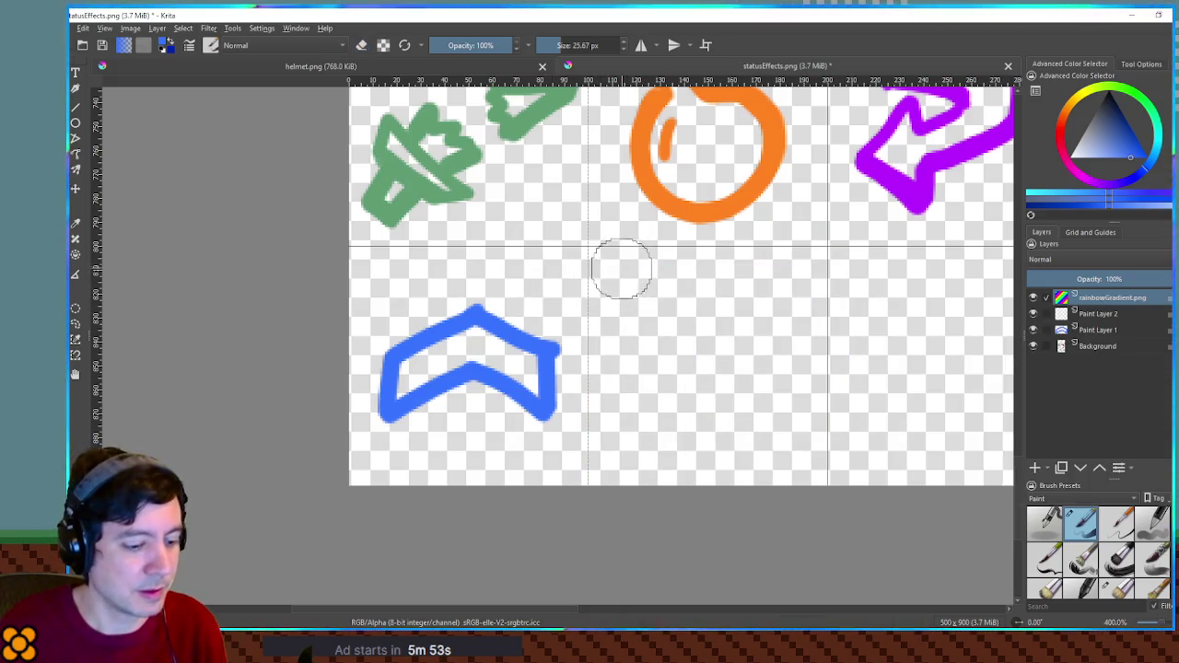
{"action": "key", "text": "ctrl+z"}
{"action": "key", "text": "ctrl+z"}
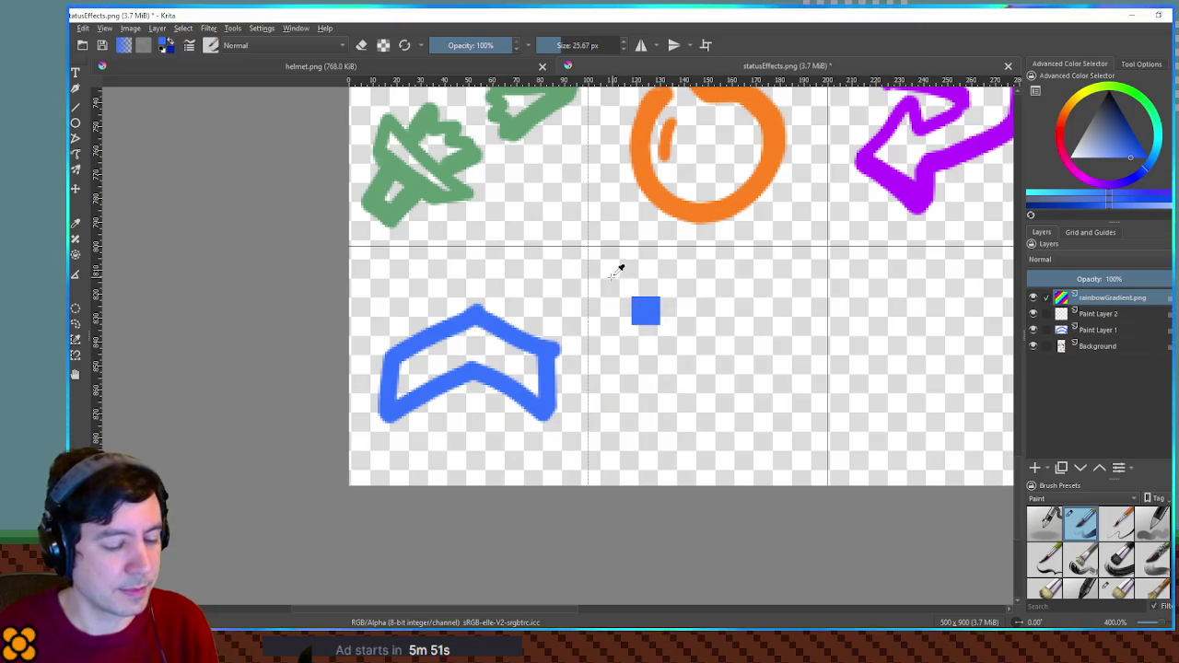
{"action": "key", "text": "ctrl+shift+z"}
{"action": "key", "text": "ctrl+shift+z"}
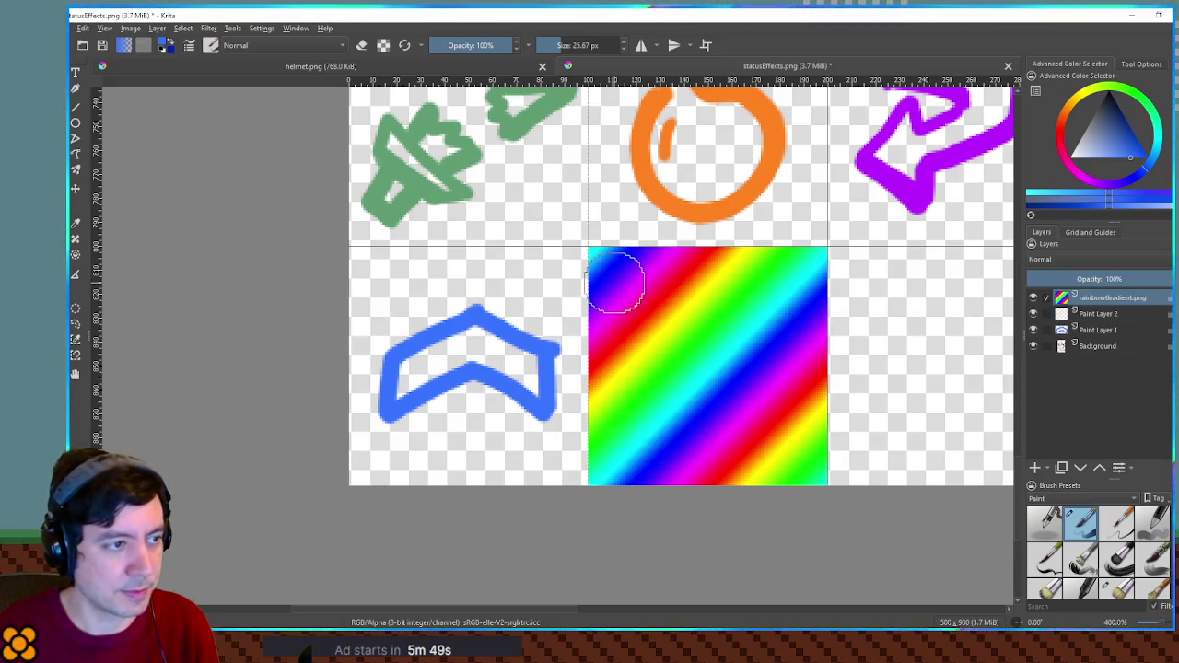
{"action": "key", "text": "bracketleft"}
{"action": "key", "text": "bracketleft"}
{"action": "key", "text": "bracketleft"}
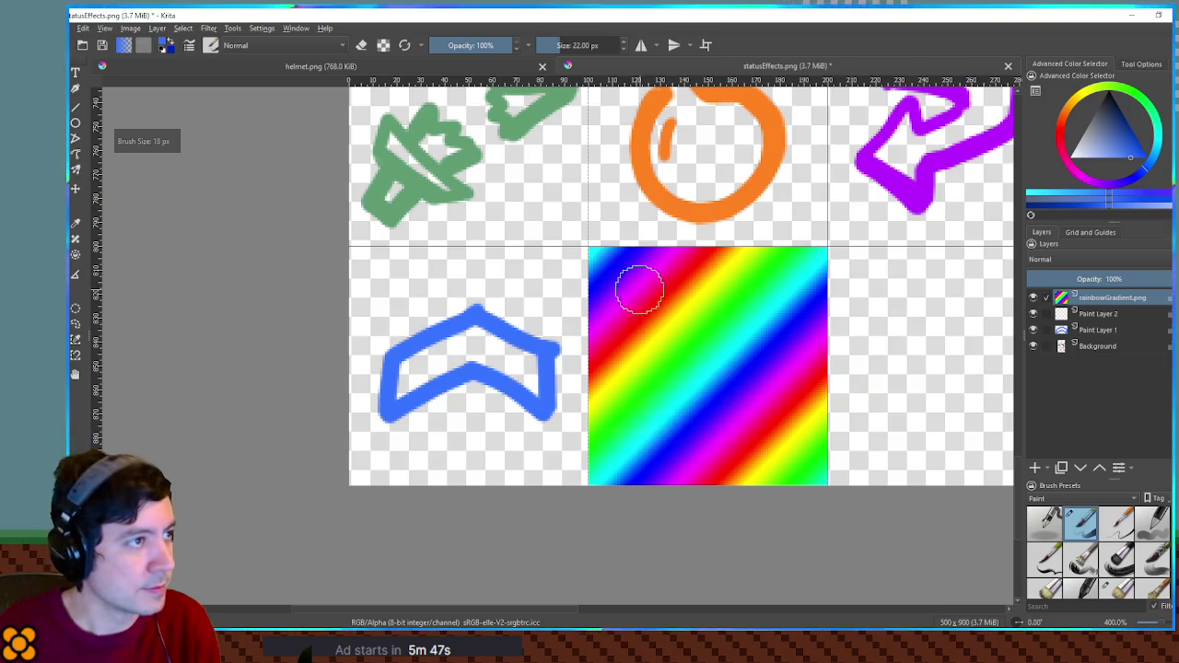
{"action": "key", "text": "bracketleft"}
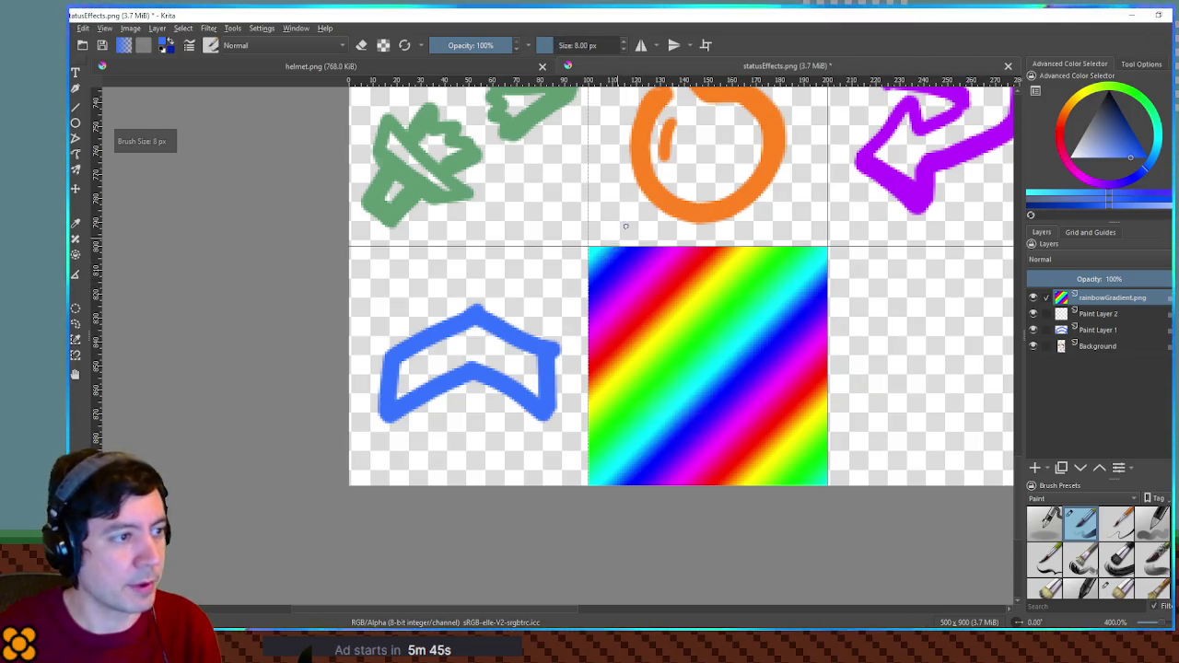
{"action": "left_click_drag", "start_coordinate": [625, 226], "coordinate": [560, 288]}
{"action": "key", "text": "ctrl+z"}
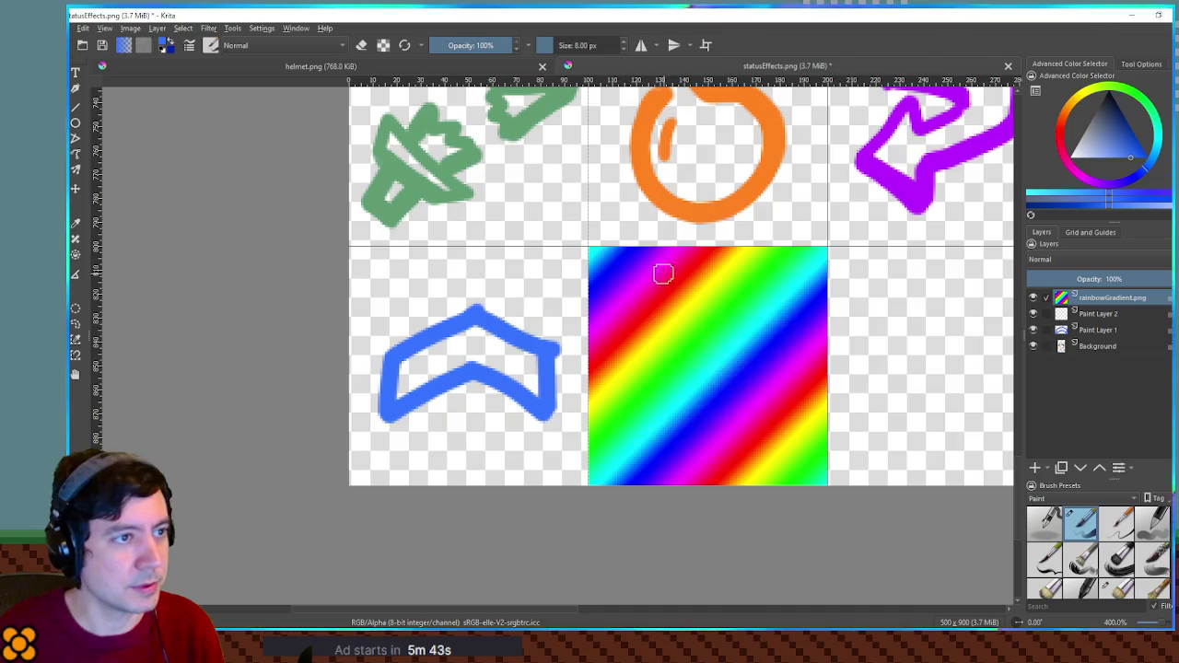
{"action": "mouse_move", "coordinate": [604, 263]}
{"action": "left_mouse_down"}
{"action": "mouse_move", "coordinate": [631, 286]}
{"action": "mouse_move", "coordinate": [599, 304]}
{"action": "mouse_move", "coordinate": [645, 267]}
{"action": "left_mouse_up"}
{"action": "key", "text": "ctrl+z"}
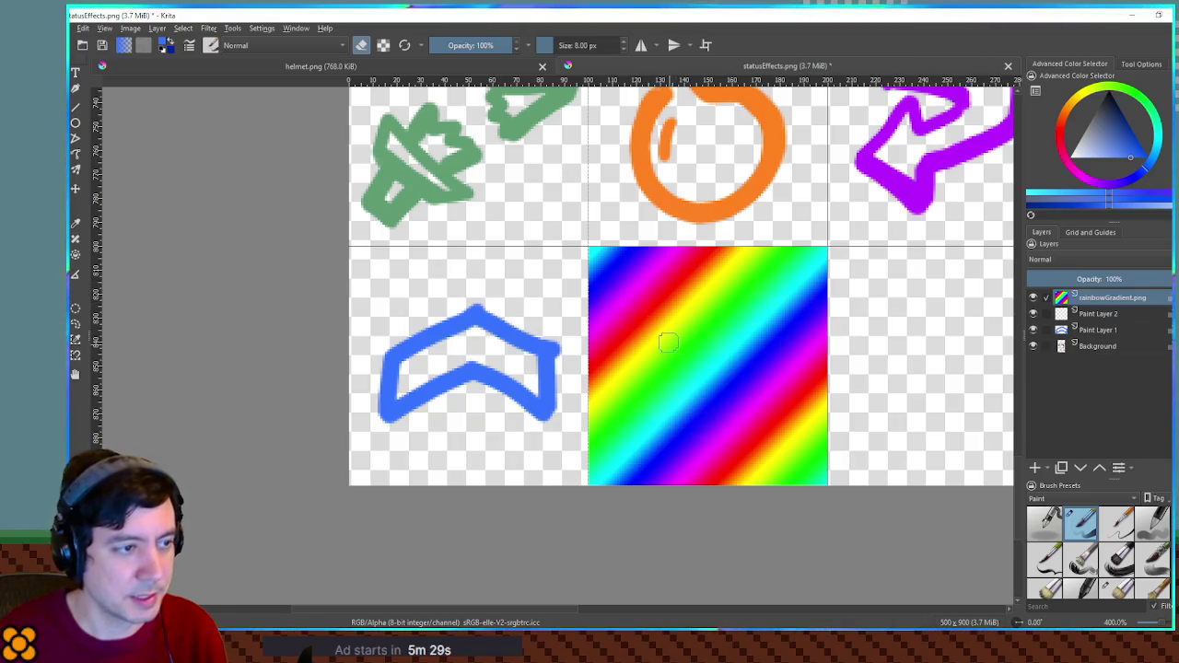
{"action": "mouse_move", "coordinate": [678, 276]}
{"action": "left_mouse_down"}
{"action": "mouse_move", "coordinate": [612, 348]}
{"action": "mouse_move", "coordinate": [708, 474]}
{"action": "mouse_move", "coordinate": [784, 419]}
{"action": "mouse_move", "coordinate": [761, 333]}
{"action": "mouse_move", "coordinate": [711, 276]}
{"action": "mouse_move", "coordinate": [683, 282]}
{"action": "left_mouse_up"}
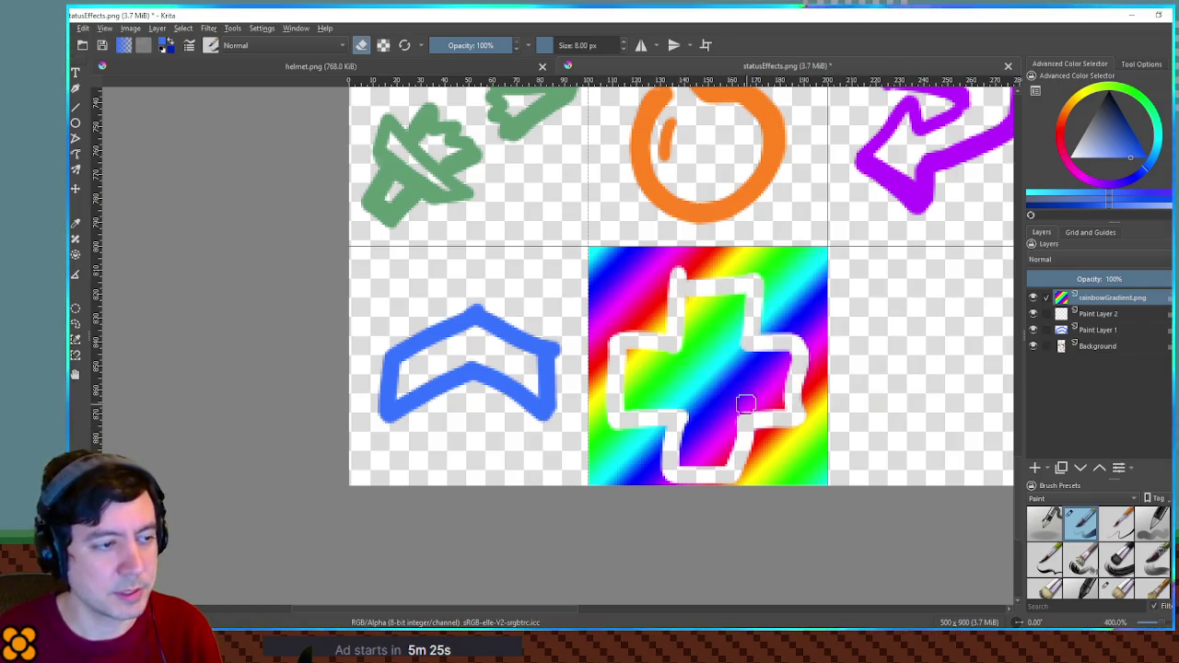
{"action": "key", "text": "ctrl+z"}
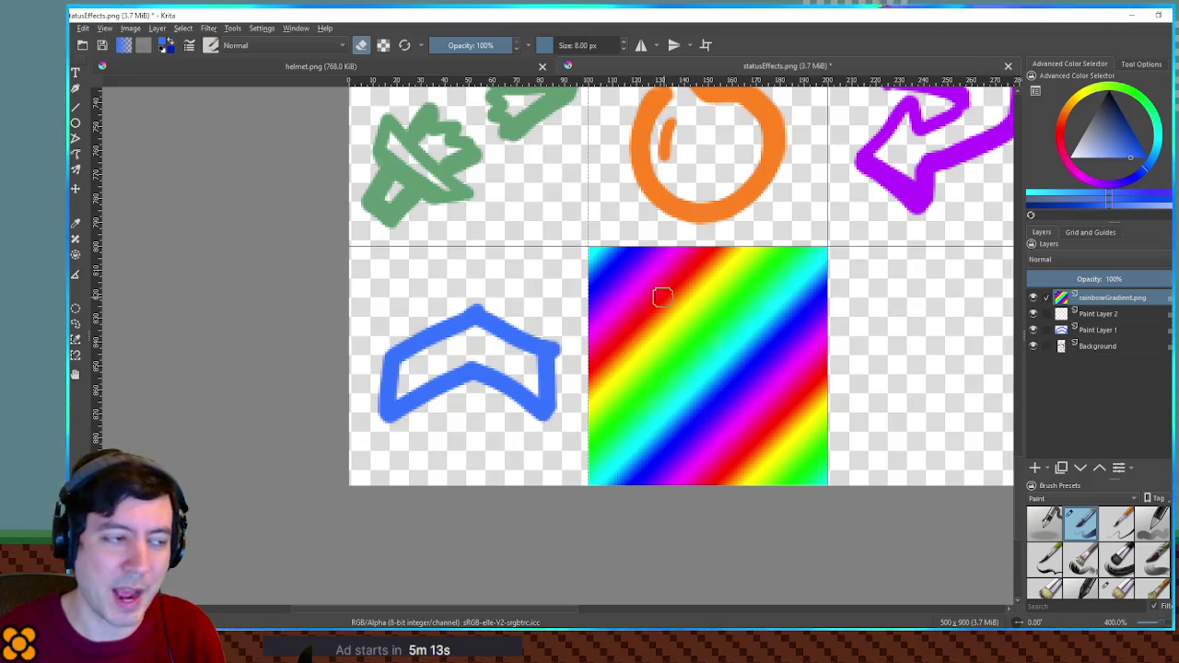
Hide rainbowGradient.png, select Paint Layer 2, leave eraser mode, and paint a trial red stroke.
{"action": "left_click", "coordinate": [1032, 298]}
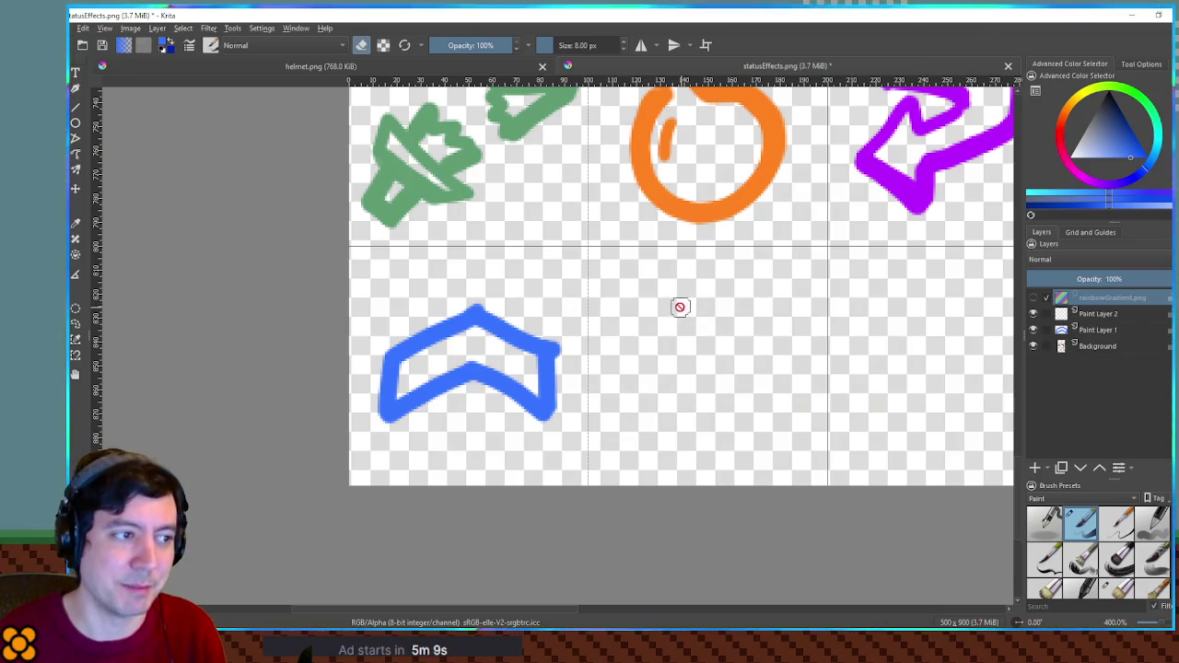
{"action": "left_click", "coordinate": [1101, 314]}
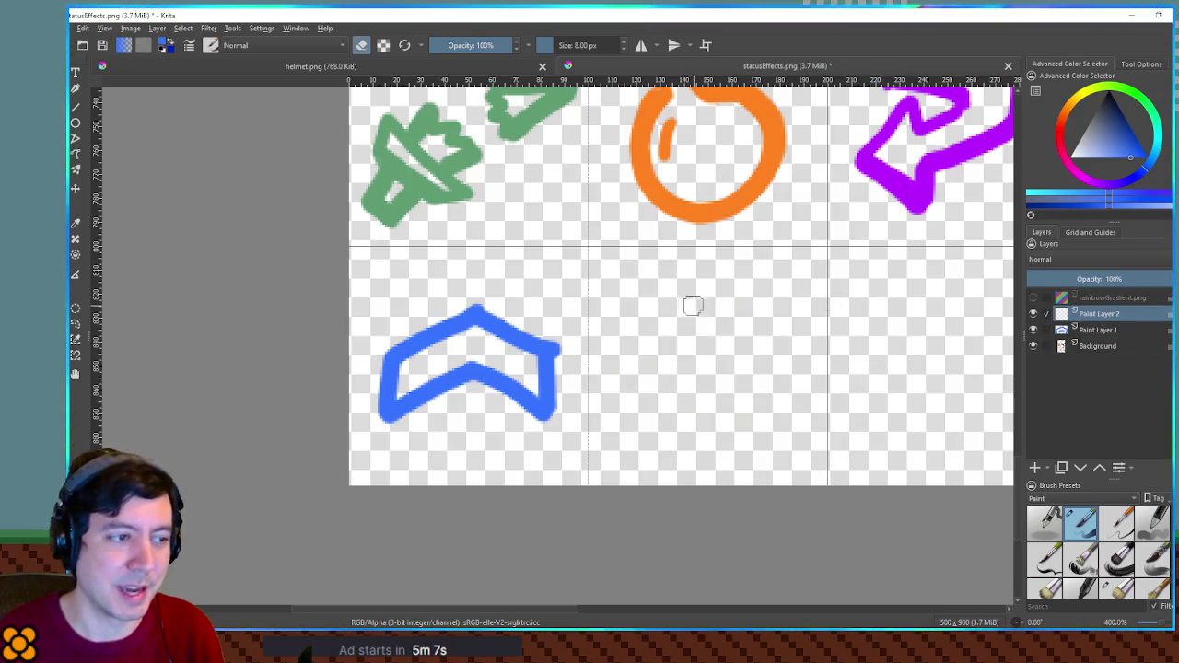
{"action": "left_click", "coordinate": [1110, 156]}
{"action": "key", "text": "e"}
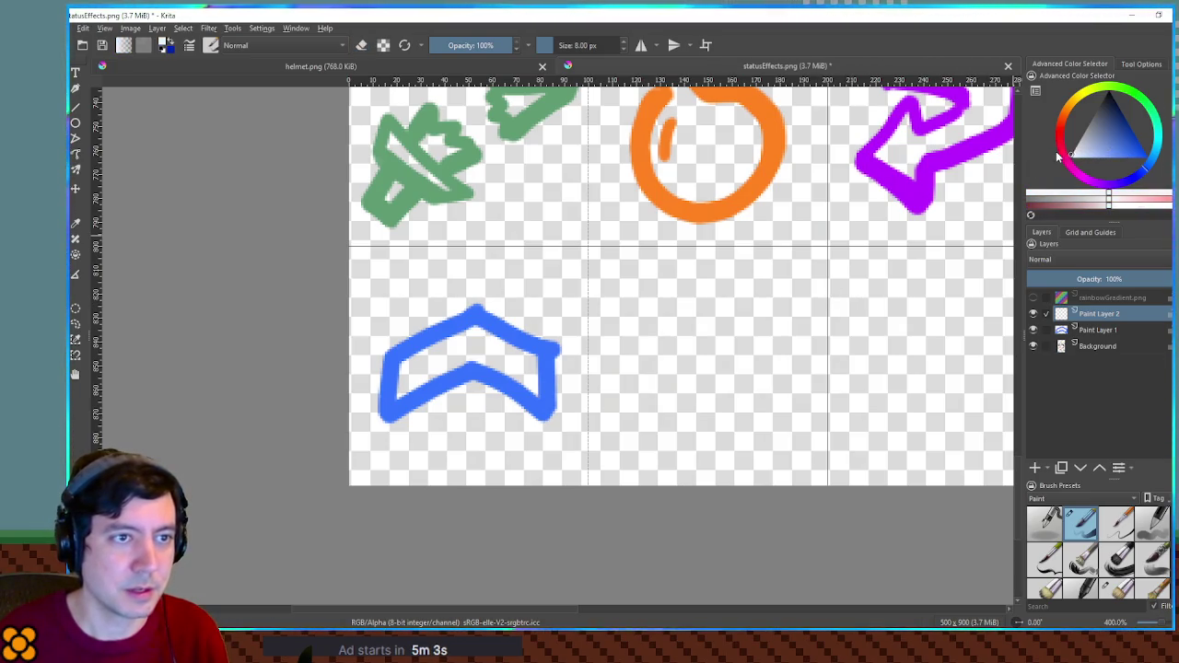
{"action": "left_click", "coordinate": [1147, 169]}
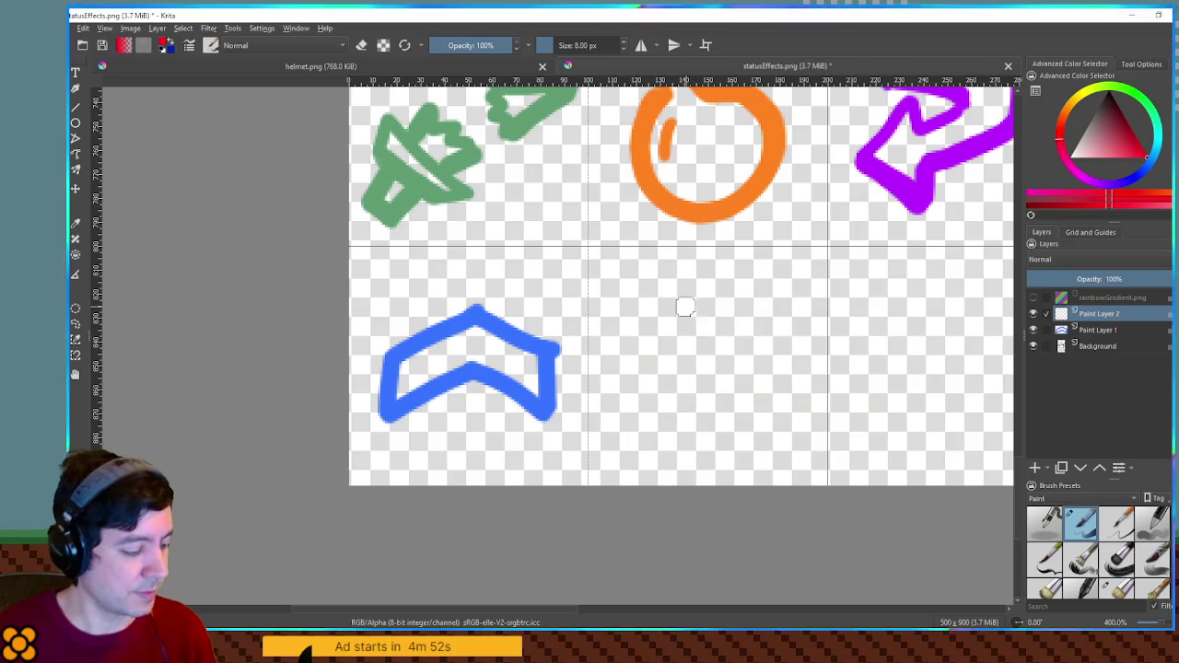
{"action": "mouse_move", "coordinate": [686, 291]}
{"action": "left_mouse_down"}
{"action": "mouse_move", "coordinate": [633, 348]}
{"action": "mouse_move", "coordinate": [672, 396]}
{"action": "left_mouse_up"}
{"action": "key", "text": "ctrl+z"}
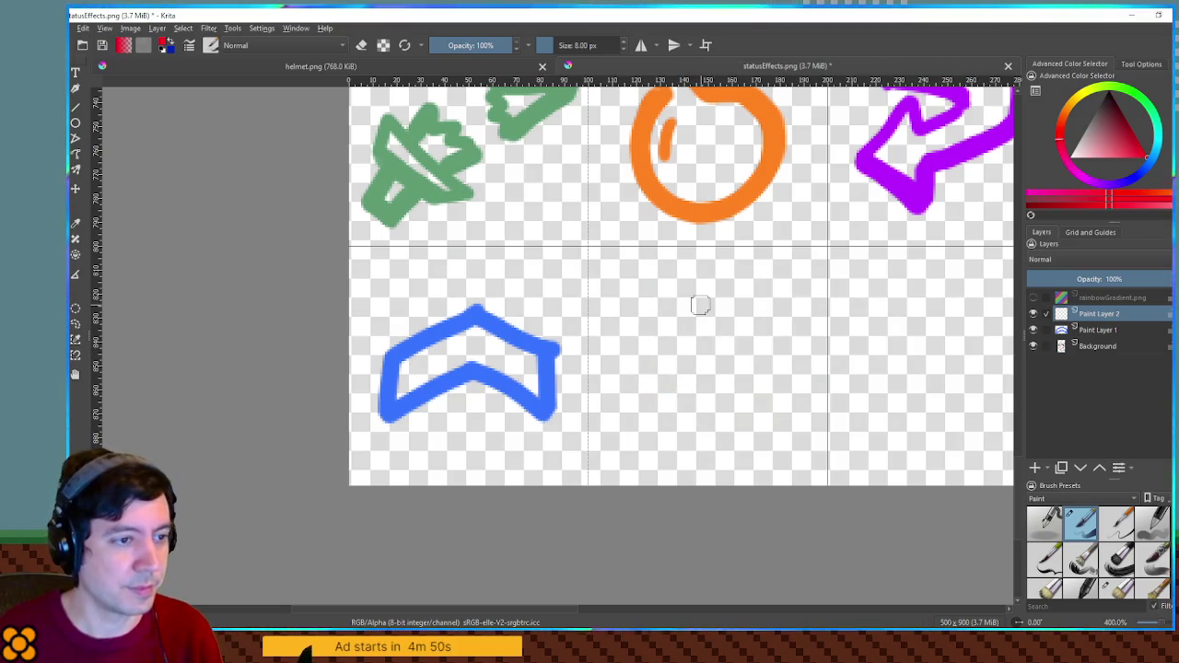
{"action": "mouse_move", "coordinate": [700, 325]}
{"action": "left_mouse_down"}
{"action": "mouse_move", "coordinate": [495, 466]}
{"action": "mouse_move", "coordinate": [267, 587]}
{"action": "mouse_move", "coordinate": [452, 544]}
{"action": "left_mouse_up"}
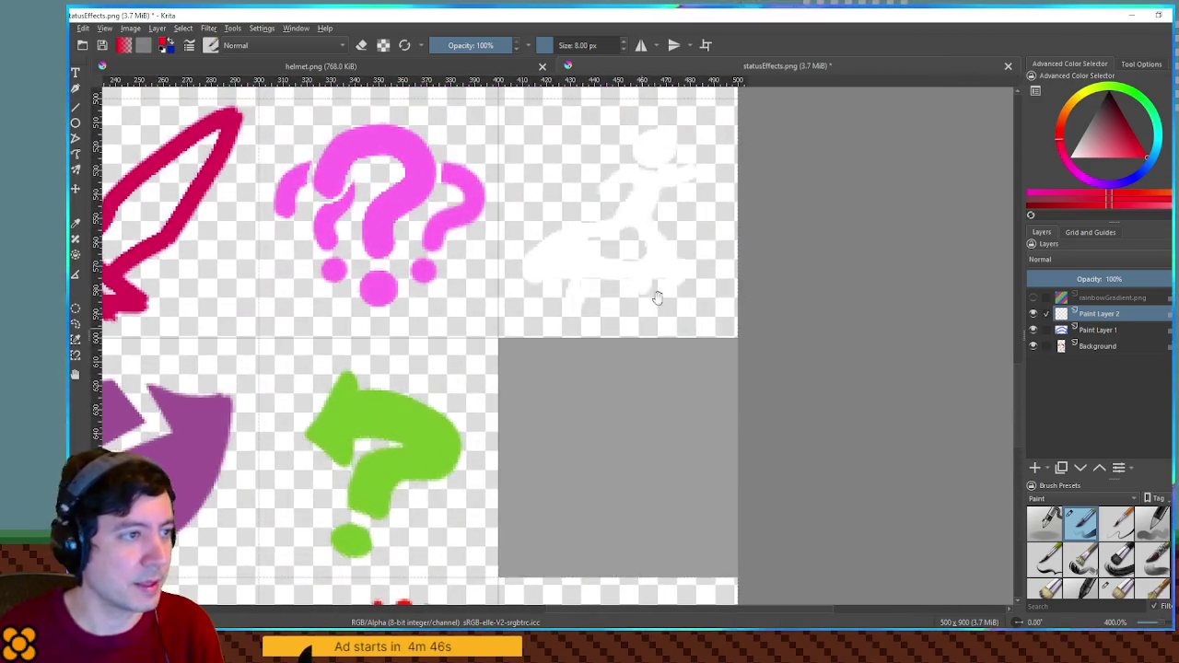
{"action": "left_click_drag", "start_coordinate": [630, 236], "coordinate": [732, 487]}
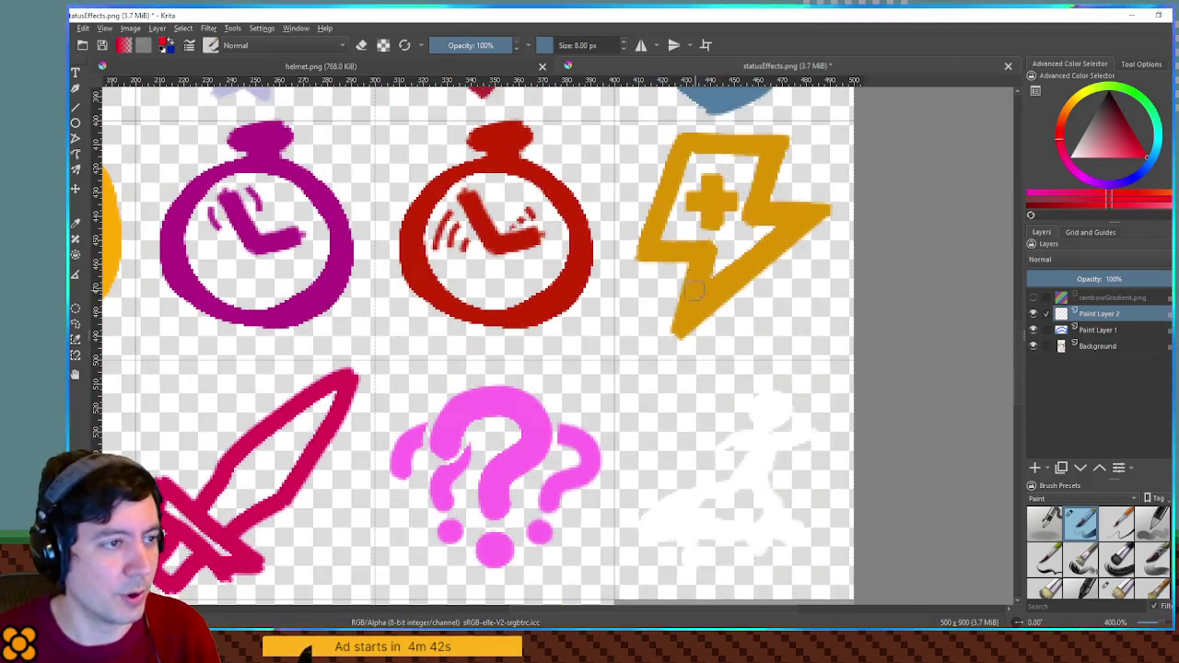
{"action": "mouse_move", "coordinate": [415, 465]}
{"action": "left_mouse_down"}
{"action": "mouse_move", "coordinate": [797, 285]}
{"action": "mouse_move", "coordinate": [880, 129]}
{"action": "left_mouse_up"}
{"action": "mouse_move", "coordinate": [595, 550]}
{"action": "left_mouse_down"}
{"action": "mouse_move", "coordinate": [711, 365]}
{"action": "mouse_move", "coordinate": [710, 314]}
{"action": "mouse_move", "coordinate": [680, 362]}
{"action": "left_mouse_up"}
{"action": "scroll", "coordinate": [710, 318], "scroll_direction": "up", "scroll_amount": 1}
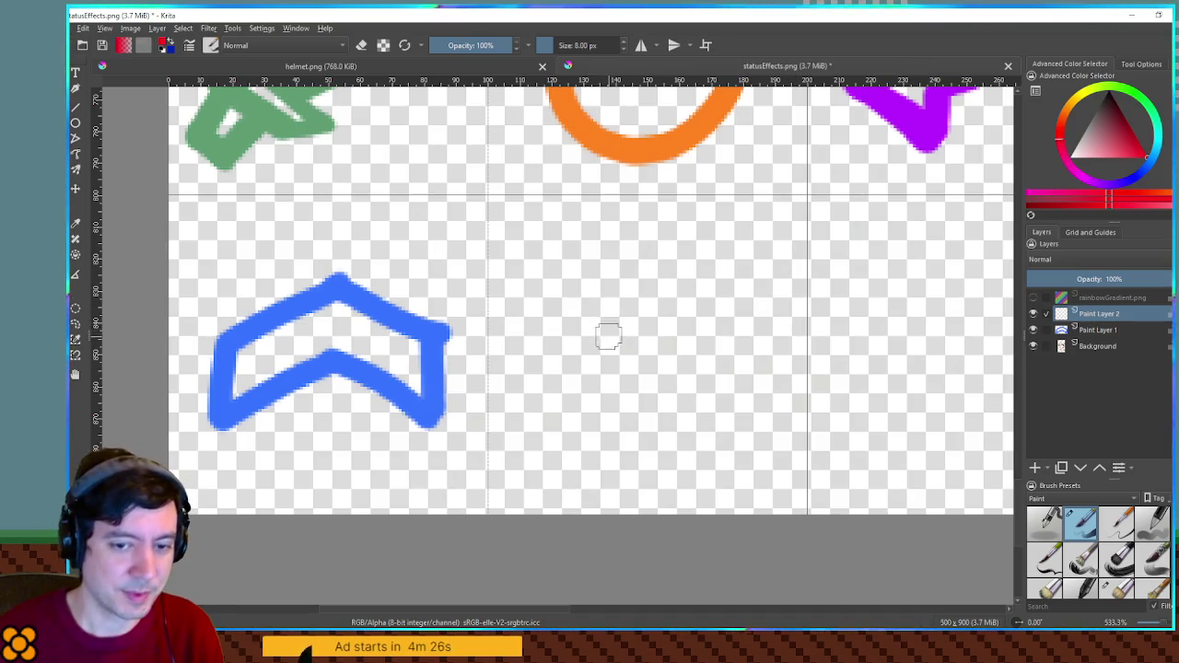
{"action": "left_click_drag", "start_coordinate": [588, 323], "coordinate": [626, 329]}
{"action": "key", "text": "ctrl+z"}
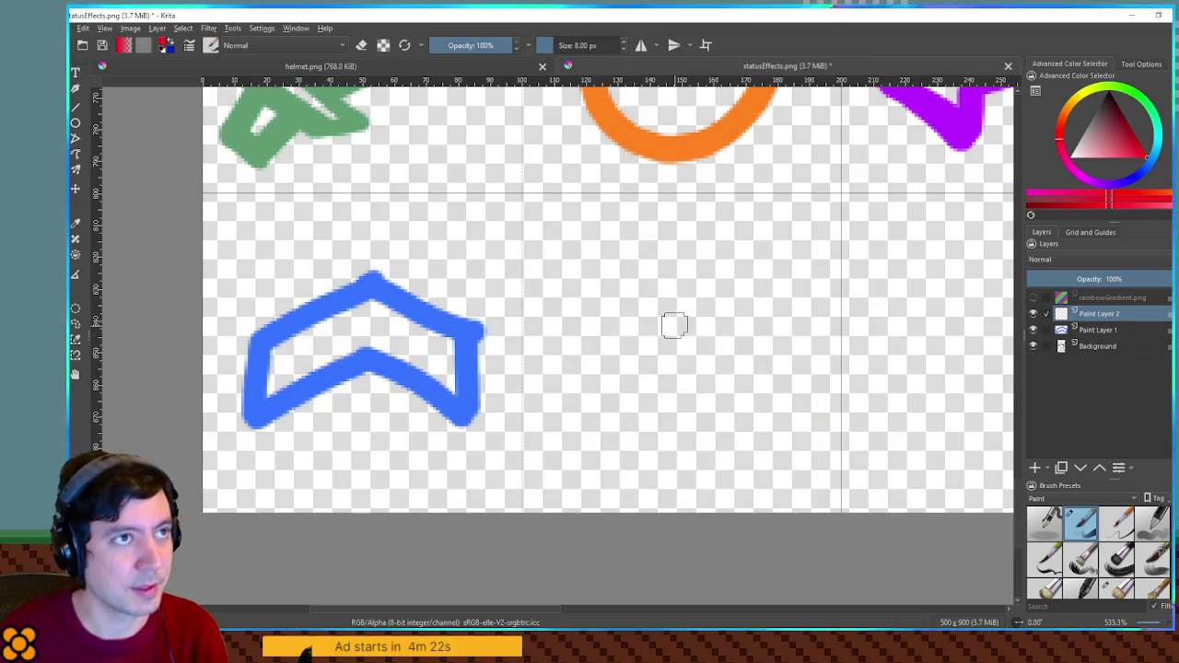
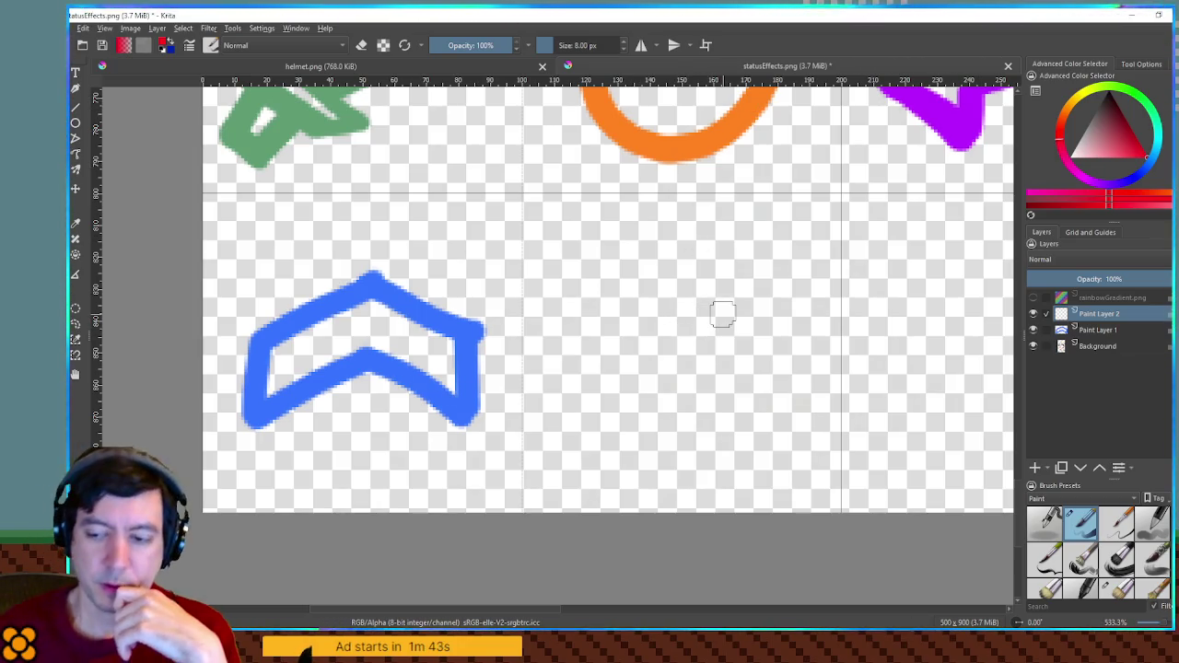
Sketch the red arrow's diagonal stroke beside the blue chevron, undoing misplaced strokes.
{"action": "mouse_move", "coordinate": [737, 312]}
{"action": "left_mouse_down"}
{"action": "mouse_move", "coordinate": [645, 395]}
{"action": "mouse_move", "coordinate": [716, 394]}
{"action": "left_mouse_up"}
{"action": "key", "text": "ctrl+z"}
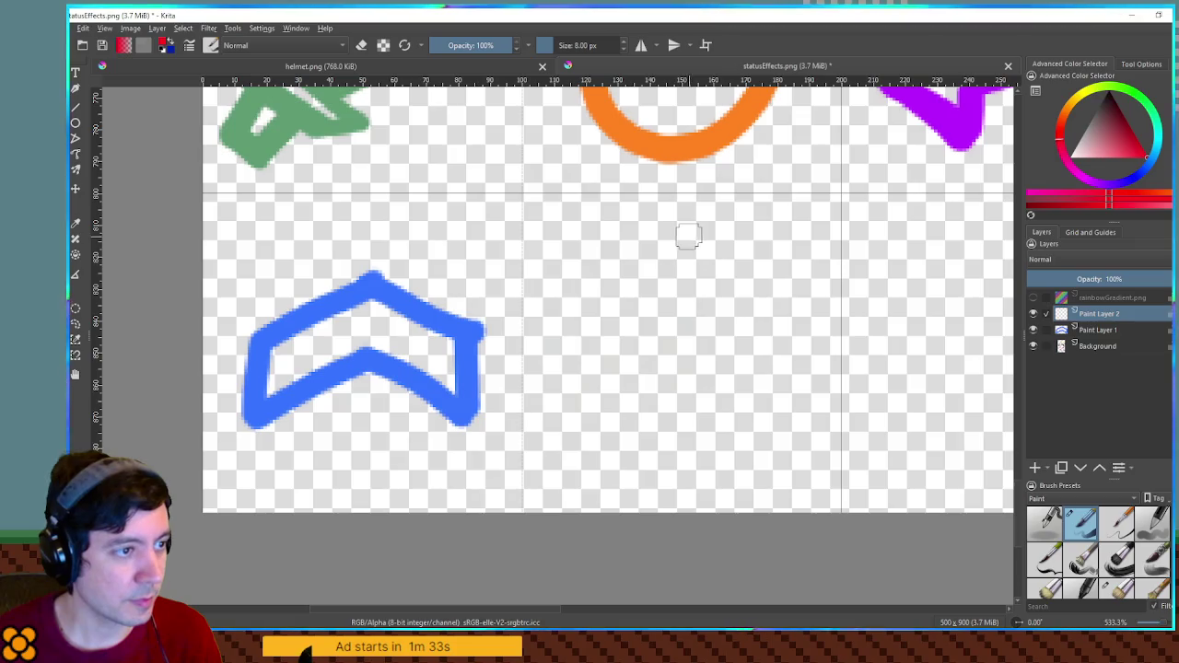
{"action": "left_click_drag", "start_coordinate": [691, 234], "coordinate": [576, 332]}
{"action": "left_click_drag", "start_coordinate": [689, 226], "coordinate": [803, 318]}
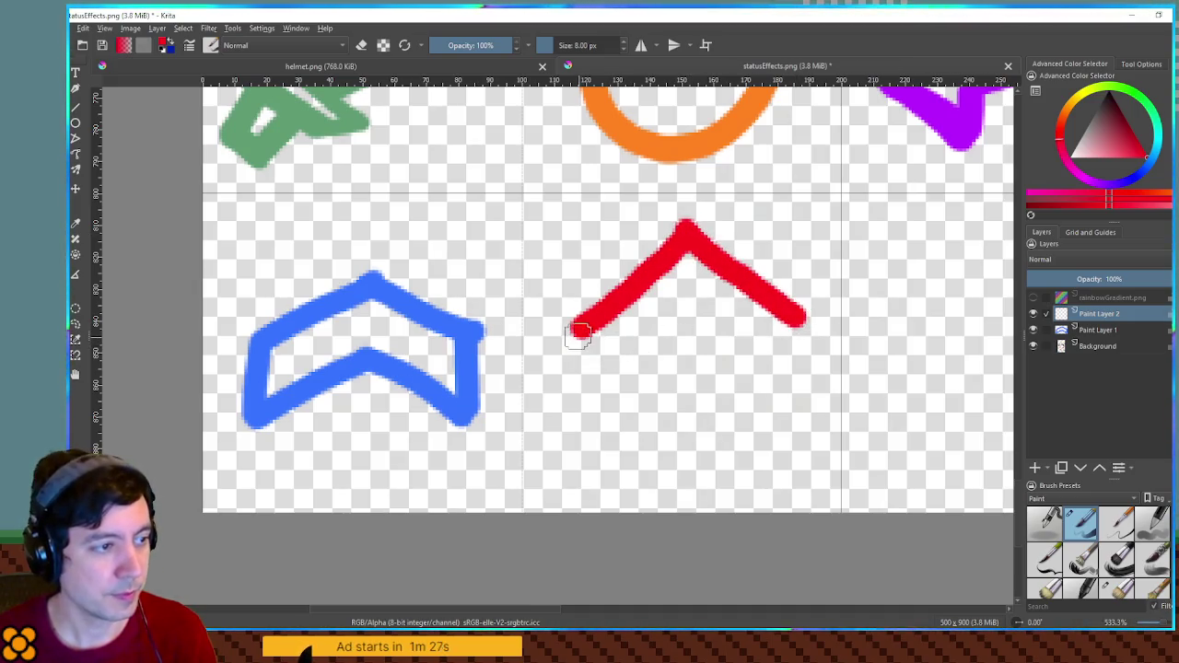
{"action": "left_click_drag", "start_coordinate": [593, 330], "coordinate": [645, 318]}
{"action": "key", "text": "ctrl+z"}
{"action": "key", "text": "ctrl+z"}
{"action": "key", "text": "ctrl+z"}
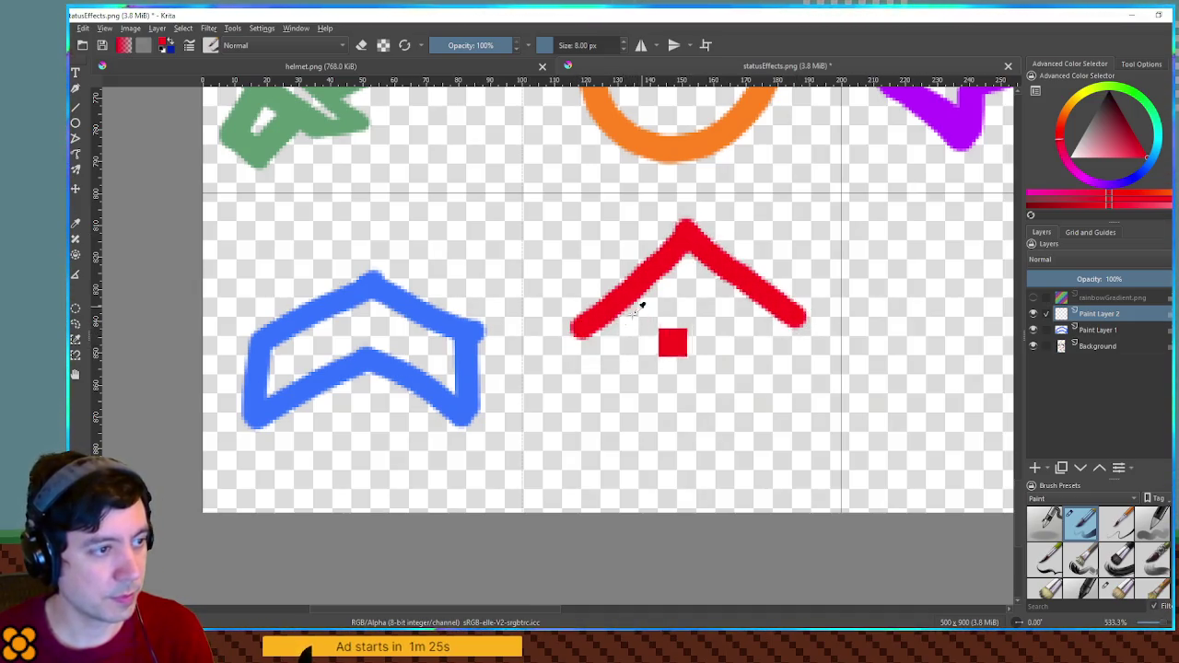
{"action": "key", "text": "ctrl+z"}
{"action": "mouse_move", "coordinate": [670, 221]}
{"action": "left_mouse_down"}
{"action": "mouse_move", "coordinate": [617, 315]}
{"action": "mouse_move", "coordinate": [553, 367]}
{"action": "mouse_move", "coordinate": [634, 343]}
{"action": "mouse_move", "coordinate": [619, 460]}
{"action": "left_mouse_up"}
{"action": "key", "text": "ctrl+z"}
Draw the arrow's right side and arrowhead, then nudge the arrow right and down.
{"action": "mouse_move", "coordinate": [640, 348]}
{"action": "left_mouse_down"}
{"action": "mouse_move", "coordinate": [613, 452]}
{"action": "mouse_move", "coordinate": [739, 455]}
{"action": "left_mouse_up"}
{"action": "left_click_drag", "start_coordinate": [725, 342], "coordinate": [742, 459]}
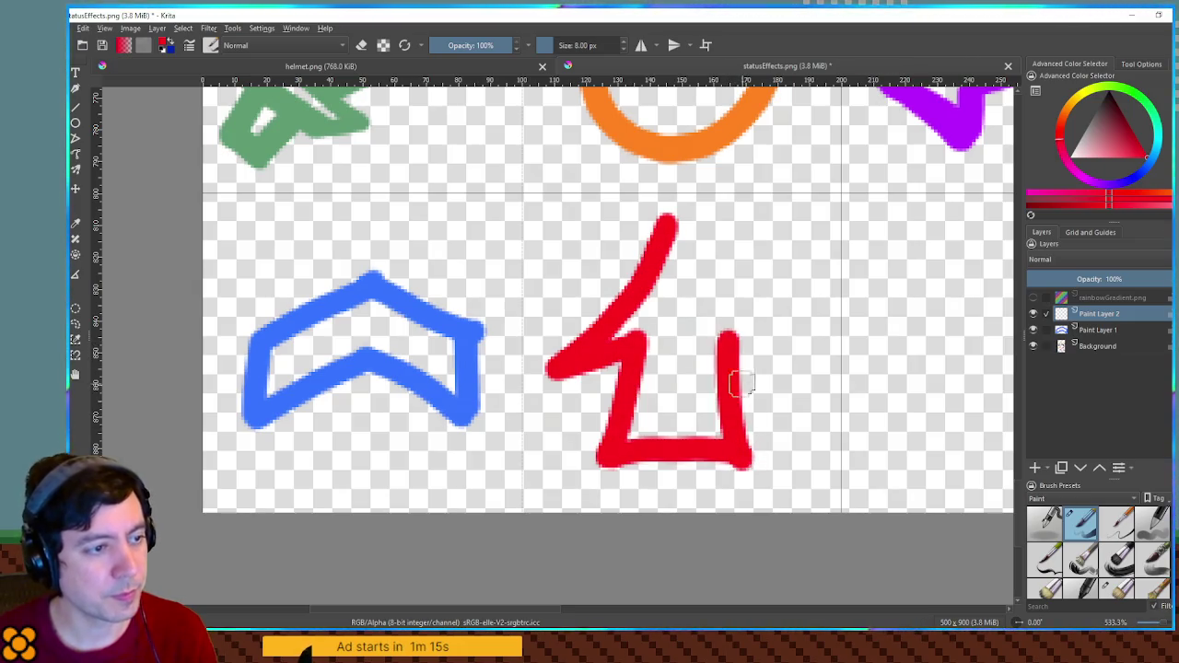
{"action": "left_click_drag", "start_coordinate": [729, 338], "coordinate": [785, 366]}
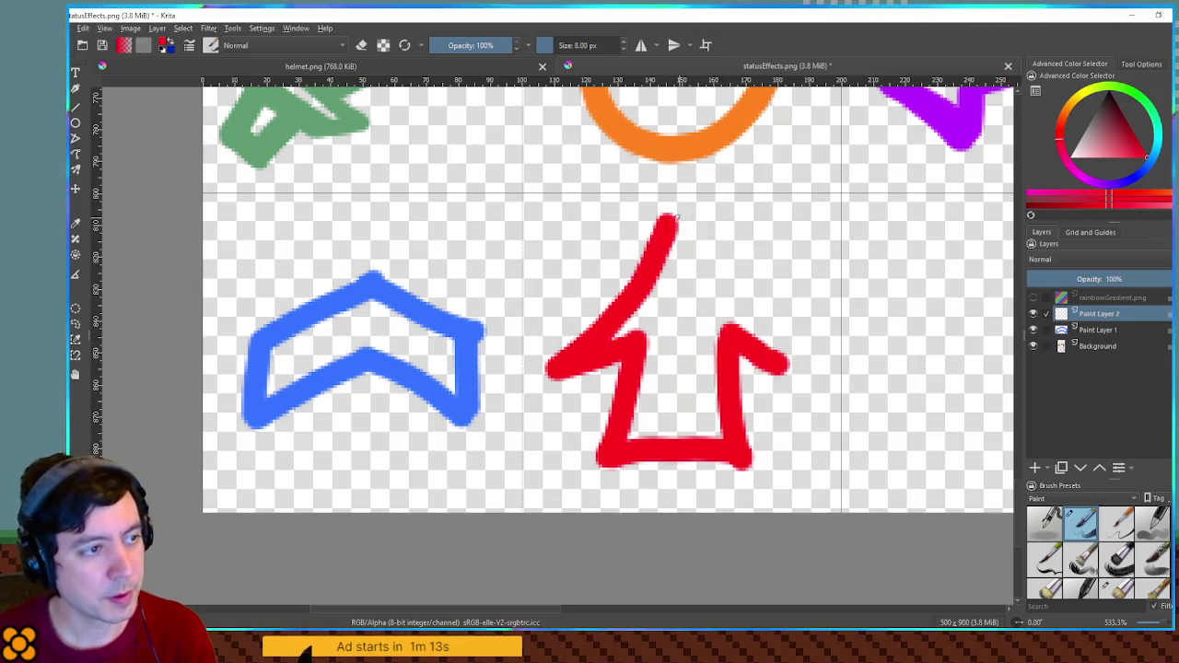
{"action": "mouse_move", "coordinate": [672, 221]}
{"action": "left_mouse_down"}
{"action": "mouse_move", "coordinate": [689, 223]}
{"action": "mouse_move", "coordinate": [784, 372]}
{"action": "left_mouse_up"}
{"action": "key", "text": "ctrl+z"}
{"action": "left_click_drag", "start_coordinate": [682, 210], "coordinate": [794, 365]}
{"action": "left_click_drag", "start_coordinate": [679, 221], "coordinate": [693, 237]}
{"action": "key", "text": "t"}
{"action": "left_click_drag", "start_coordinate": [744, 293], "coordinate": [755, 308]}
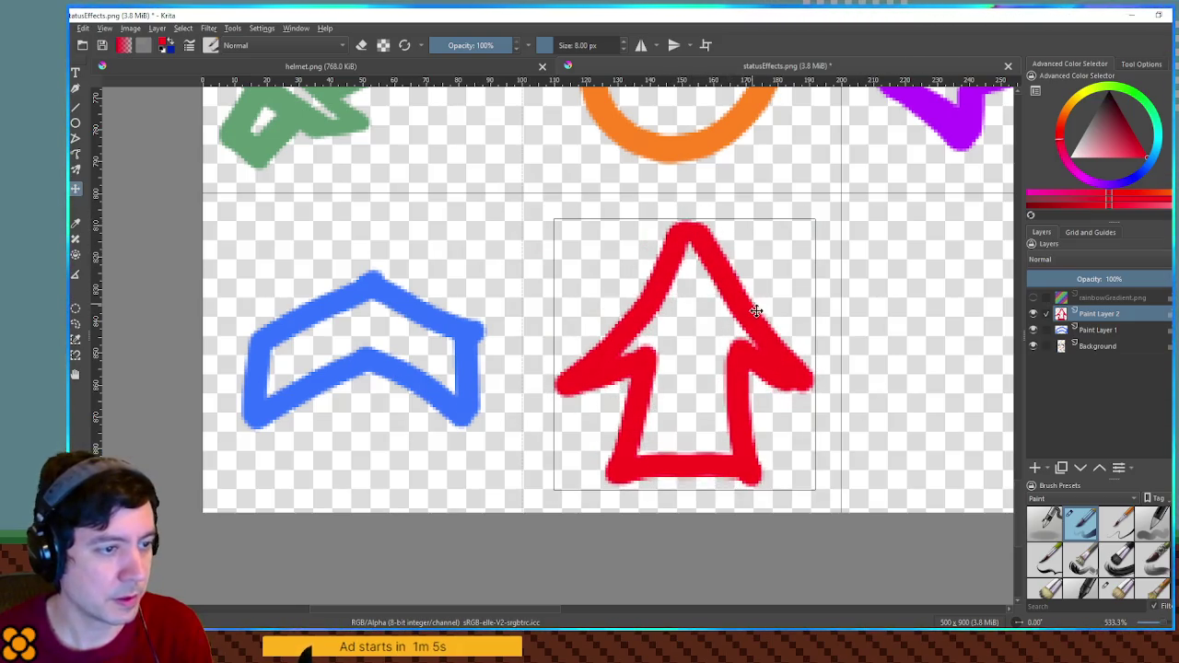
Trim the lower edges of the arrow's arms and shift the arrow down slightly.
{"action": "key", "text": "b"}
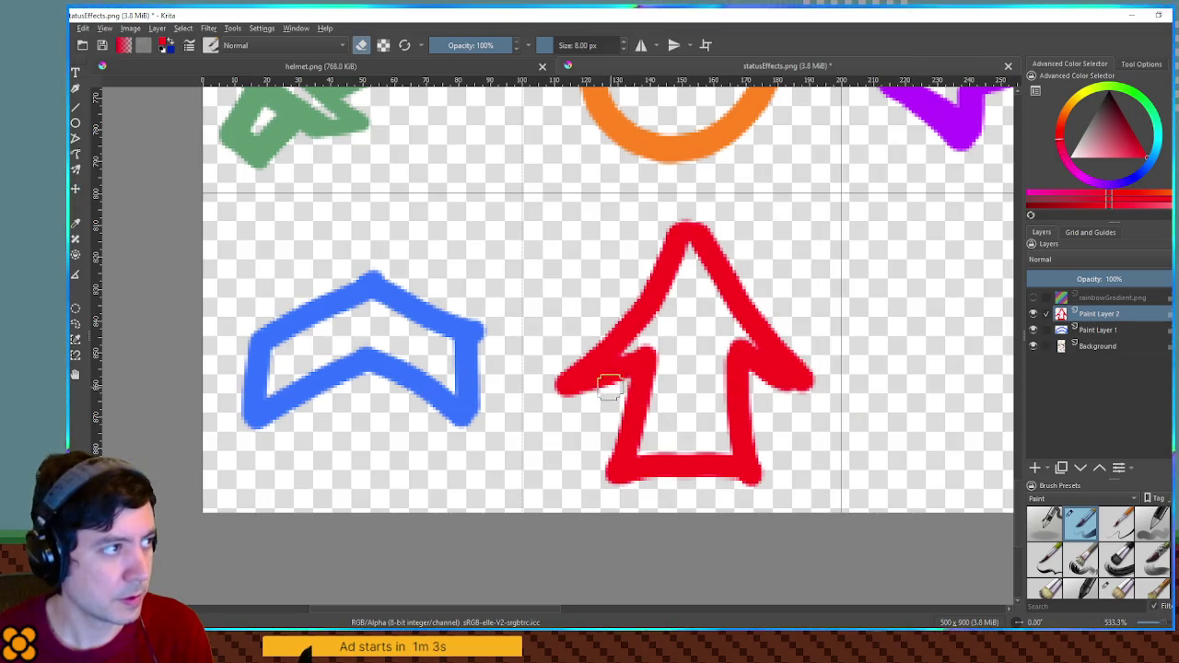
{"action": "mouse_move", "coordinate": [605, 392]}
{"action": "left_mouse_down"}
{"action": "mouse_move", "coordinate": [548, 391]}
{"action": "mouse_move", "coordinate": [615, 387]}
{"action": "mouse_move", "coordinate": [571, 396]}
{"action": "mouse_move", "coordinate": [607, 394]}
{"action": "left_mouse_up"}
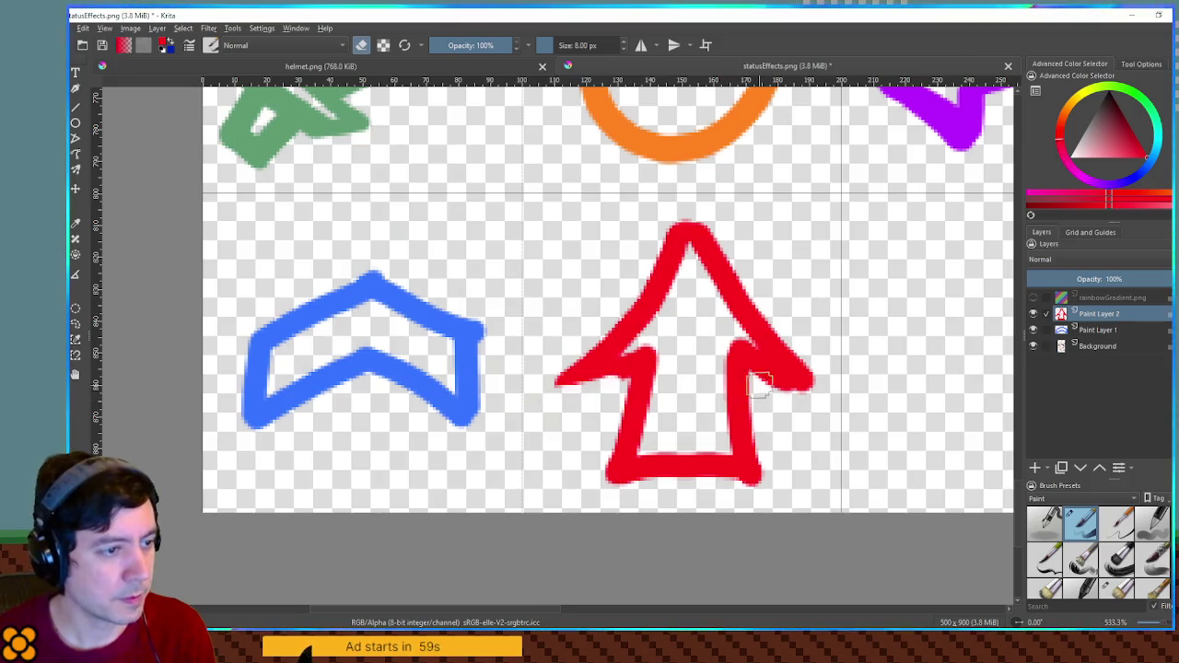
{"action": "mouse_move", "coordinate": [763, 376]}
{"action": "left_mouse_down"}
{"action": "mouse_move", "coordinate": [819, 403]}
{"action": "mouse_move", "coordinate": [774, 394]}
{"action": "mouse_move", "coordinate": [824, 395]}
{"action": "mouse_move", "coordinate": [783, 382]}
{"action": "left_mouse_up"}
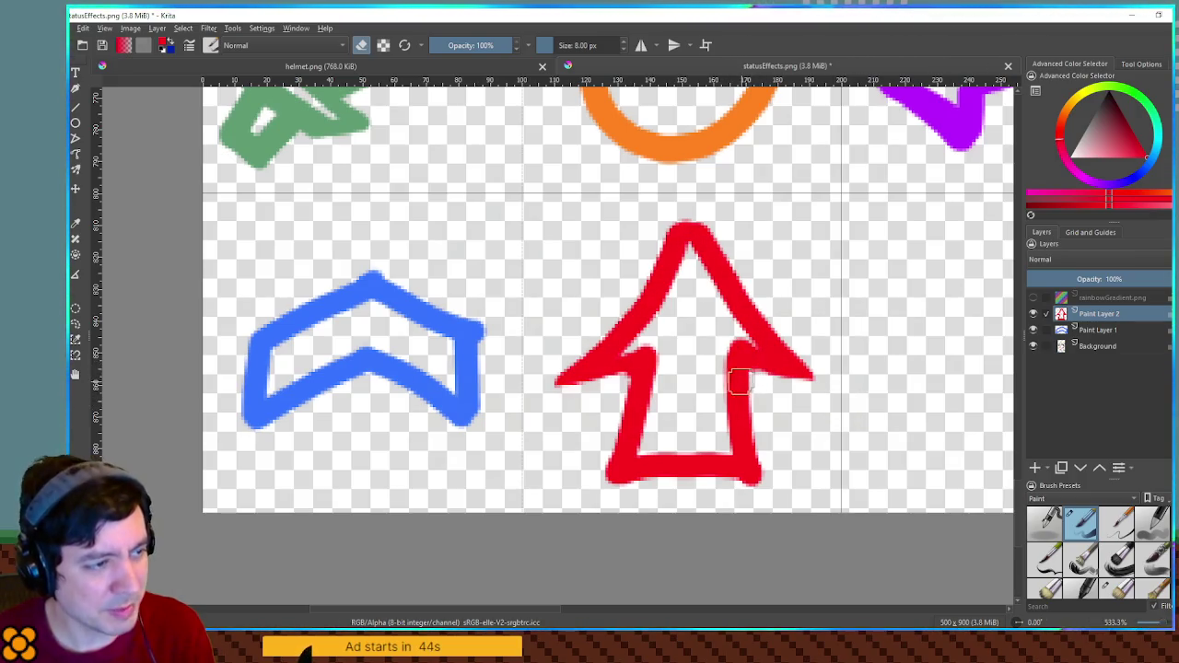
{"action": "key", "text": "e"}
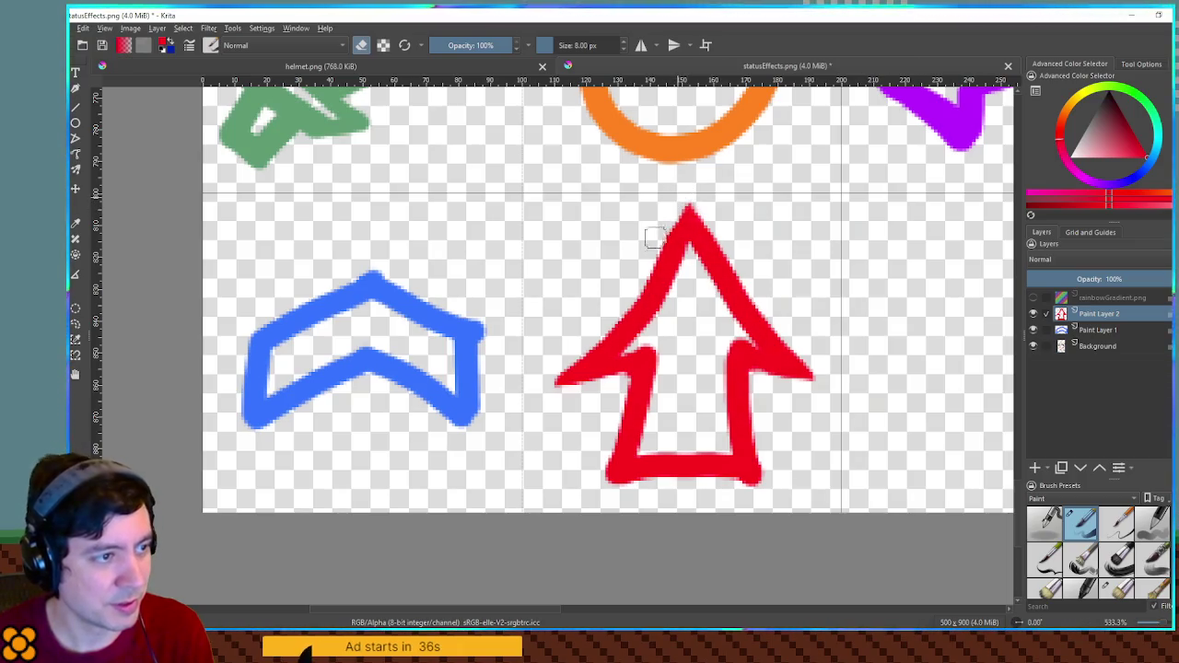
{"action": "key", "text": "t"}
{"action": "left_click_drag", "start_coordinate": [692, 231], "coordinate": [699, 238]}
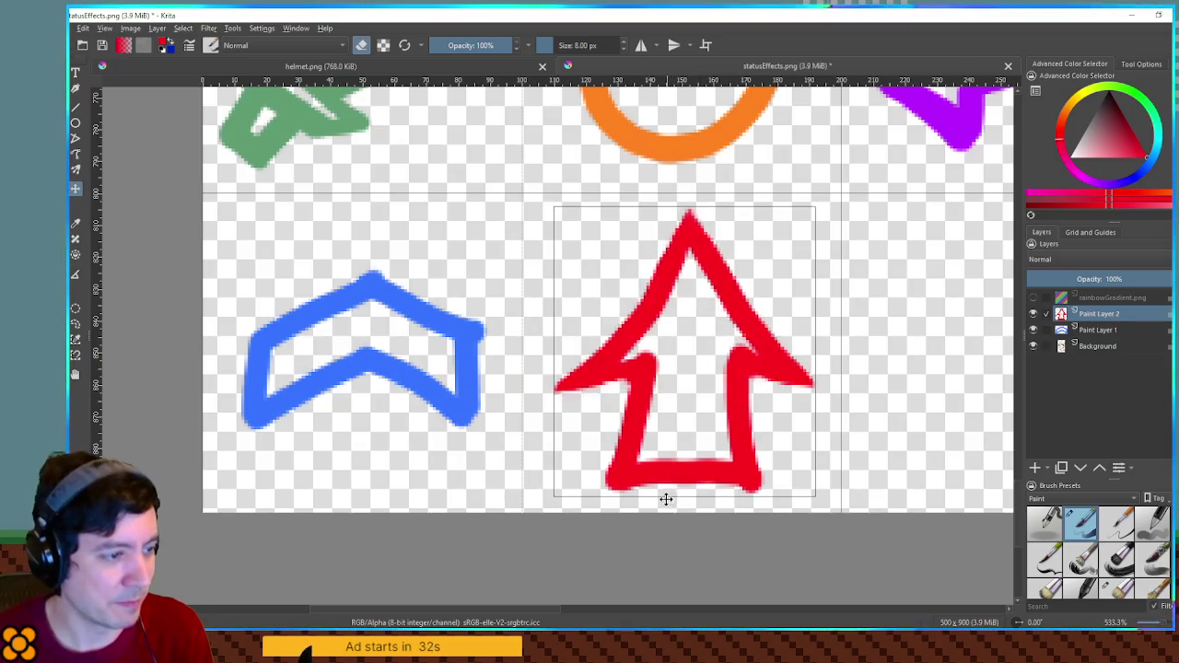
Erase the arrow's bottom edge with a 2–4 px eraser and merge paint layers into Background.
{"action": "key", "text": "b"}
{"action": "key", "text": "e"}
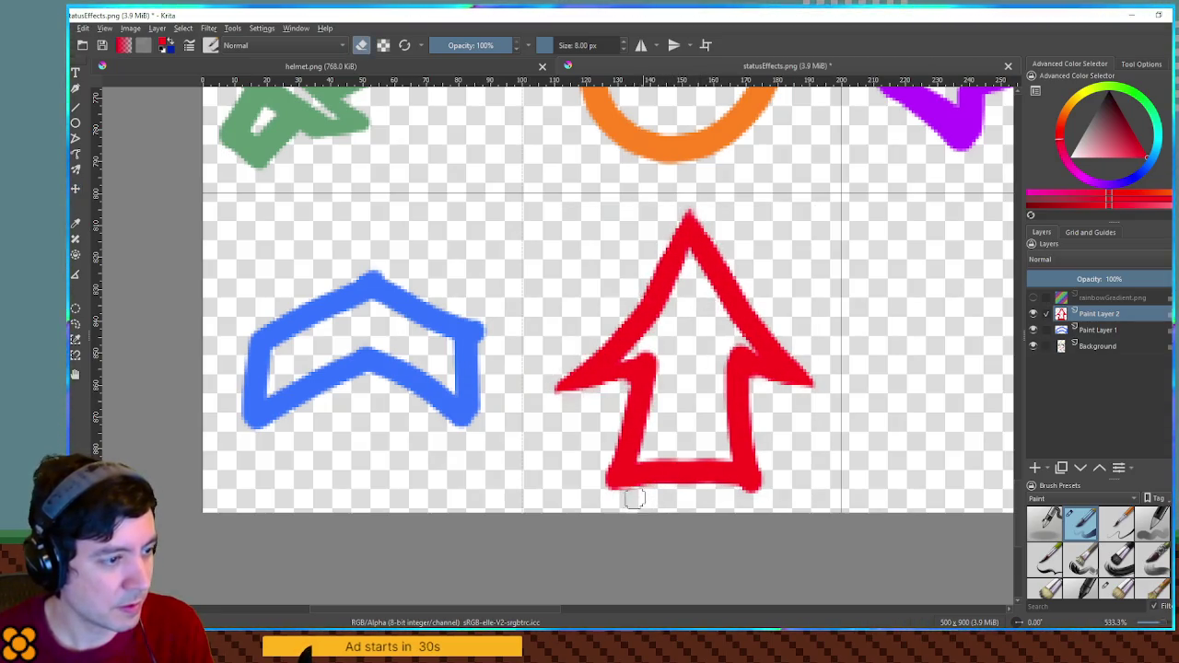
{"action": "left_click_drag", "start_coordinate": [650, 495], "coordinate": [770, 501]}
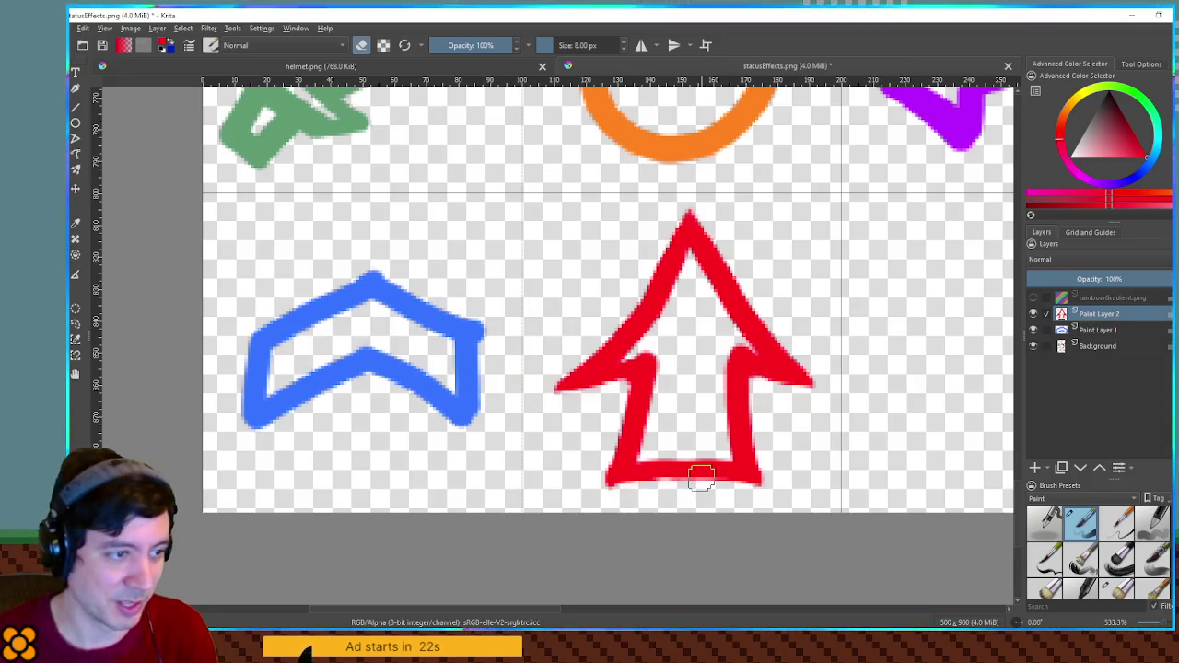
{"action": "key", "text": "bracketleft"}
{"action": "key", "text": "bracketleft"}
{"action": "key", "text": "bracketleft"}
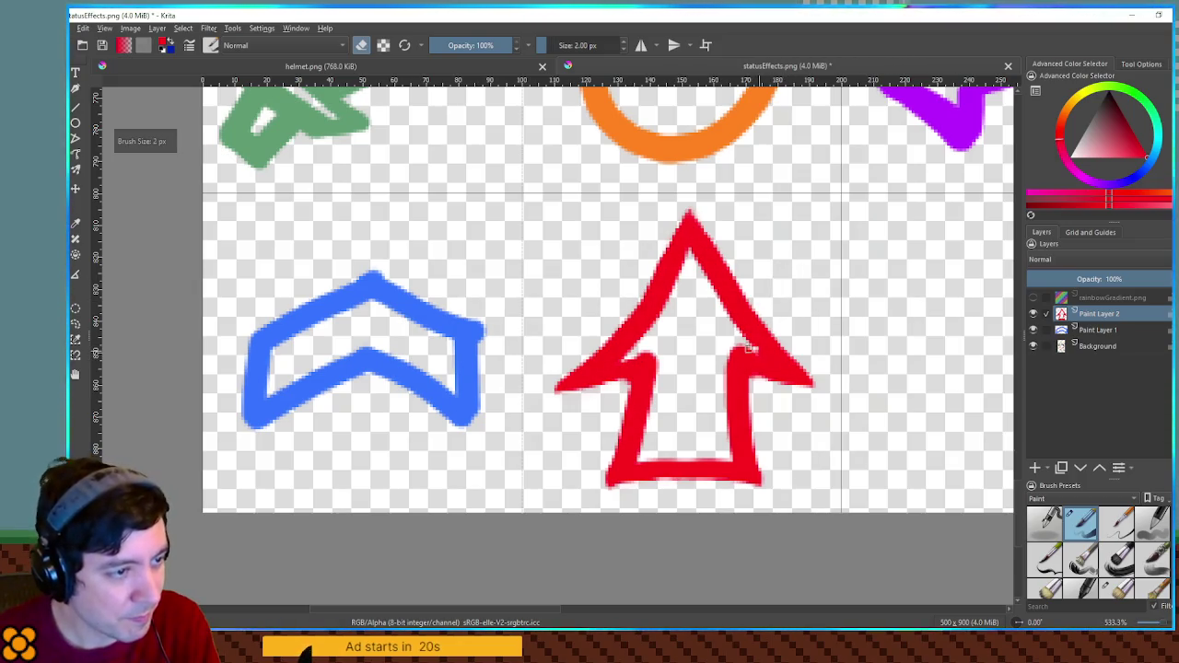
{"action": "key", "text": "bracketright"}
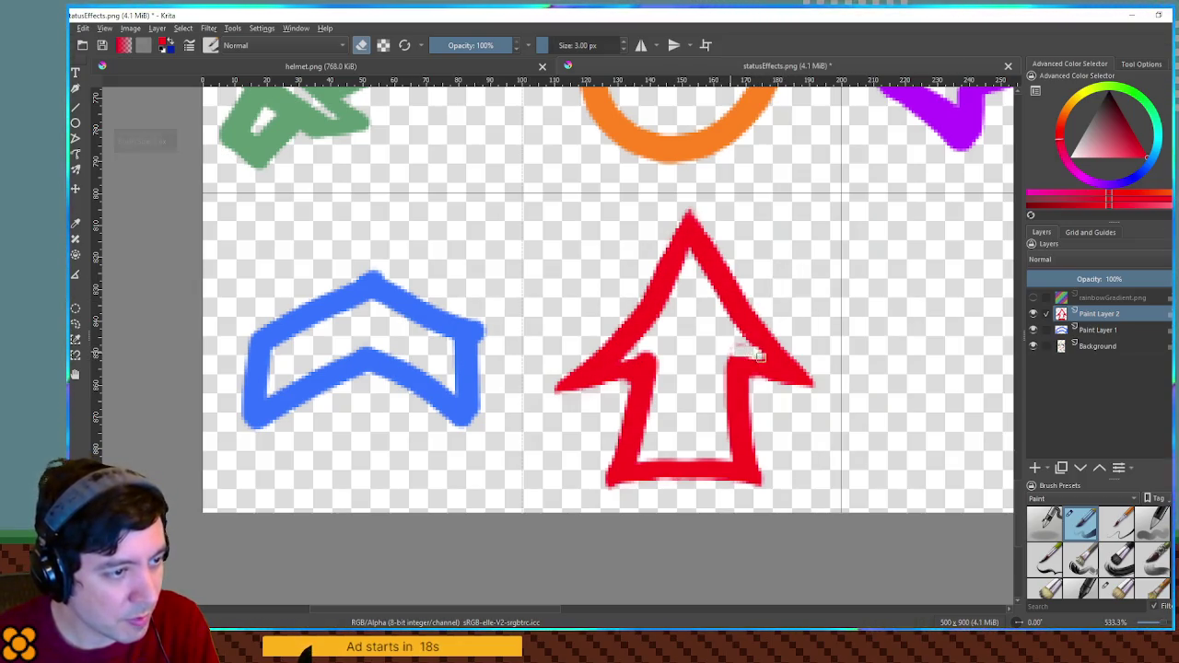
{"action": "left_click_drag", "start_coordinate": [746, 351], "coordinate": [728, 348]}
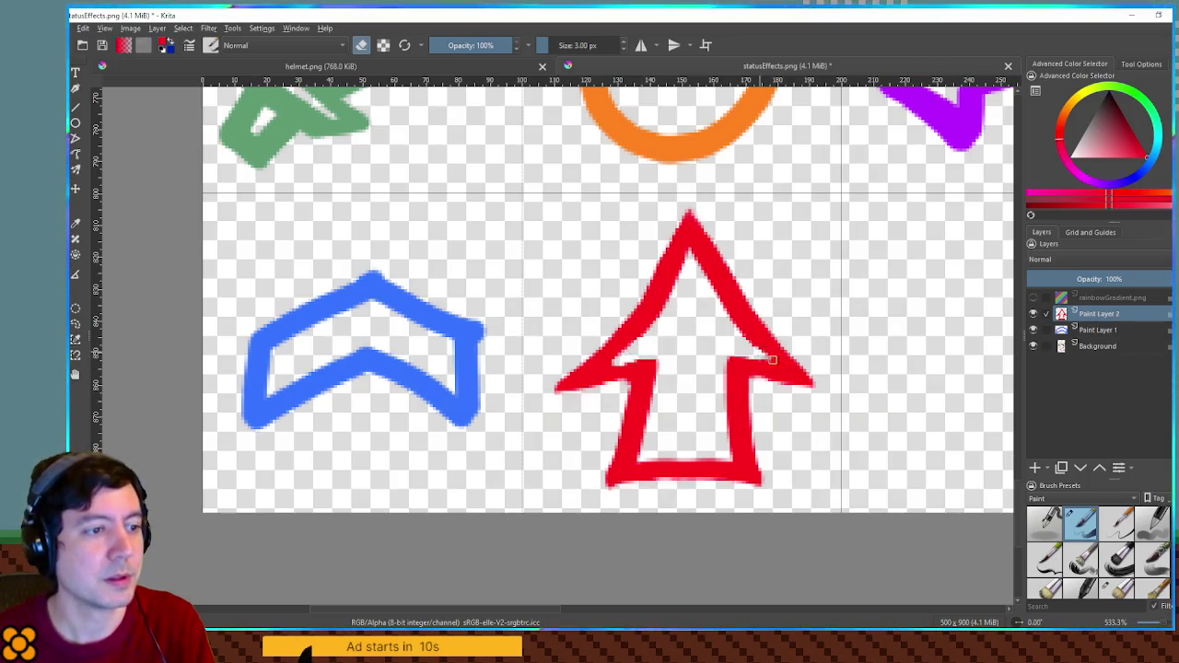
{"action": "key", "text": "bracketright"}
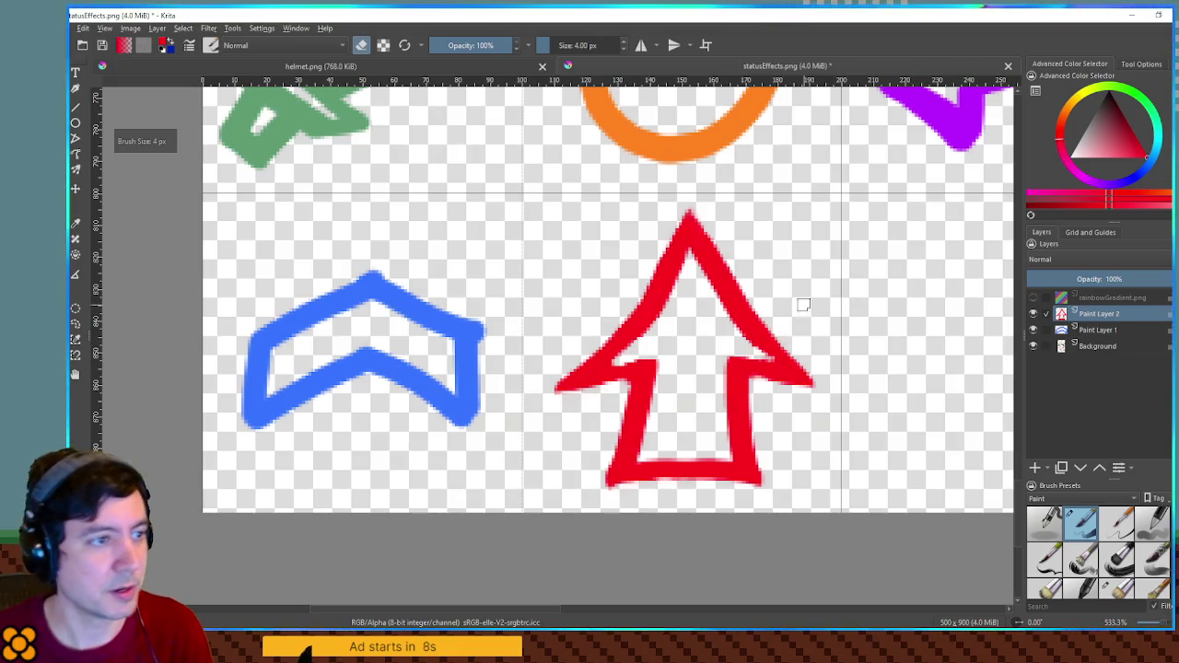
{"action": "key", "text": "ctrl+e"}
{"action": "key", "text": "ctrl+e"}
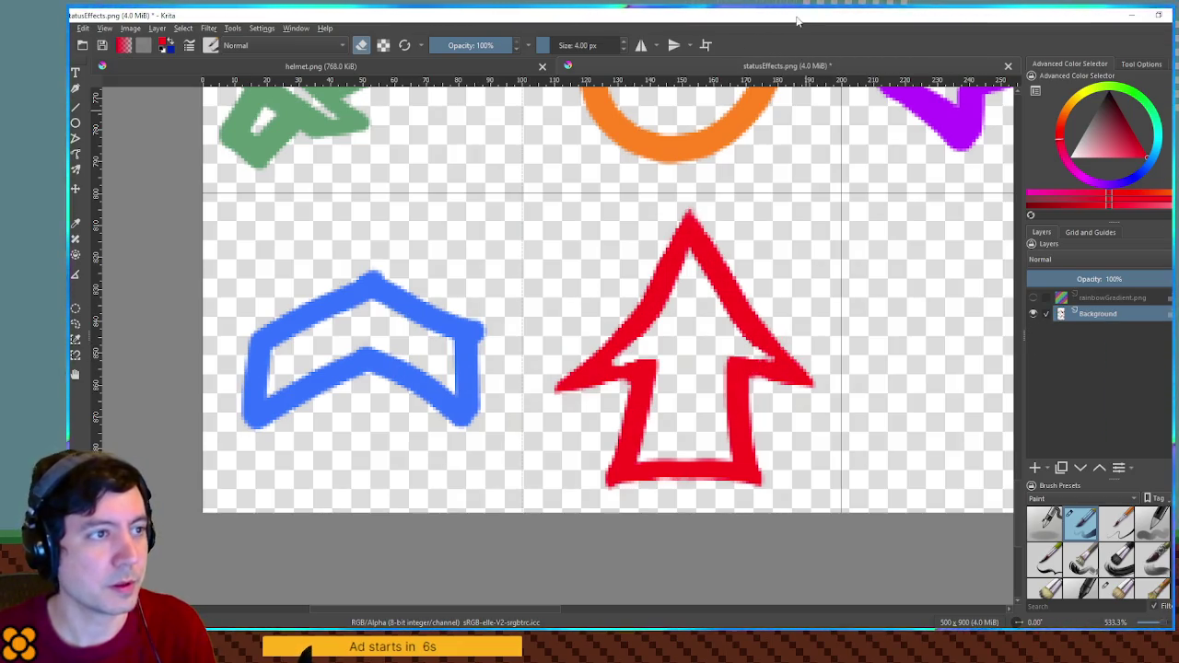
{"action": "key", "text": "alt+Tab"}
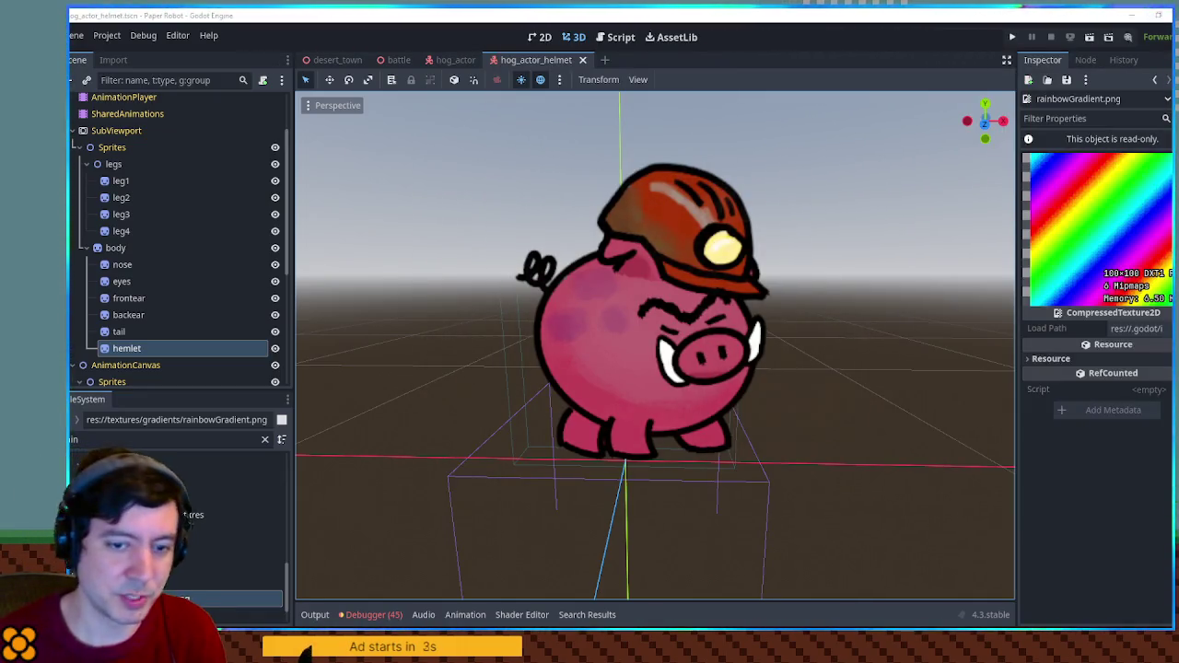
Filter FileSystem for 'status eff', open StatusEffectDirectory.gd, and make the battle scene active.
{"action": "left_click", "coordinate": [166, 440]}
{"action": "type", "text": "statu"}
{"action": "type", "text": "s eff"}
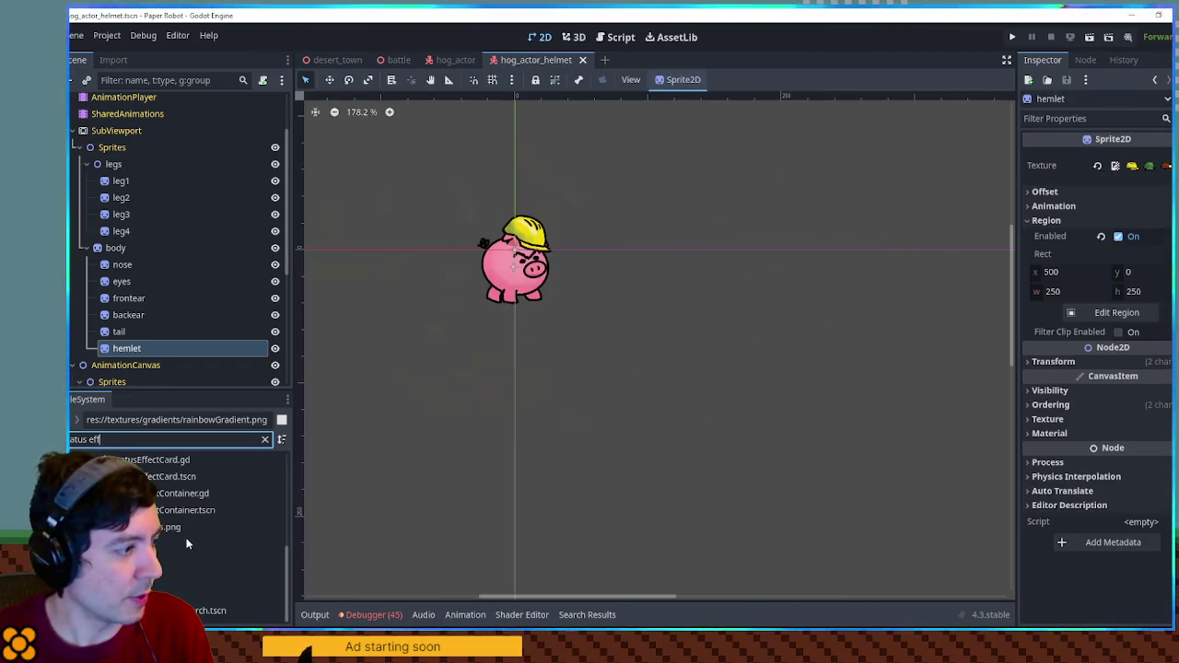
{"action": "scroll", "coordinate": [166, 484], "scroll_direction": "up", "scroll_amount": 3}
{"action": "double_click", "coordinate": [171, 519]}
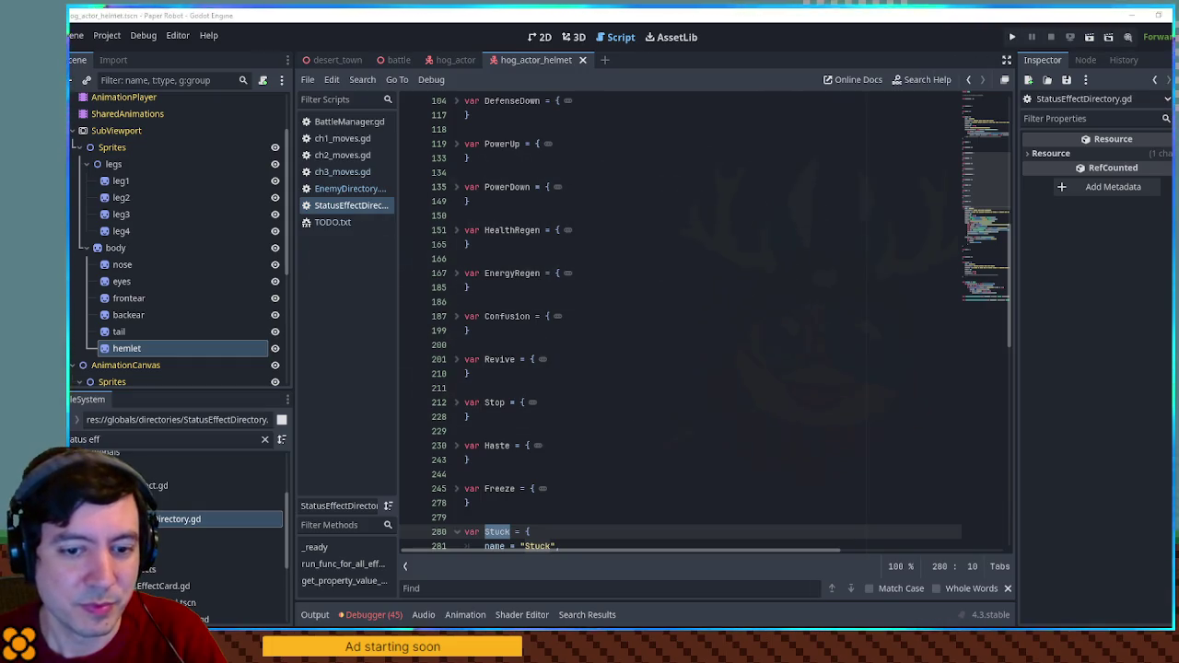
{"action": "left_click", "coordinate": [398, 62]}
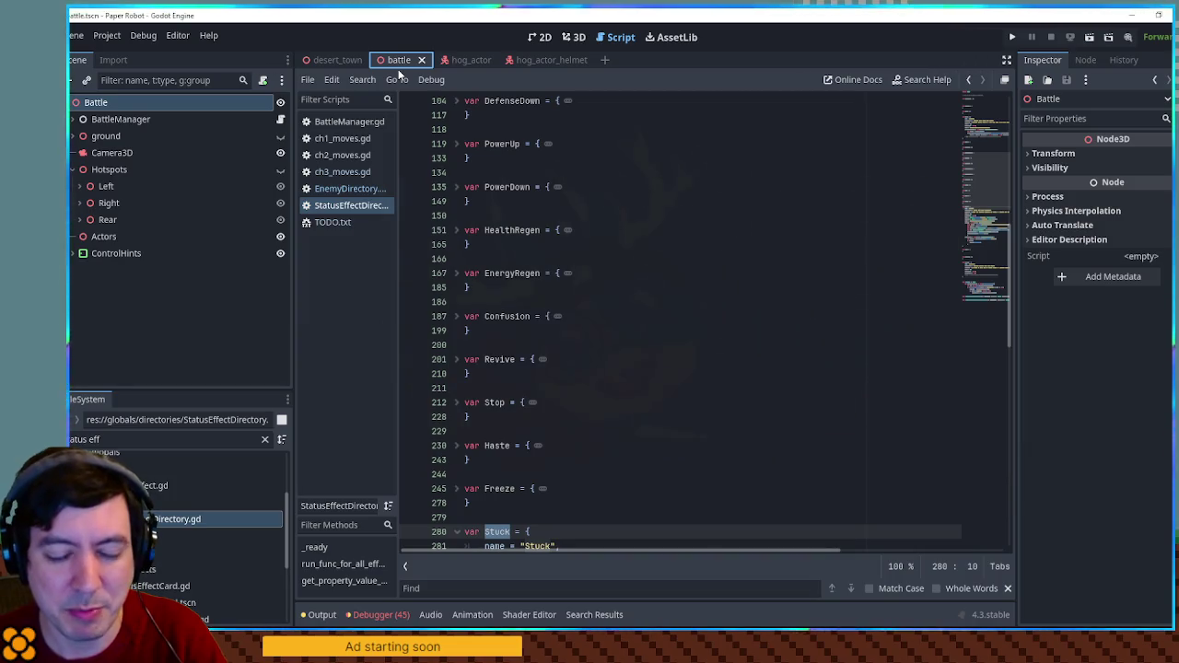
{"action": "key", "text": "F6"}
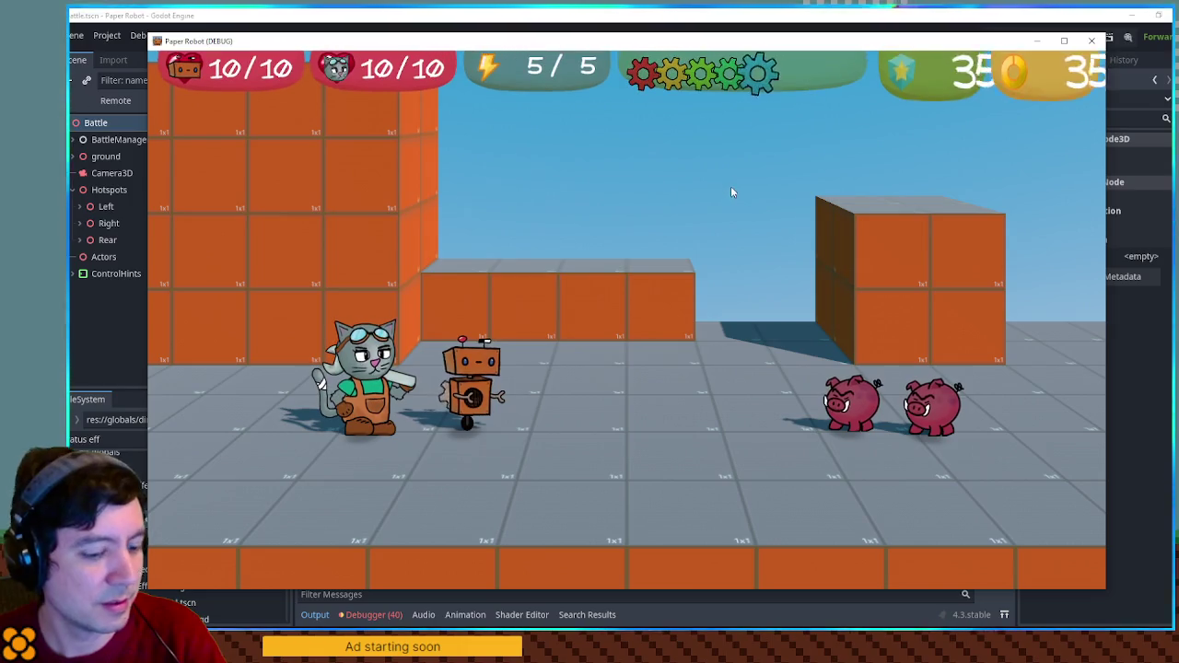
{"action": "key", "text": "F7"}
{"action": "key", "text": "F7"}
{"action": "key", "text": "F7"}
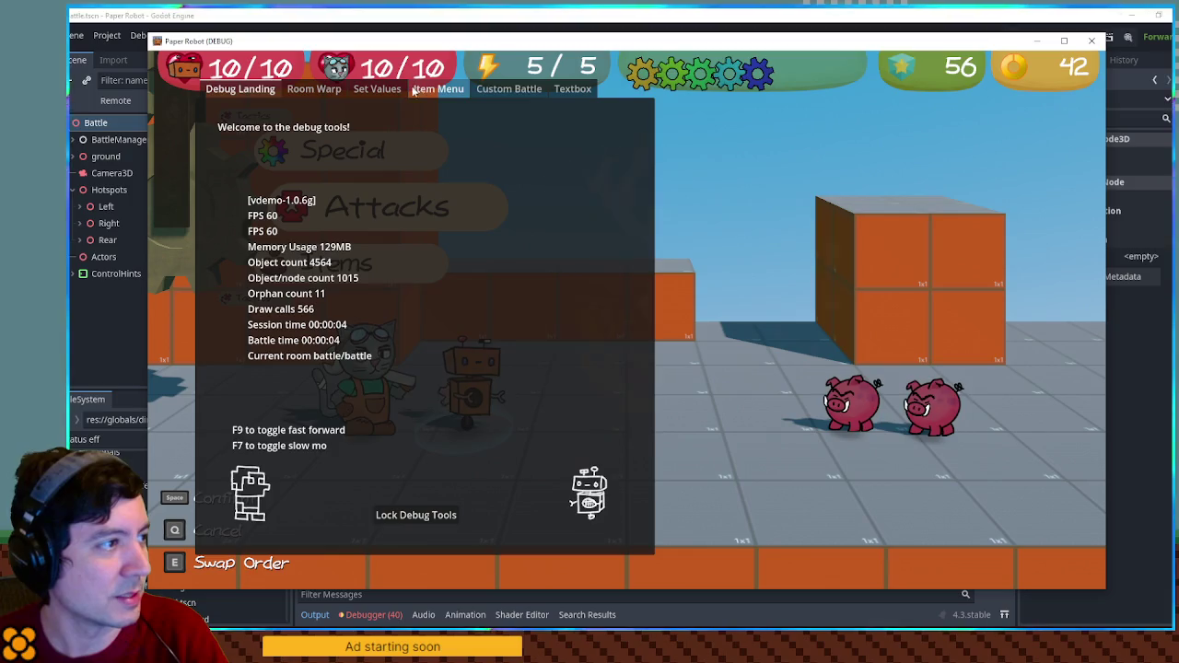
{"action": "left_click", "coordinate": [330, 92]}
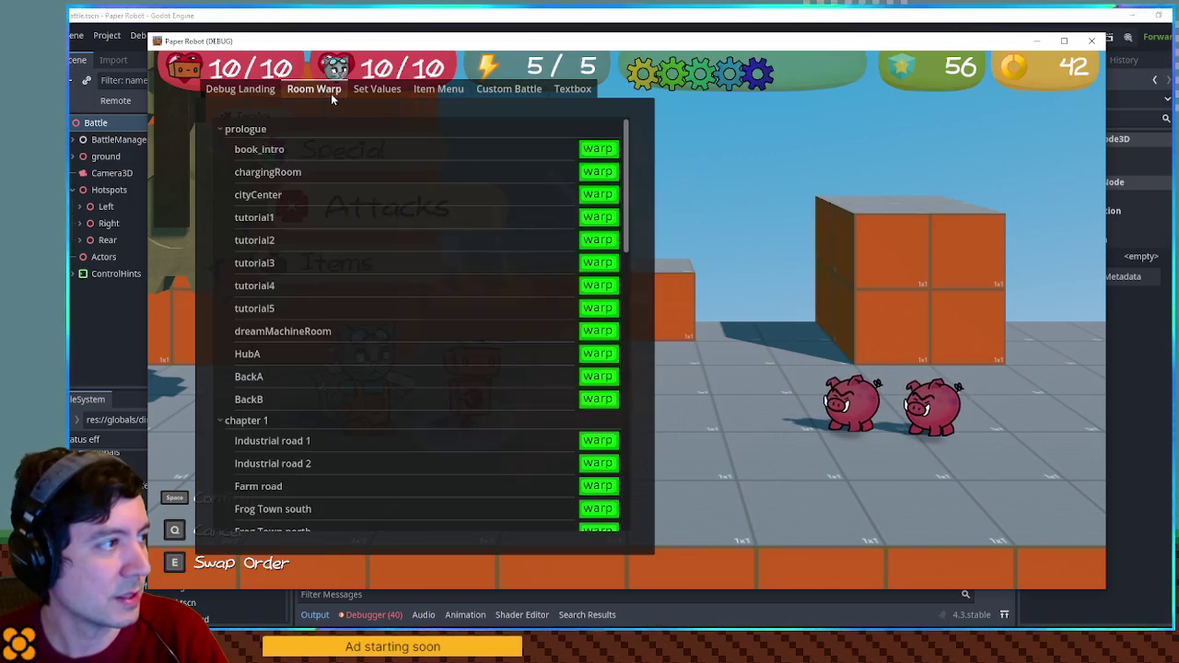
{"action": "left_click", "coordinate": [224, 129]}
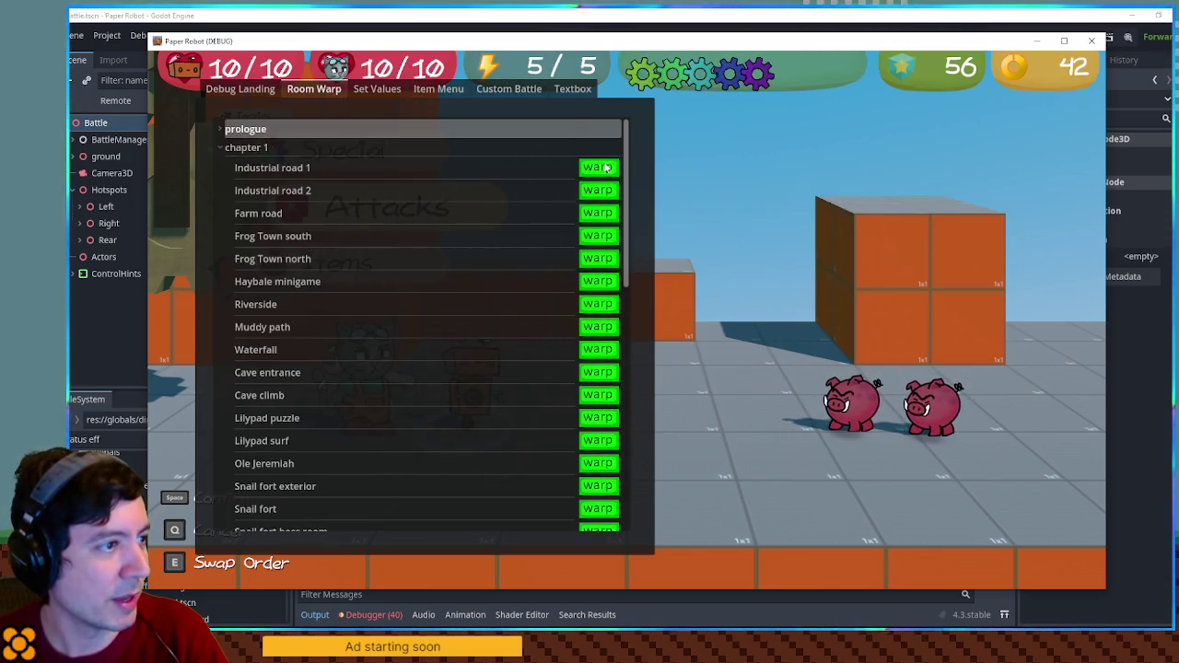
{"action": "left_click", "coordinate": [251, 167]}
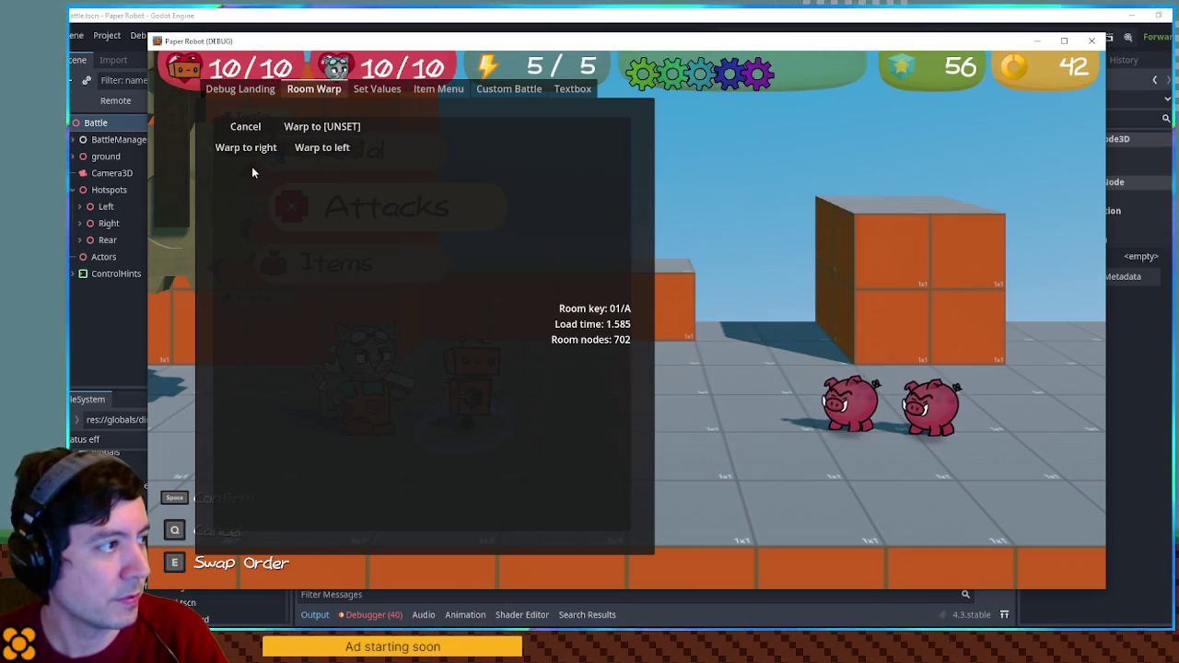
{"action": "left_click", "coordinate": [318, 147]}
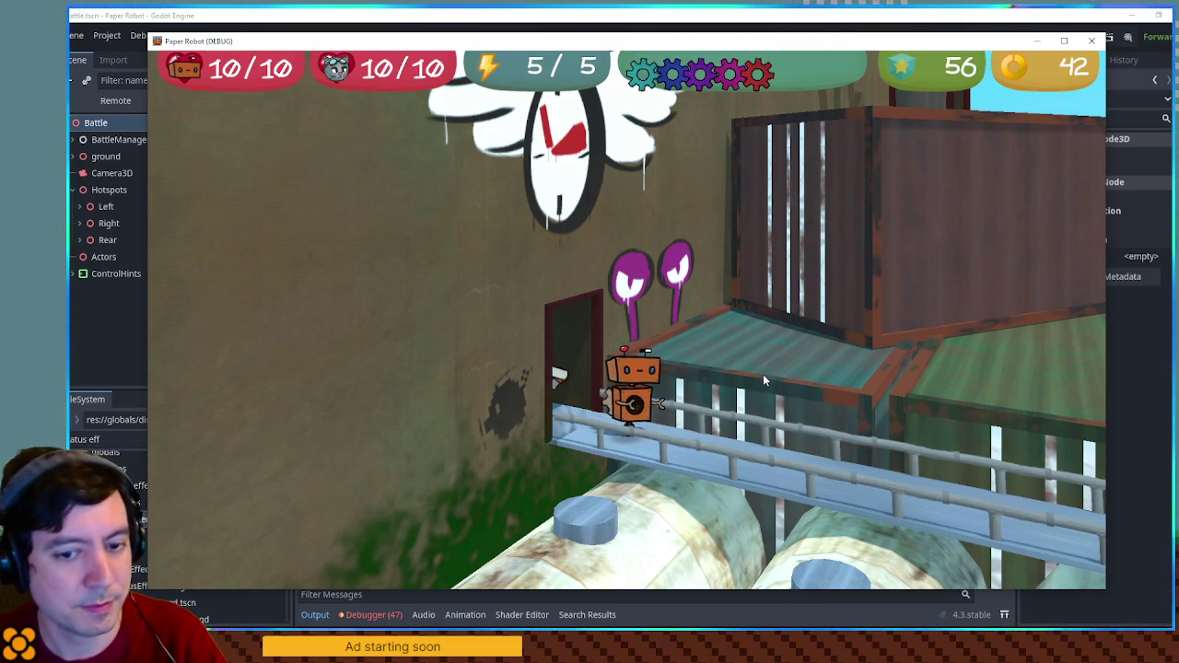
{"action": "left_click", "coordinate": [1091, 48]}
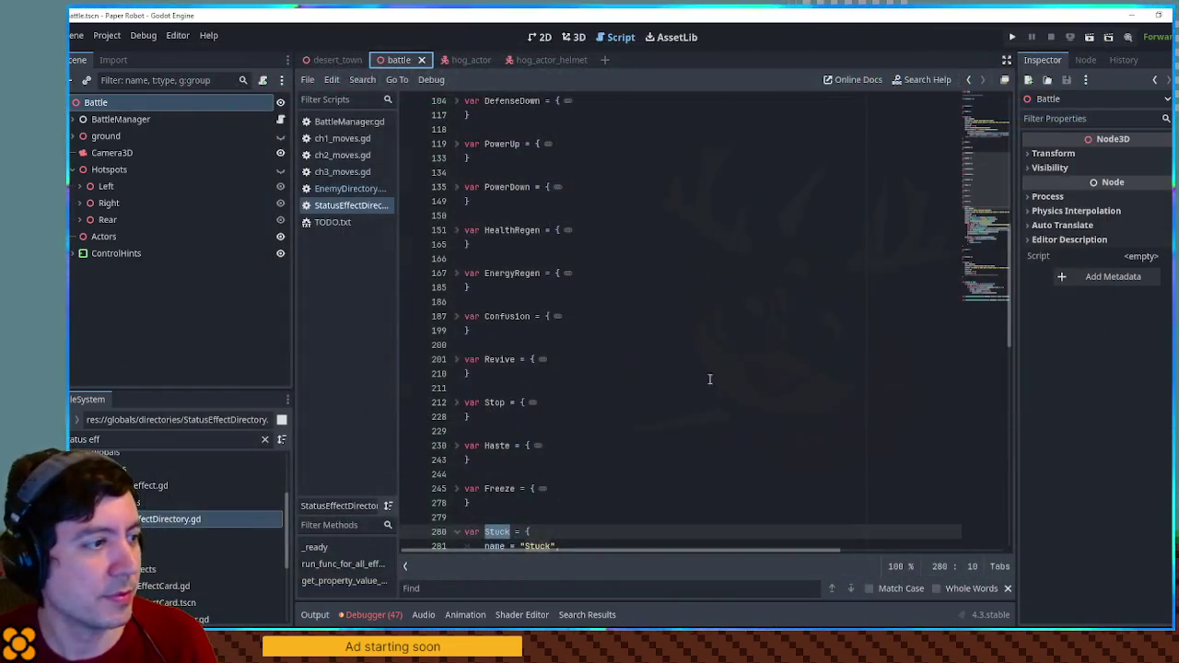
Fold the Stuck and Burning entries and paste a duplicate of Burning below it.
{"action": "scroll", "coordinate": [576, 442], "scroll_direction": "down", "scroll_amount": 3}
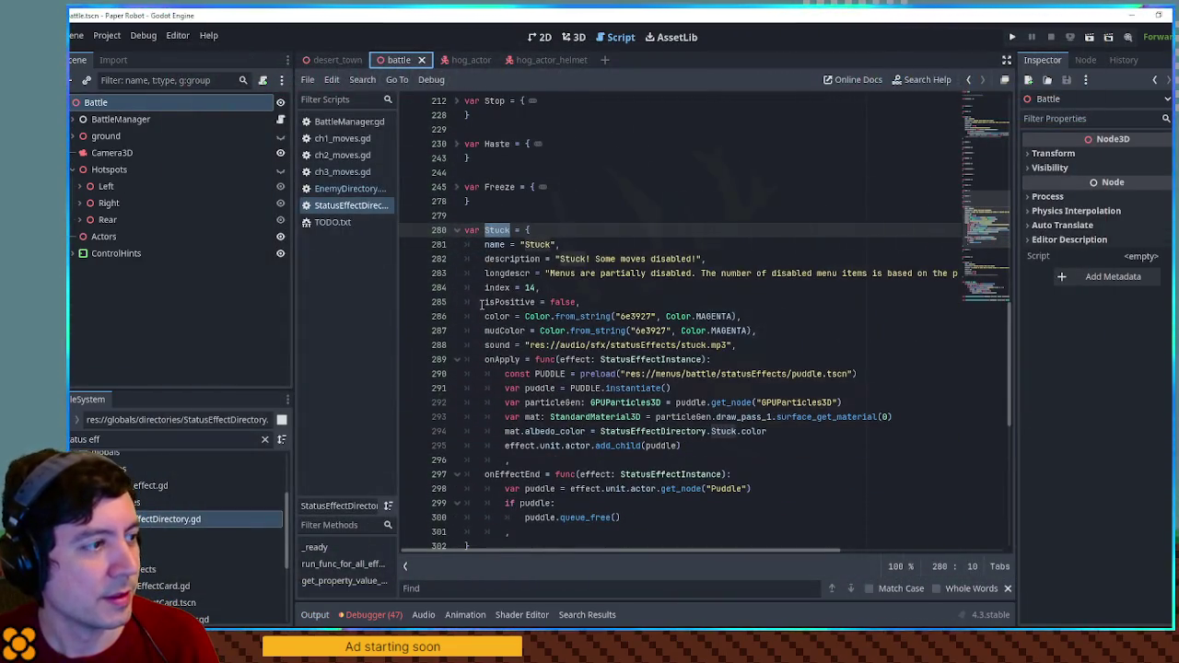
{"action": "left_click", "coordinate": [456, 229]}
{"action": "left_click", "coordinate": [457, 373]}
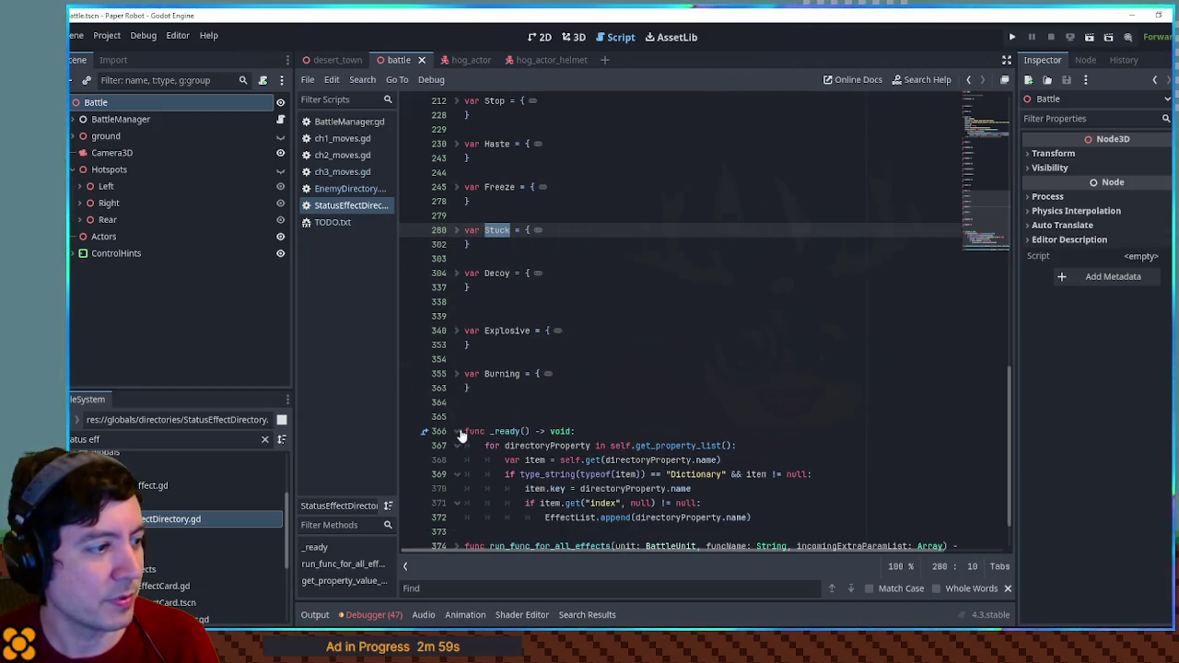
{"action": "left_click", "coordinate": [475, 402]}
{"action": "key", "text": "Return"}
{"action": "key", "text": "Return"}
{"action": "key", "text": "Return"}
{"action": "left_click", "coordinate": [470, 389]}
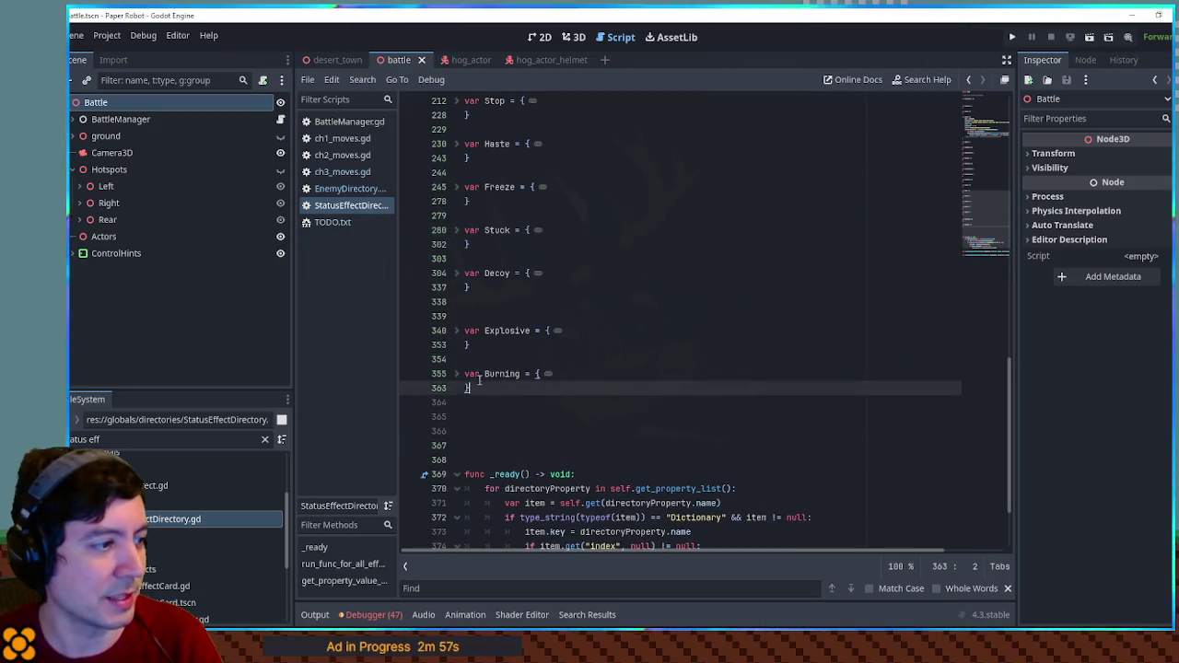
{"action": "key", "text": "shift+Up"}
{"action": "key", "text": "shift+Up"}
{"action": "key", "text": "shift+Up"}
{"action": "key", "text": "ctrl+c"}
{"action": "left_click", "coordinate": [472, 402]}
{"action": "key", "text": "ctrl+v"}
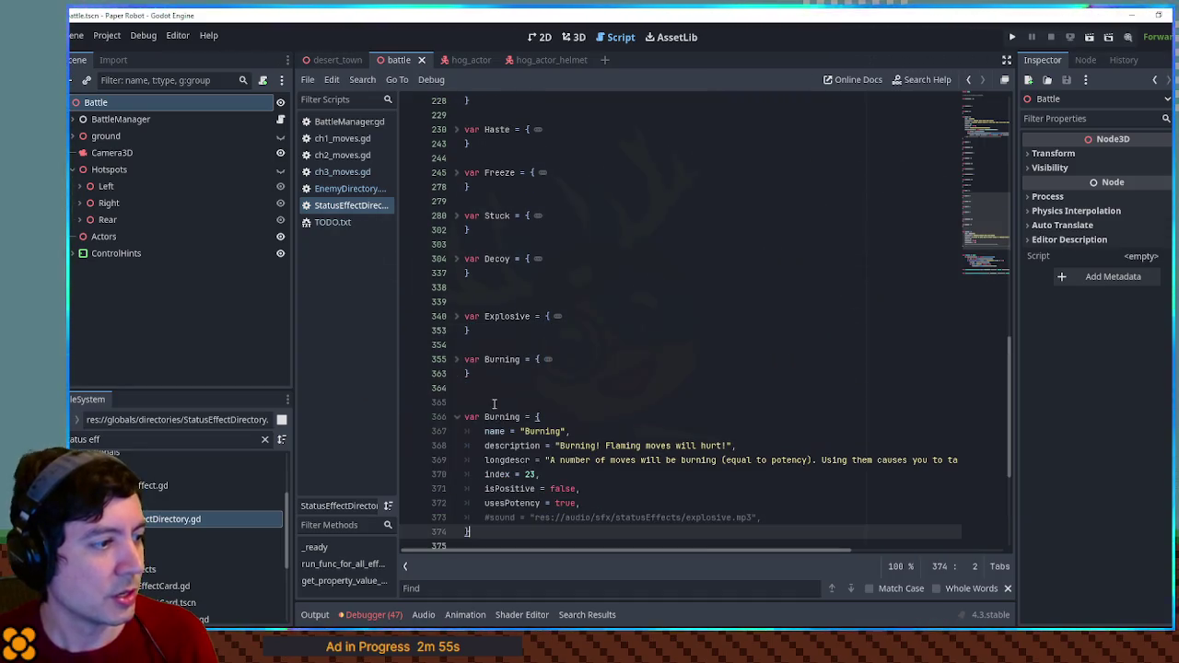
Rename the duplicate to Charged: index 26, positive, stacking, everlasting, 'Next move will be stronger!'.
{"action": "double_click", "coordinate": [503, 416]}
{"action": "type", "text": "Charged"}
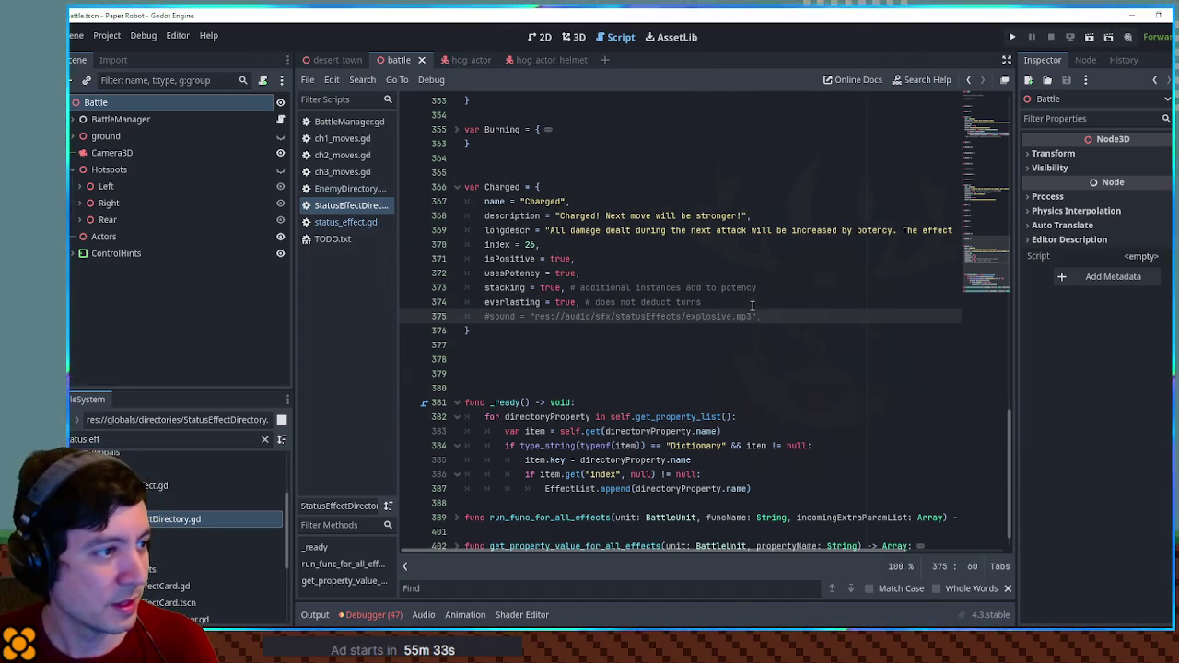
{"action": "mouse_move", "coordinate": [485, 258]}
{"action": "left_mouse_down"}
{"action": "mouse_move", "coordinate": [573, 261]}
{"action": "mouse_move", "coordinate": [564, 287]}
{"action": "mouse_move", "coordinate": [590, 316]}
{"action": "mouse_move", "coordinate": [576, 302]}
{"action": "left_mouse_up"}
{"action": "double_click", "coordinate": [498, 186]}
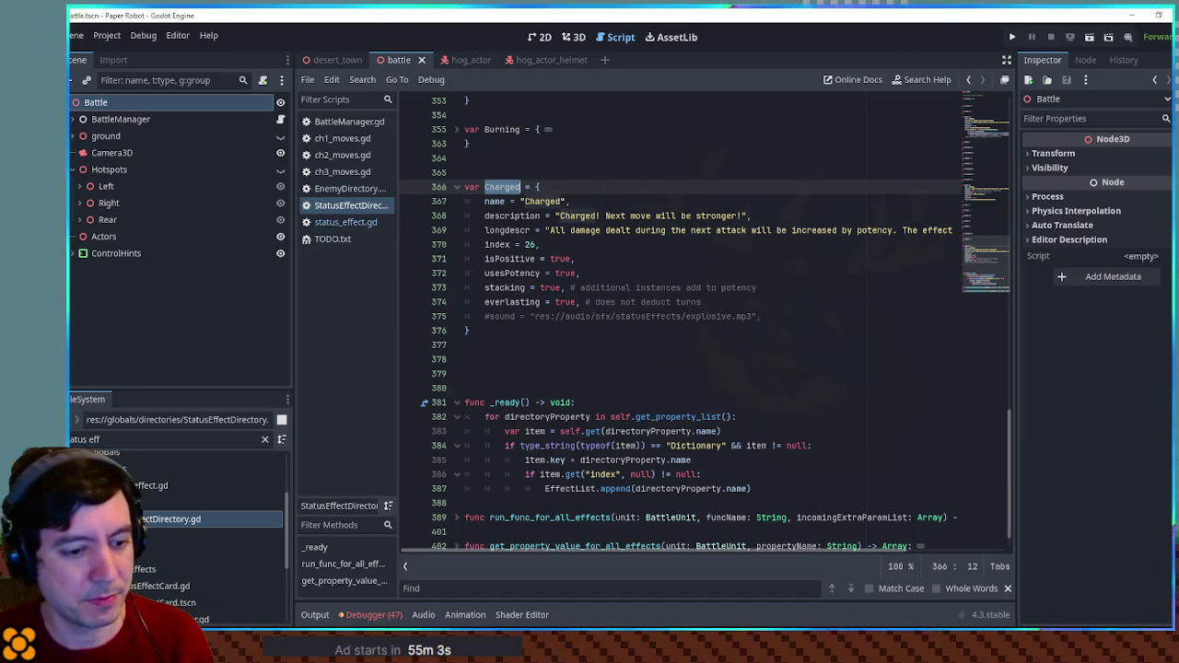
{"action": "left_click", "coordinate": [611, 333]}
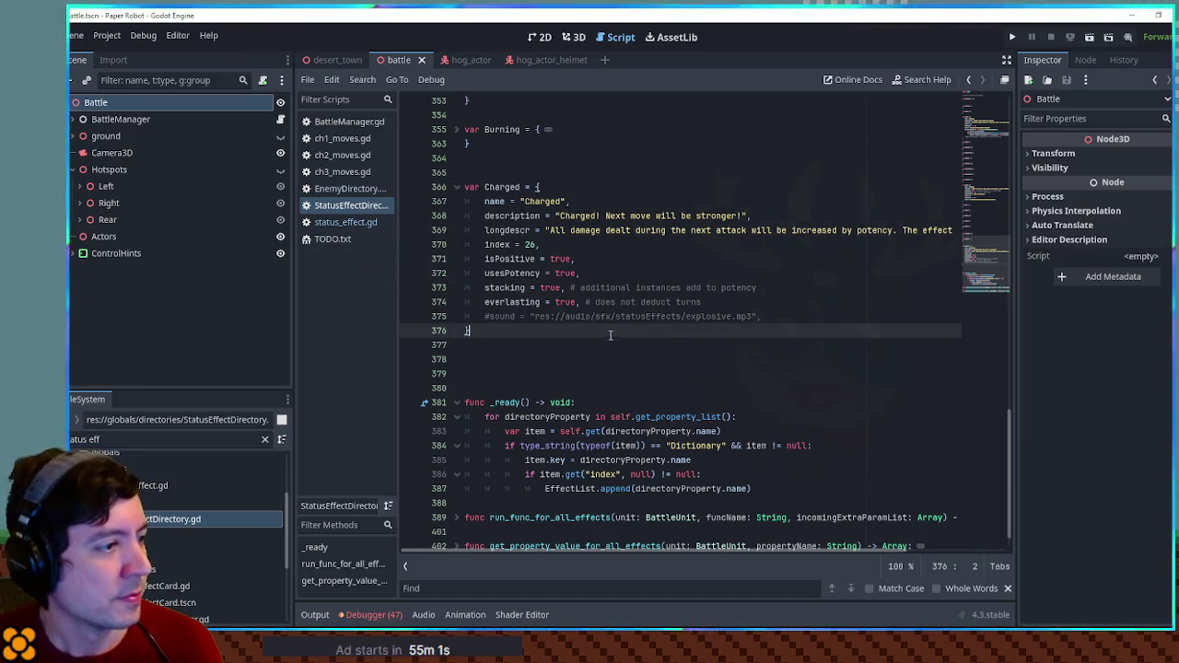
Review the Charged entry and glance at the ch3_moves and EnemyDirectory scripts.
{"action": "left_click", "coordinate": [615, 302]}
{"action": "left_click", "coordinate": [613, 316]}
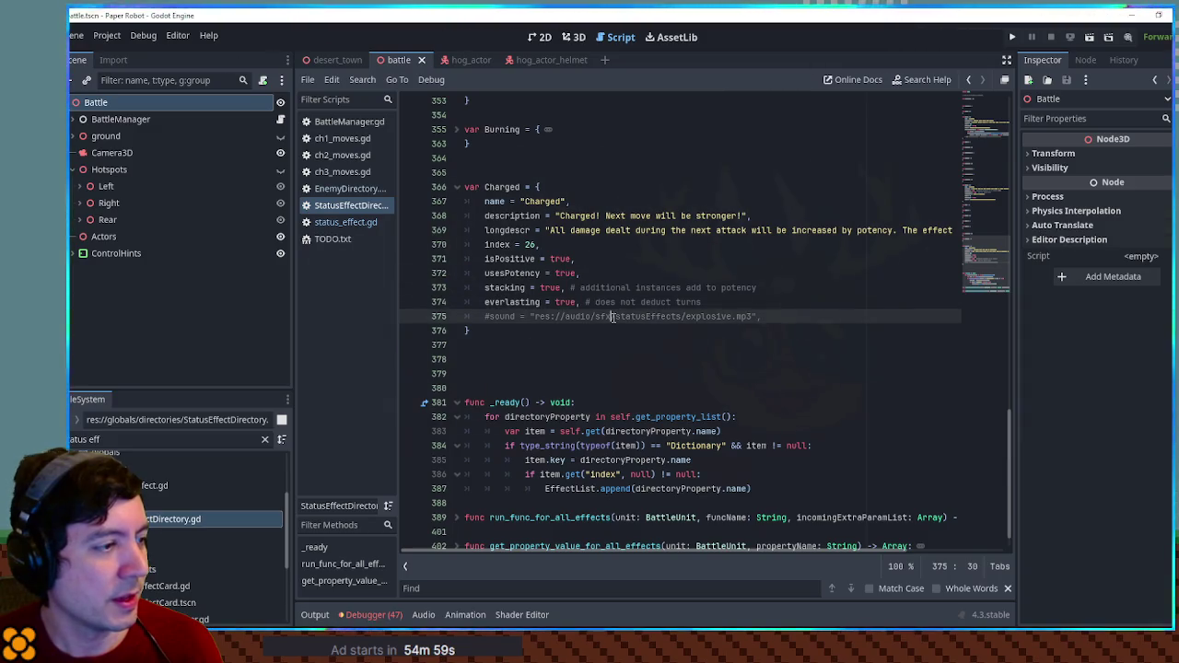
{"action": "left_click", "coordinate": [612, 329]}
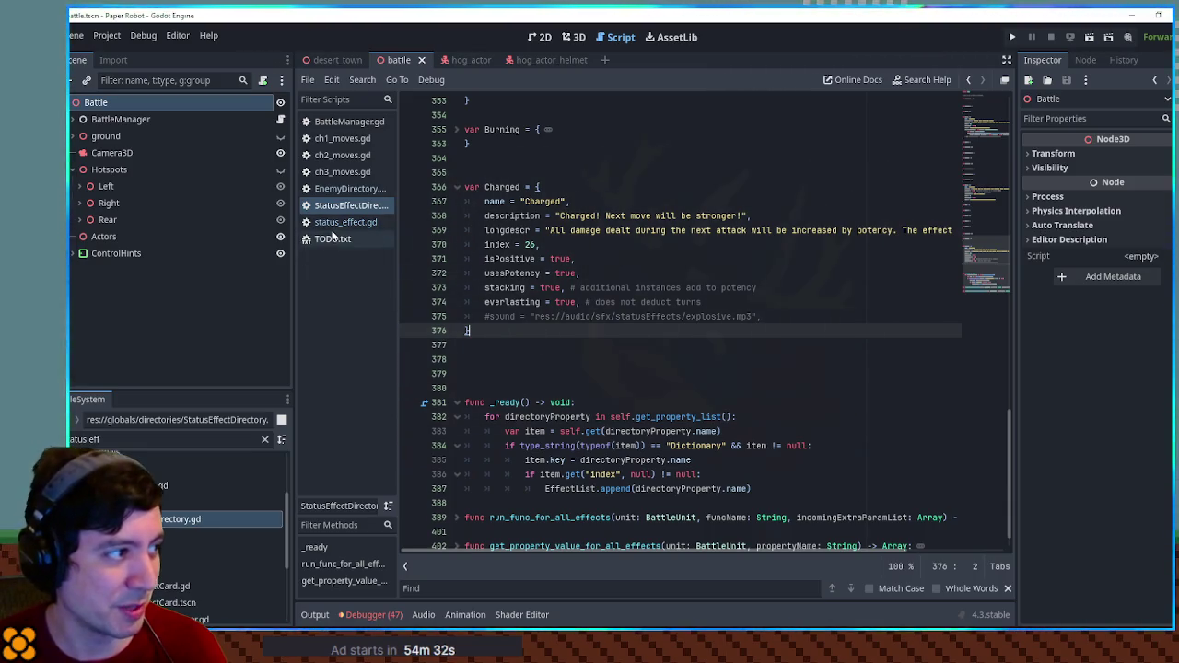
{"action": "left_click", "coordinate": [346, 175]}
{"action": "left_click", "coordinate": [347, 186]}
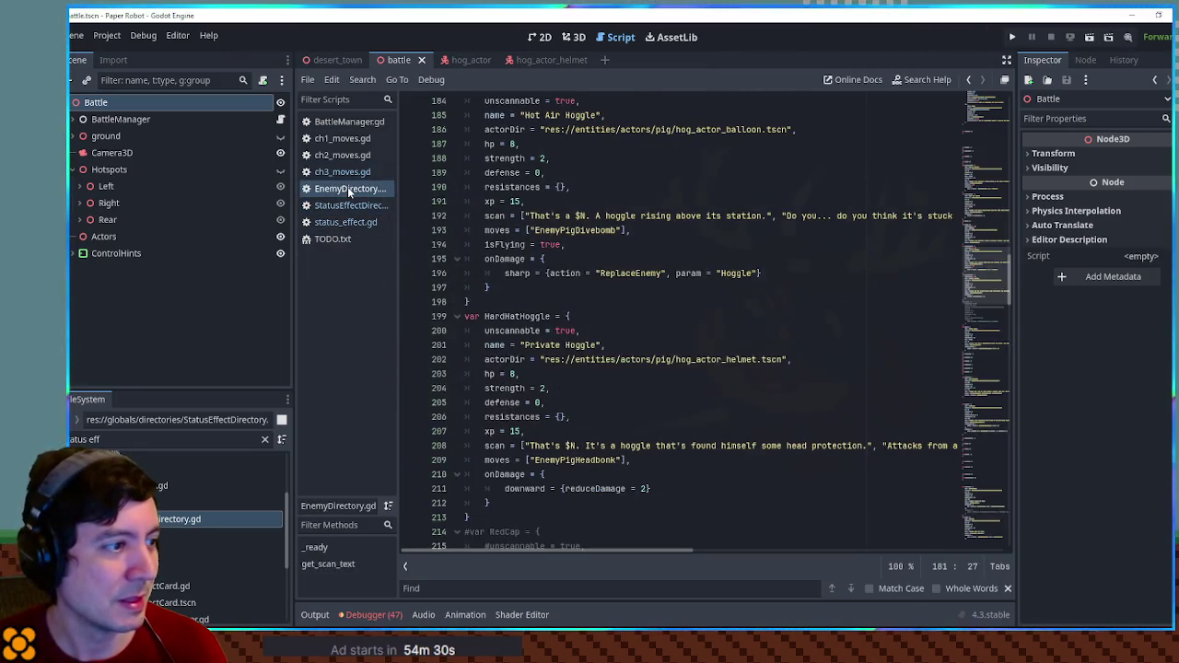
{"action": "left_click", "coordinate": [350, 174]}
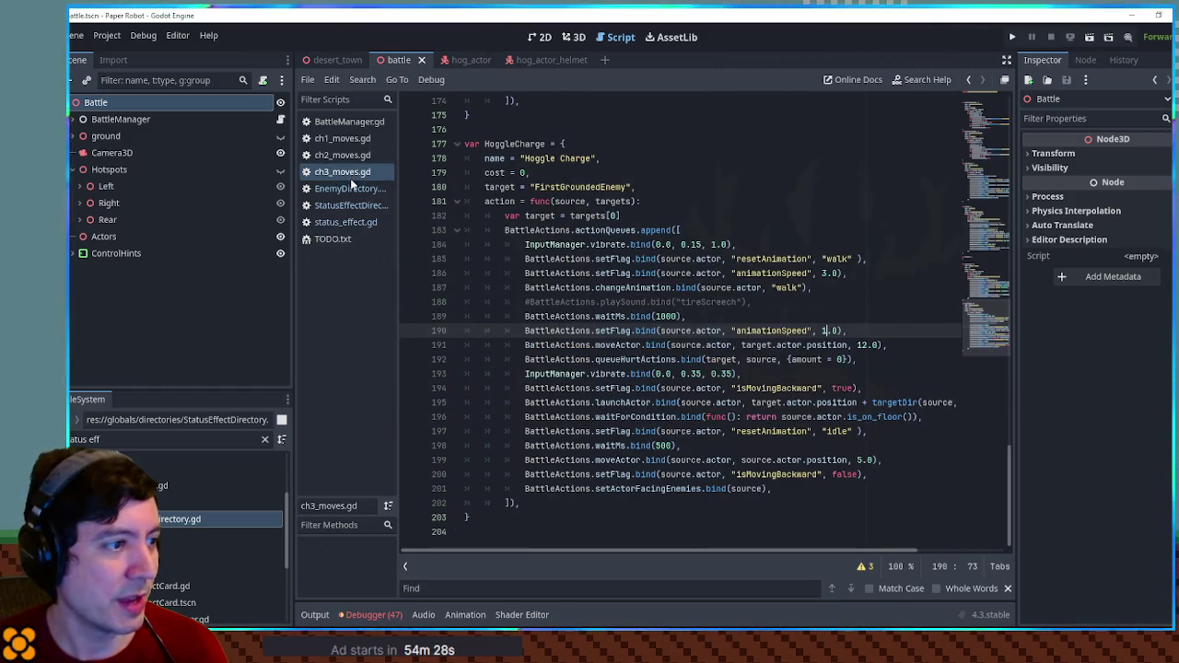
{"action": "left_click", "coordinate": [352, 207]}
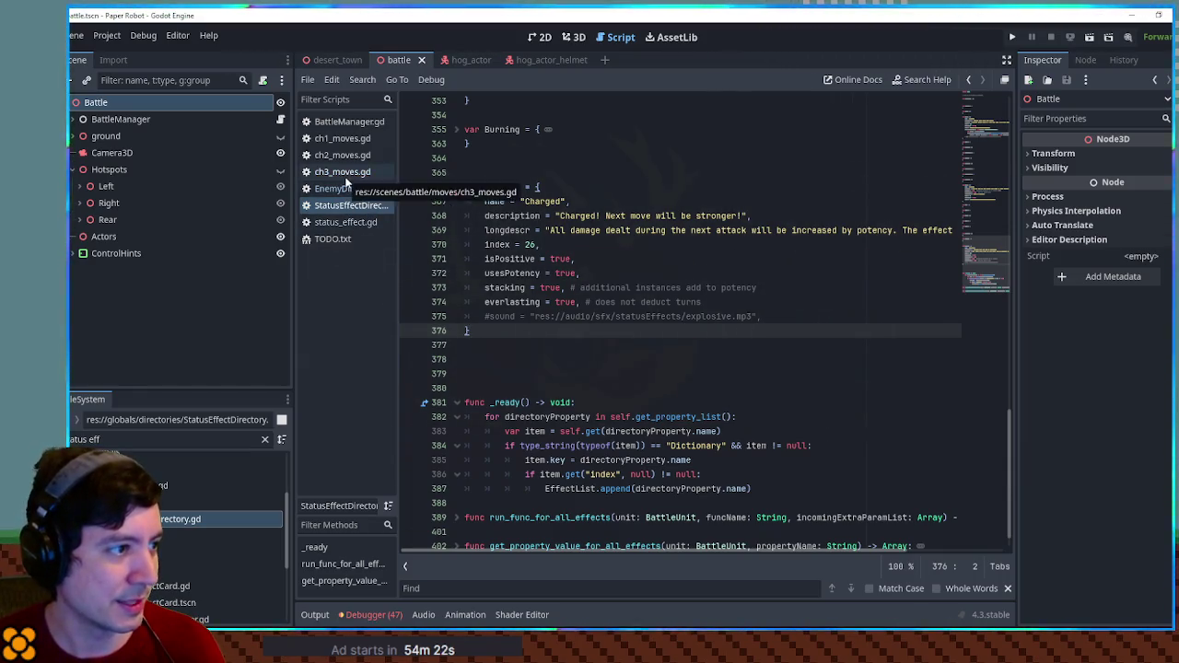
{"action": "double_click", "coordinate": [505, 186]}
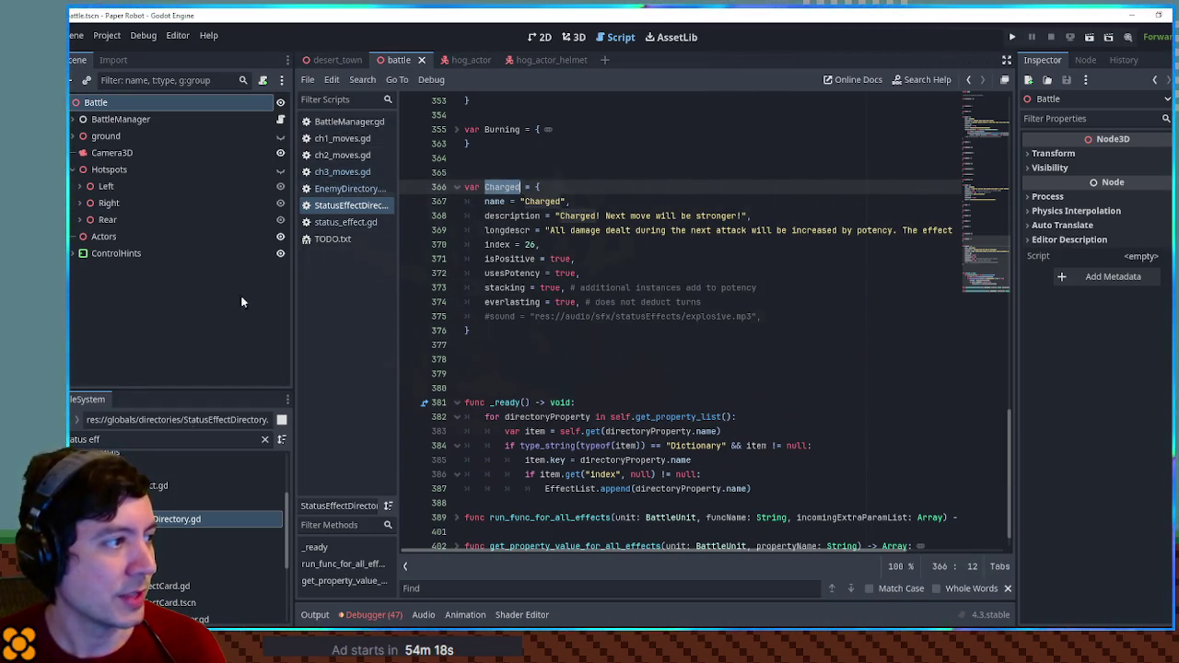
Filter FileSystem for 'battle ac' and open BattleActions.gd.
{"action": "left_click", "coordinate": [166, 439]}
{"action": "key", "text": "ctrl+a"}
{"action": "type", "text": "battle ac"}
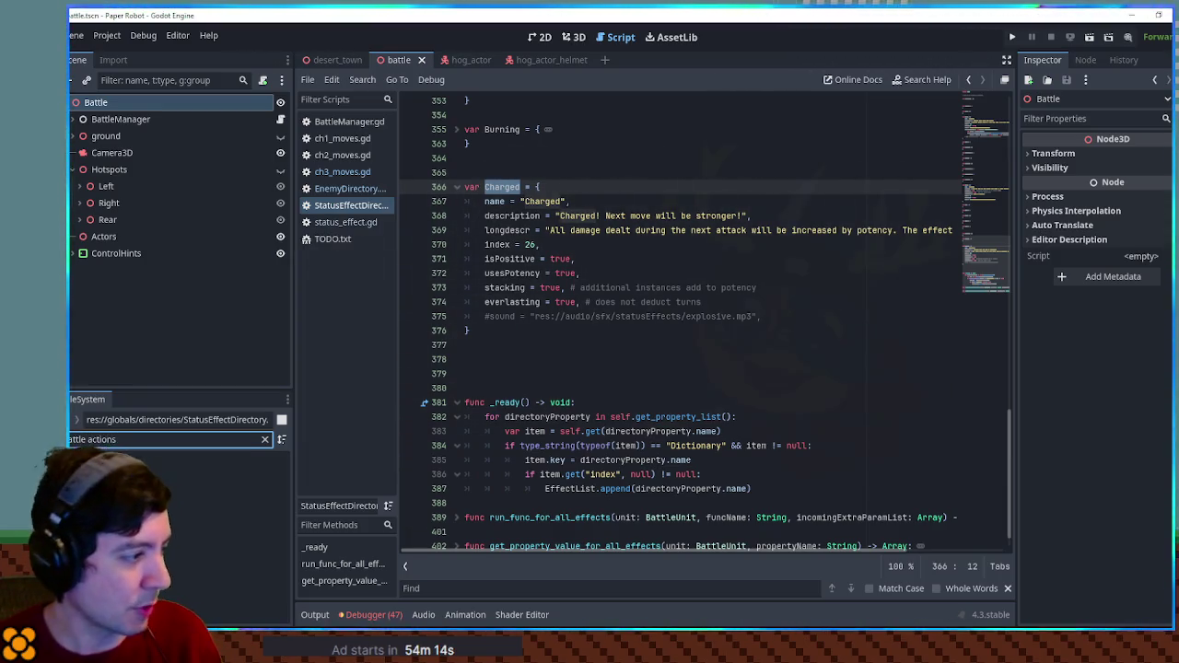
{"action": "key", "text": "Down"}
{"action": "key", "text": "Return"}
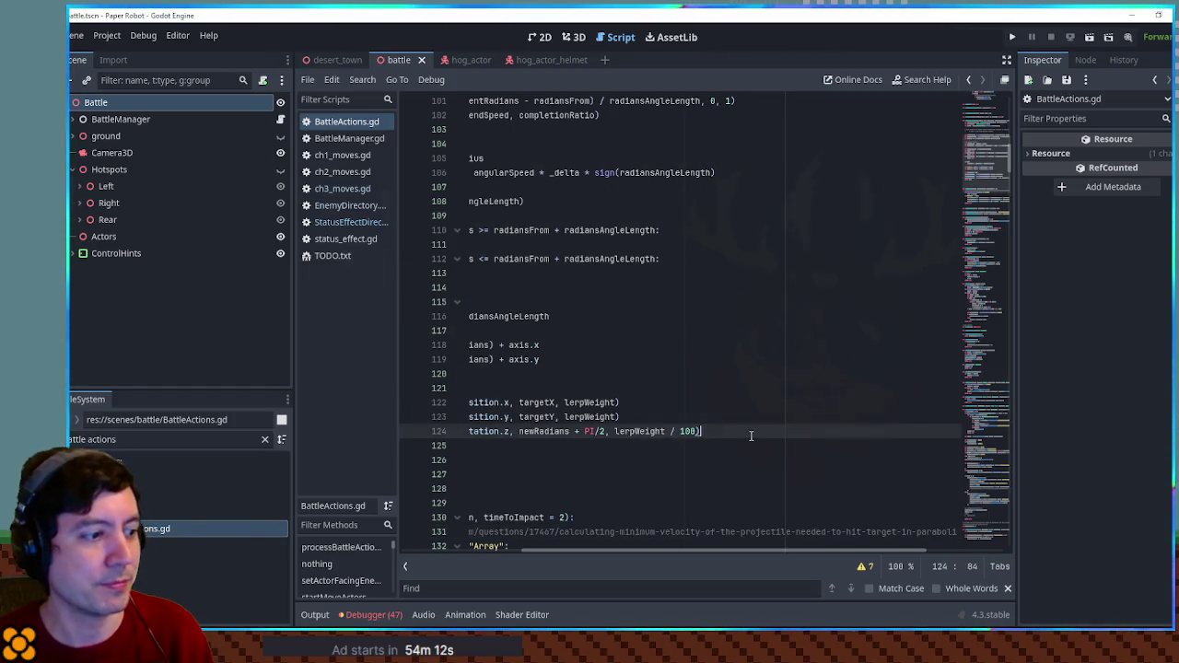
{"action": "key", "text": "ctrl+f"}
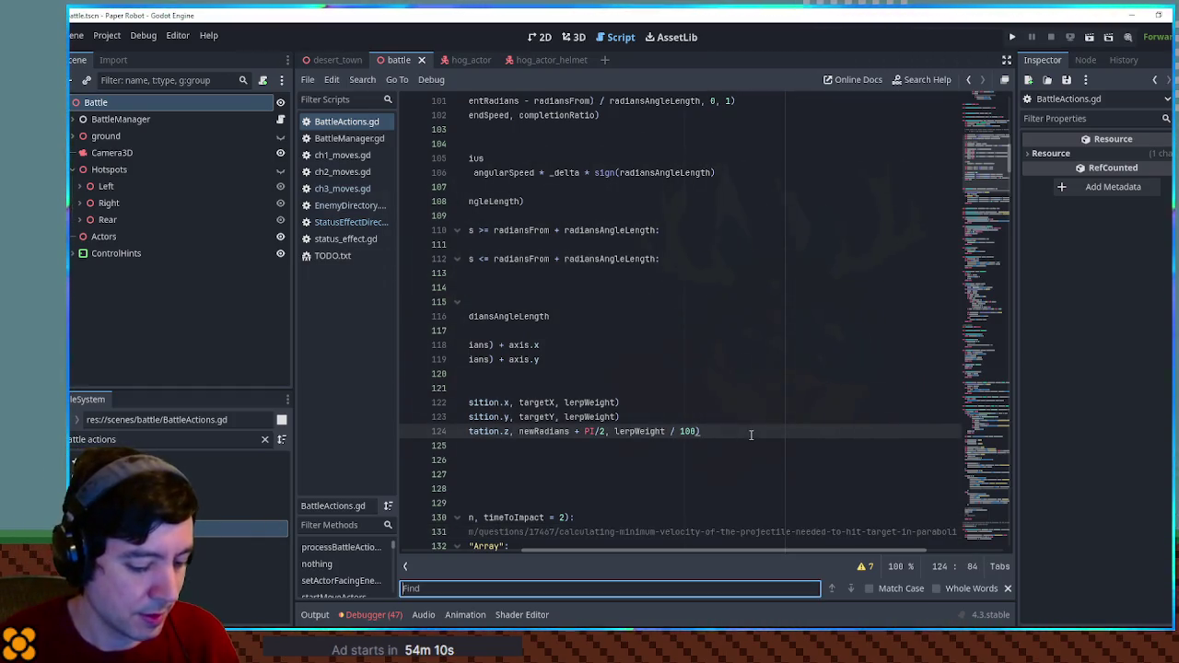
{"action": "type", "text": "getFinal"}
{"action": "key", "text": "Escape"}
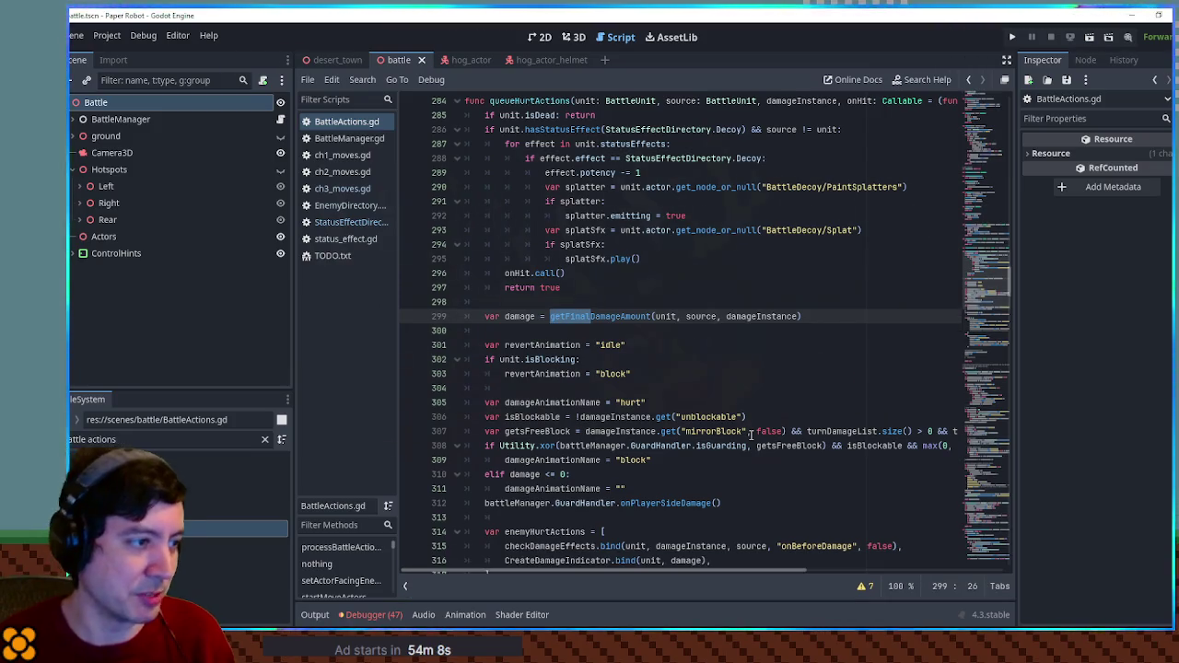
{"action": "key", "text": "ctrl+shift+Right"}
{"action": "scroll", "coordinate": [580, 331], "scroll_direction": "up", "scroll_amount": 2}
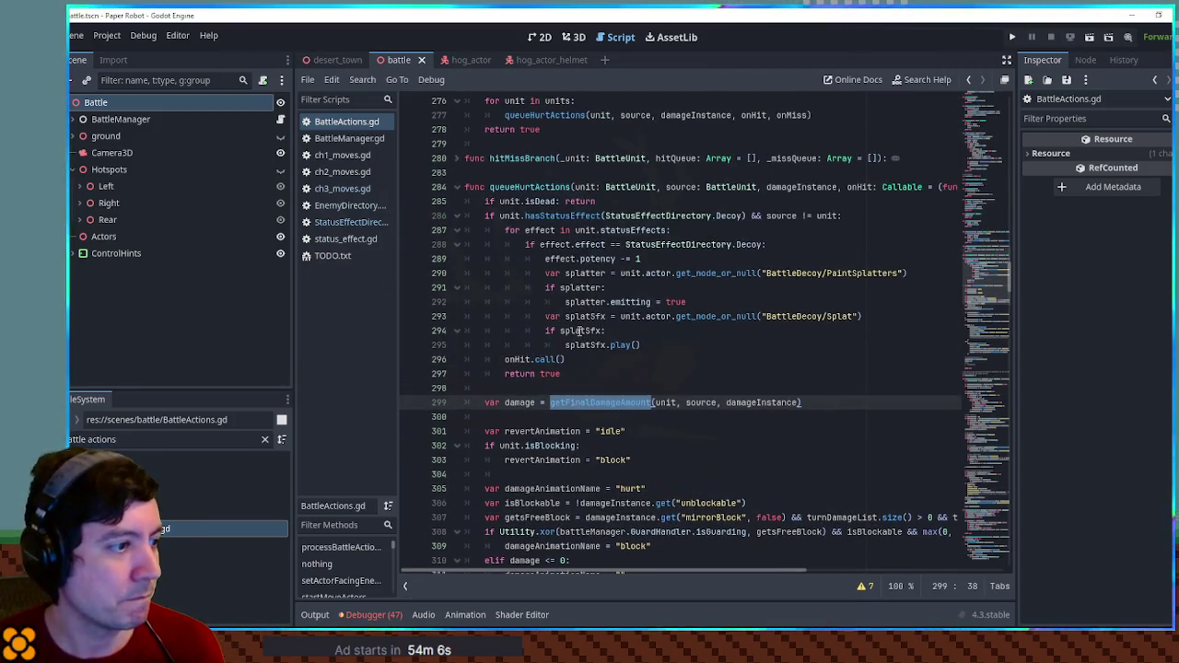
{"action": "scroll", "coordinate": [580, 330], "scroll_direction": "down", "scroll_amount": 1}
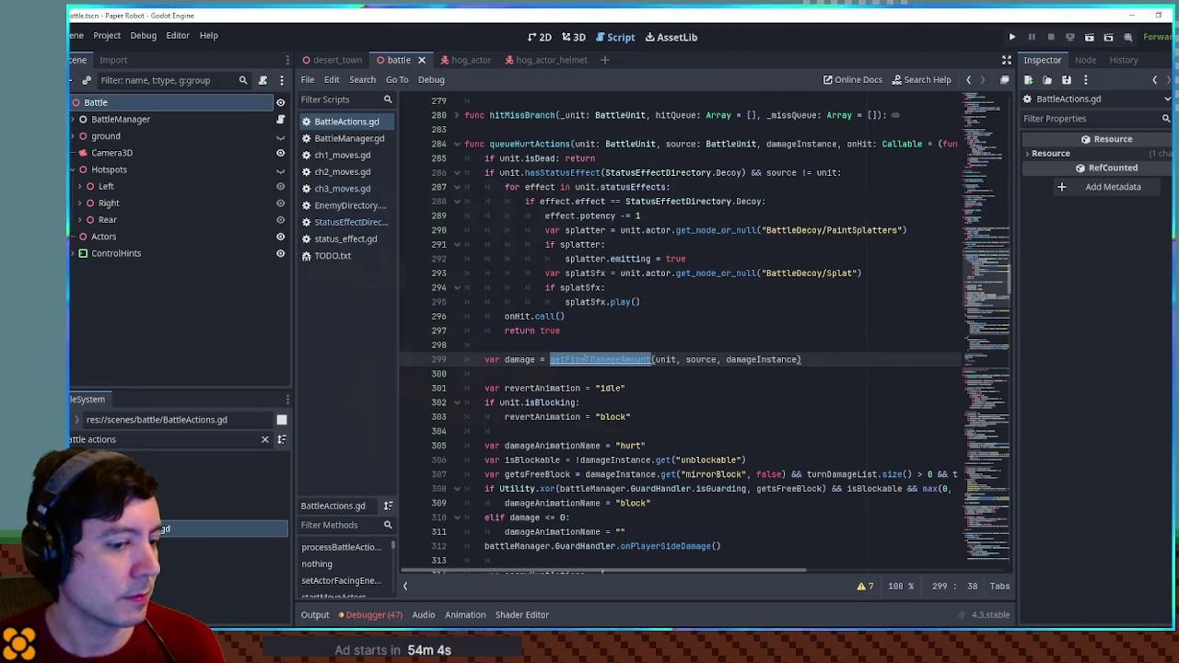
{"action": "left_click", "coordinate": [580, 361], "text": "ctrl"}
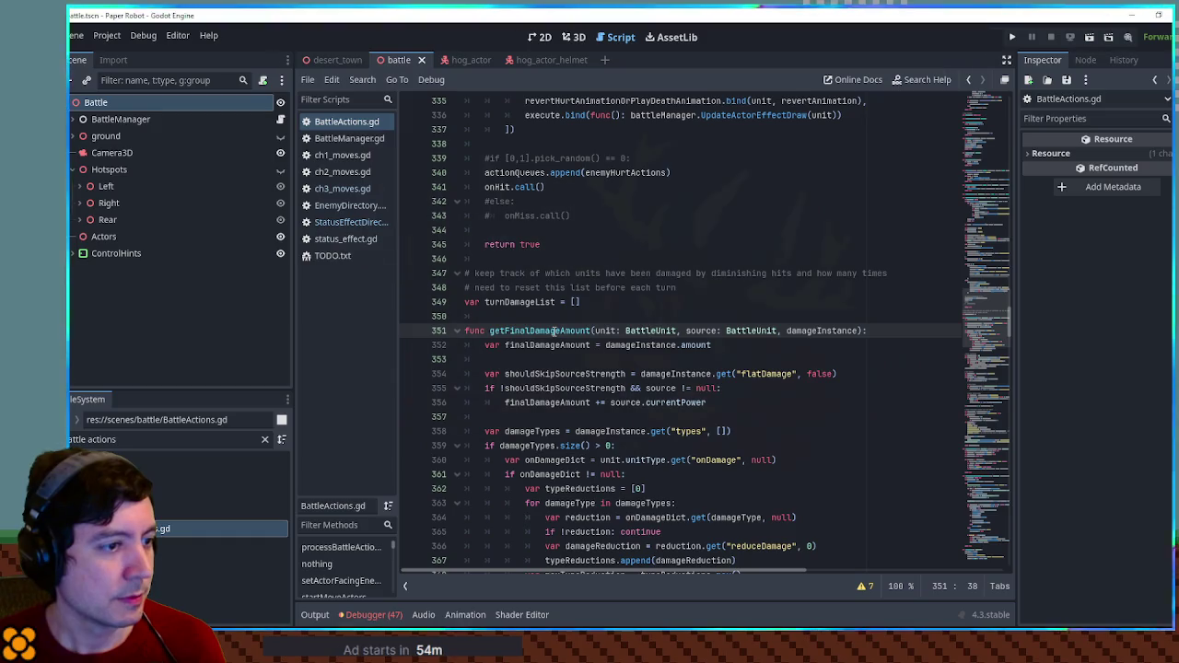
{"action": "scroll", "coordinate": [554, 330], "scroll_direction": "down", "scroll_amount": 4}
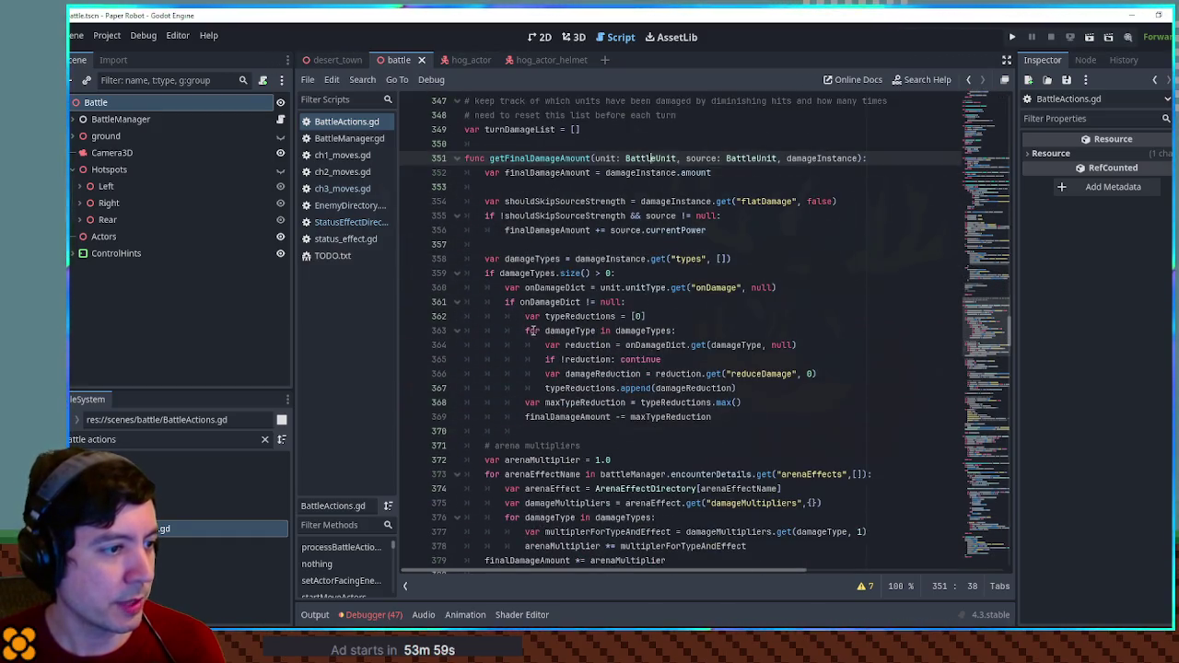
{"action": "left_click", "coordinate": [622, 290]}
{"action": "scroll", "coordinate": [626, 301], "scroll_direction": "down", "scroll_amount": 3}
{"action": "scroll", "coordinate": [626, 301], "scroll_direction": "down", "scroll_amount": 3}
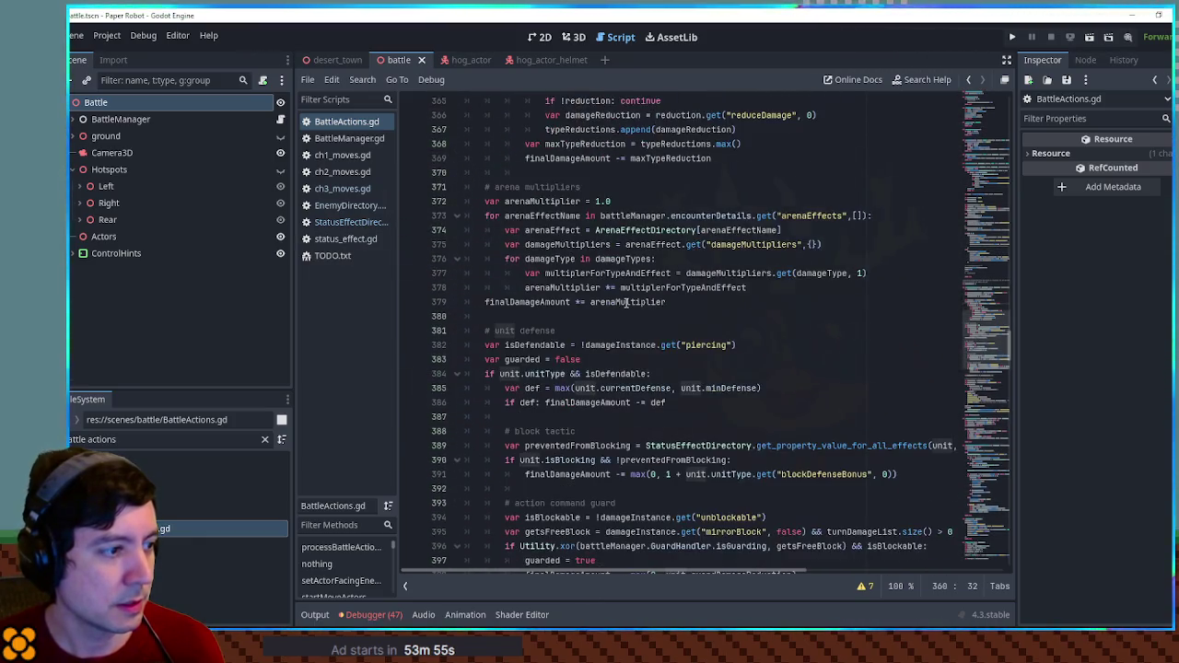
{"action": "scroll", "coordinate": [625, 301], "scroll_direction": "down", "scroll_amount": 2}
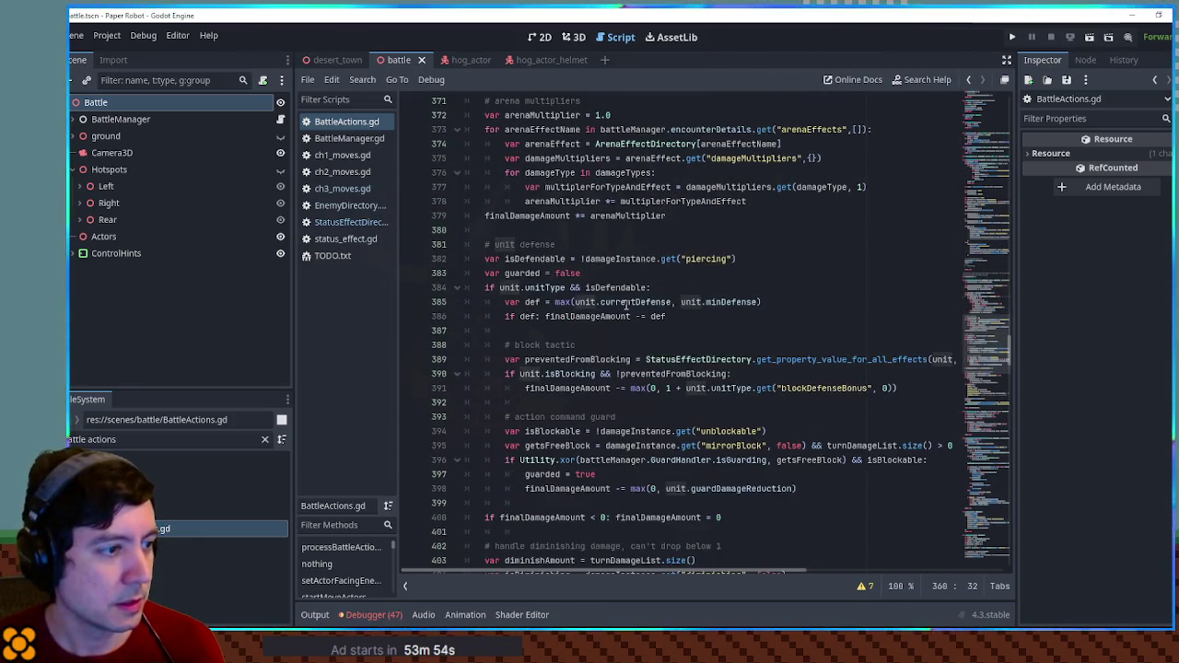
{"action": "left_click", "coordinate": [687, 359]}
{"action": "double_click", "coordinate": [687, 360]}
{"action": "scroll", "coordinate": [699, 355], "scroll_direction": "down", "scroll_amount": 4}
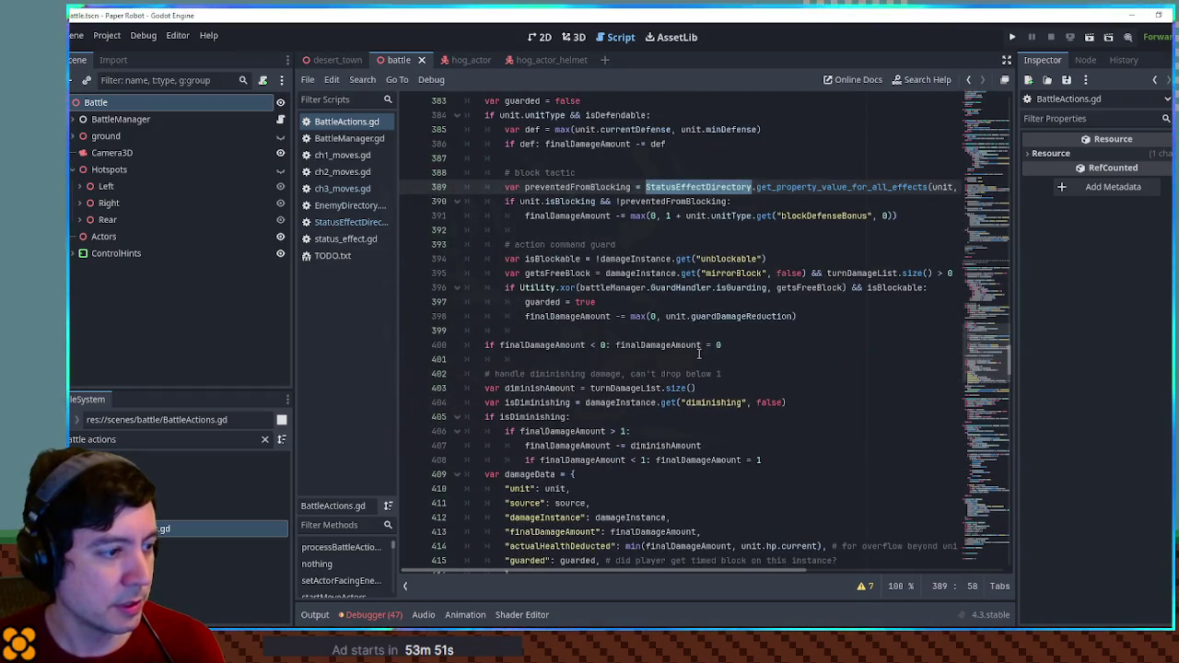
{"action": "scroll", "coordinate": [700, 356], "scroll_direction": "down", "scroll_amount": 4}
{"action": "scroll", "coordinate": [699, 353], "scroll_direction": "down", "scroll_amount": 5}
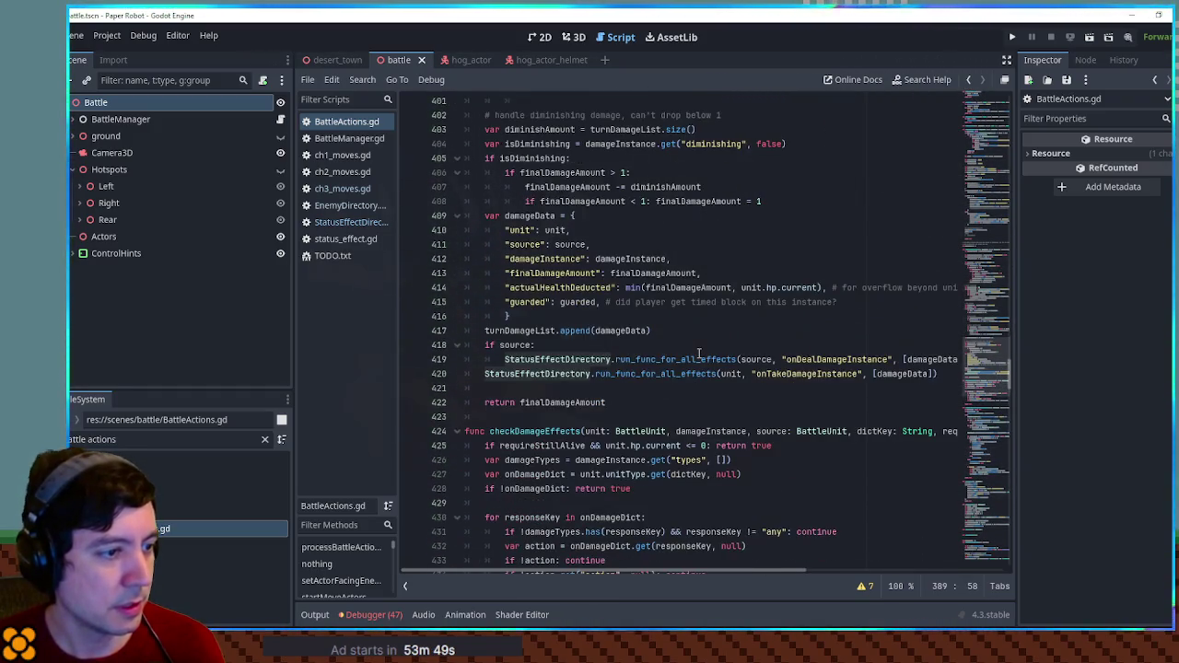
{"action": "scroll", "coordinate": [699, 353], "scroll_direction": "up", "scroll_amount": 6}
{"action": "scroll", "coordinate": [699, 354], "scroll_direction": "up", "scroll_amount": 12}
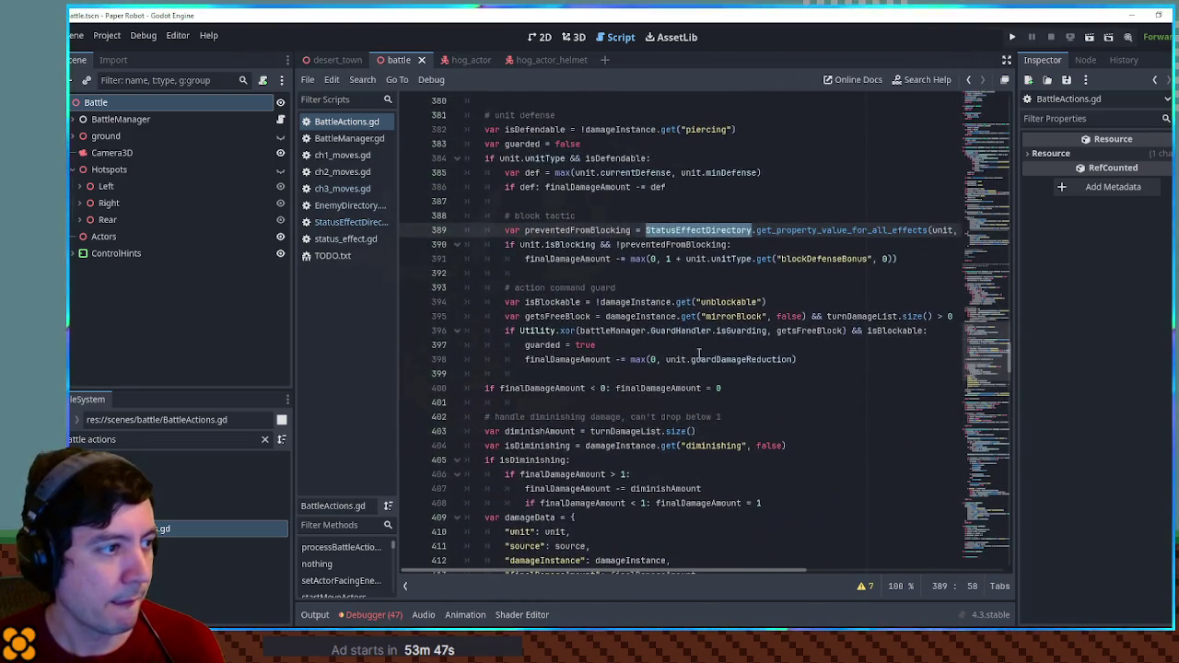
{"action": "scroll", "coordinate": [699, 353], "scroll_direction": "up", "scroll_amount": 18}
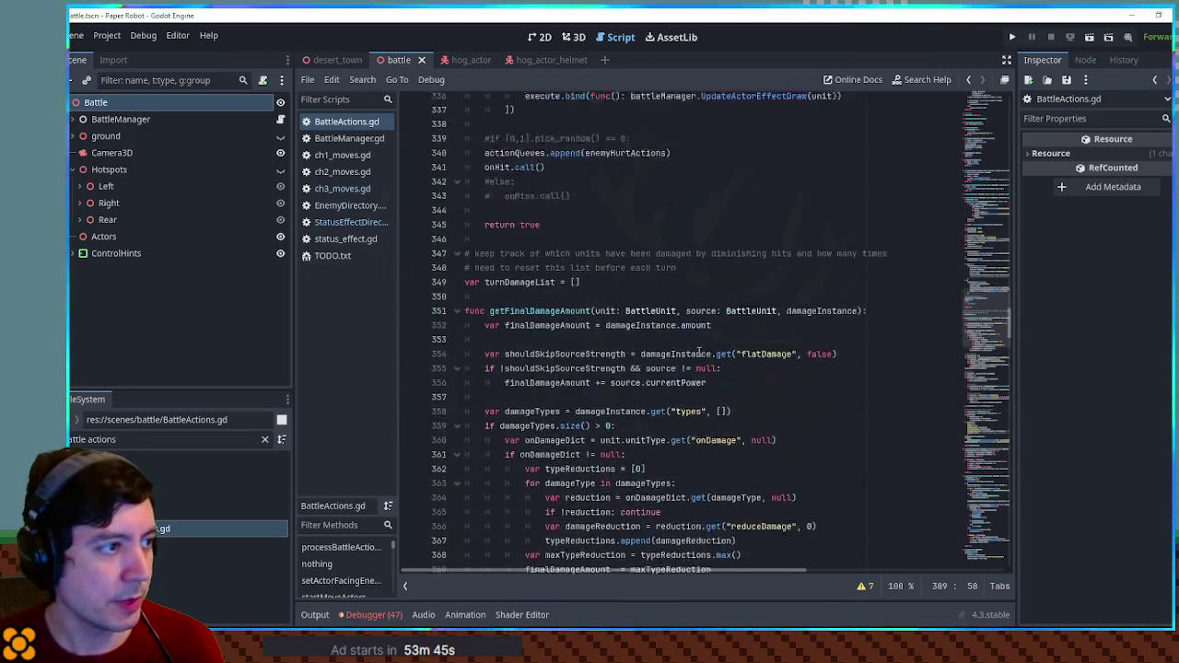
{"action": "scroll", "coordinate": [700, 354], "scroll_direction": "up", "scroll_amount": 2}
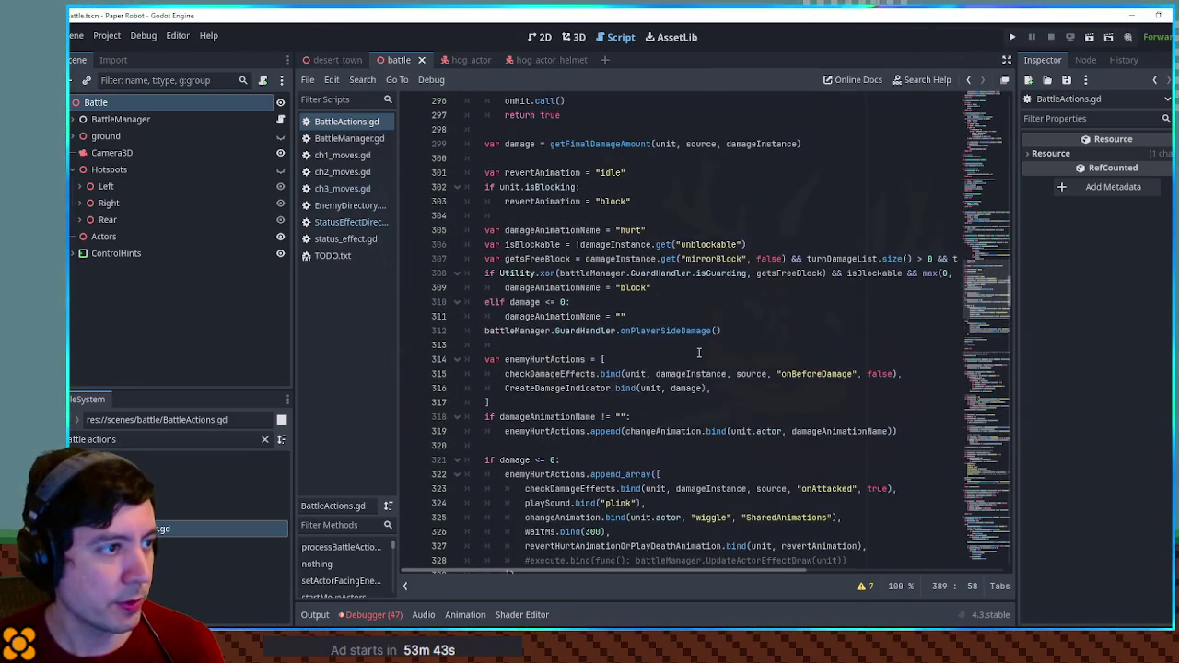
{"action": "scroll", "coordinate": [700, 353], "scroll_direction": "up", "scroll_amount": 7}
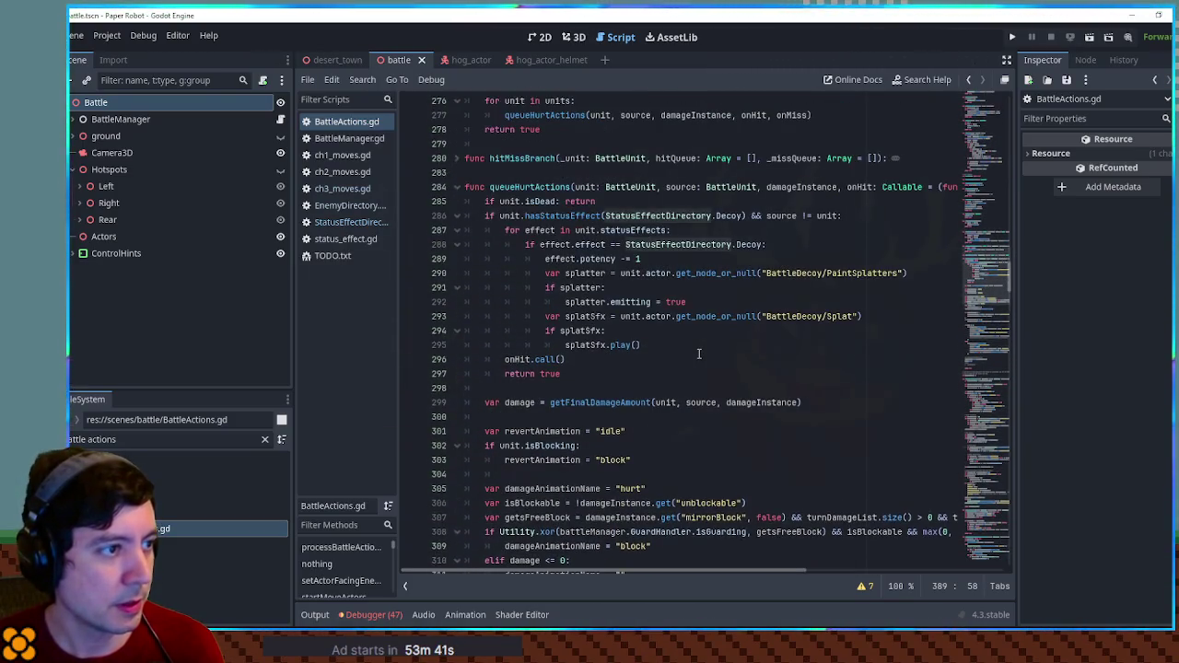
{"action": "scroll", "coordinate": [699, 353], "scroll_direction": "down", "scroll_amount": 4}
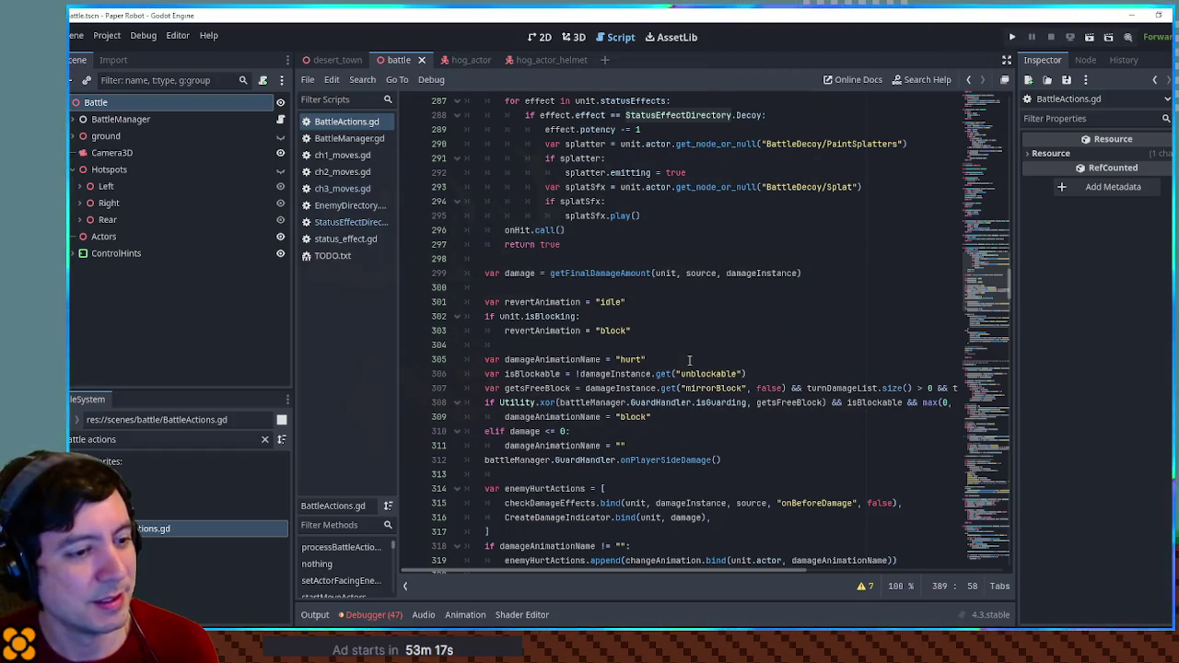
{"action": "left_click", "coordinate": [669, 349]}
{"action": "left_click", "coordinate": [663, 304]}
{"action": "left_click", "coordinate": [663, 290]}
{"action": "left_click", "coordinate": [636, 268]}
{"action": "left_click", "coordinate": [633, 260]}
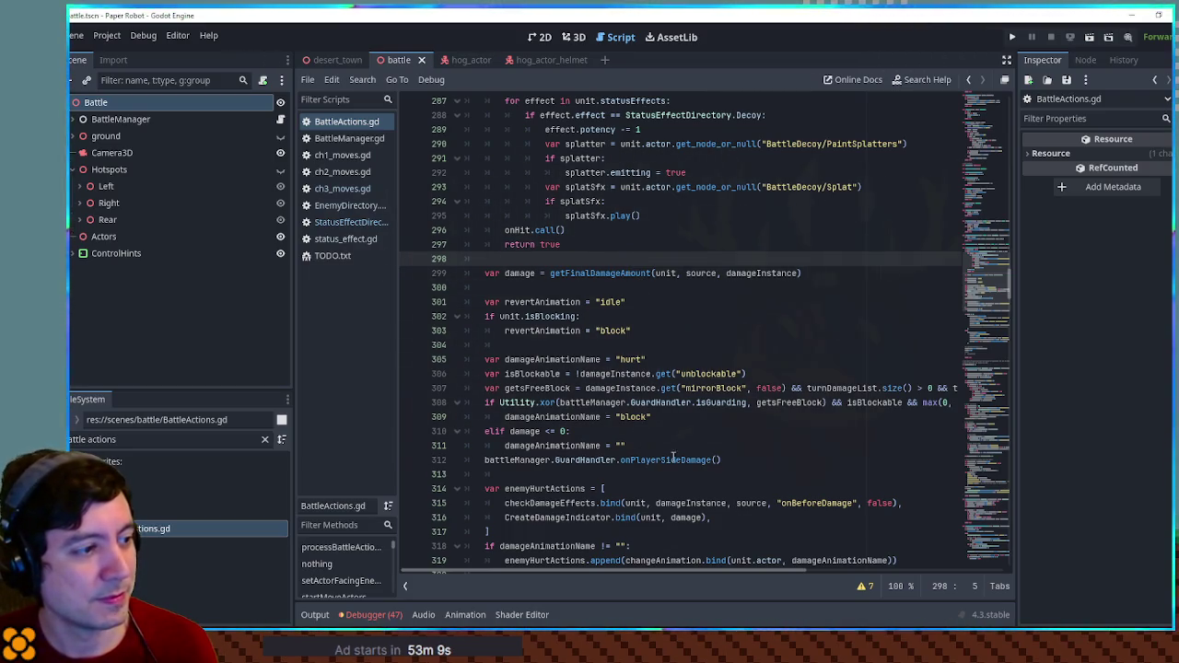
{"action": "double_click", "coordinate": [537, 388]}
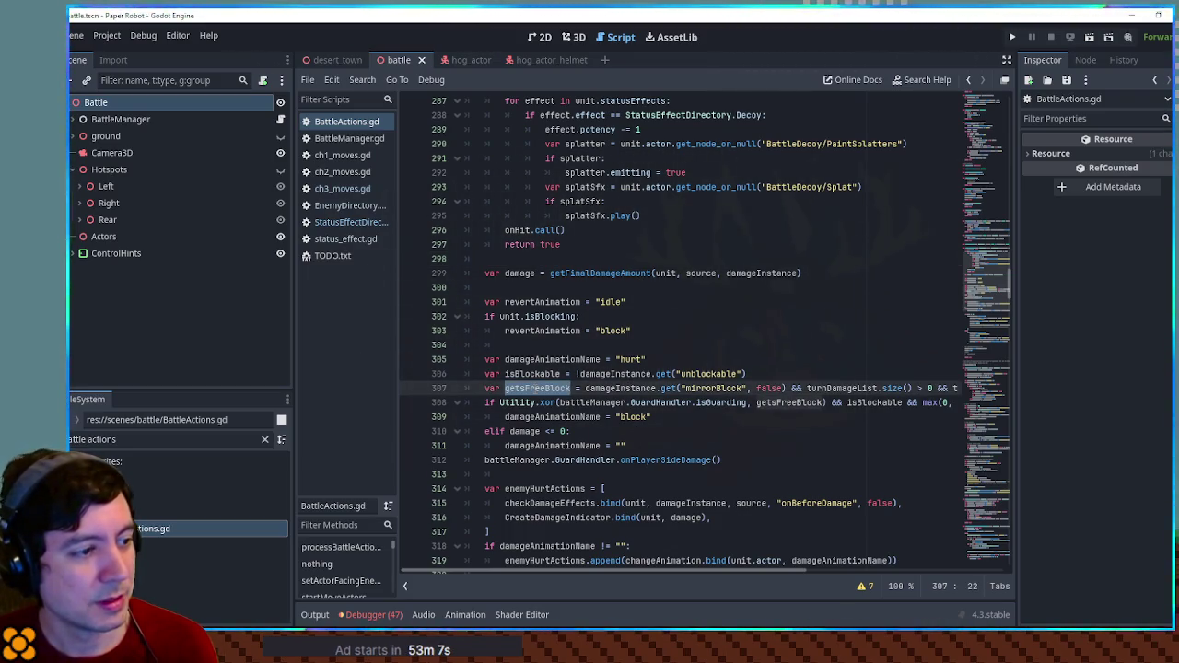
{"action": "left_click", "coordinate": [703, 431]}
{"action": "double_click", "coordinate": [535, 359]}
{"action": "scroll", "coordinate": [534, 362], "scroll_direction": "up", "scroll_amount": 4}
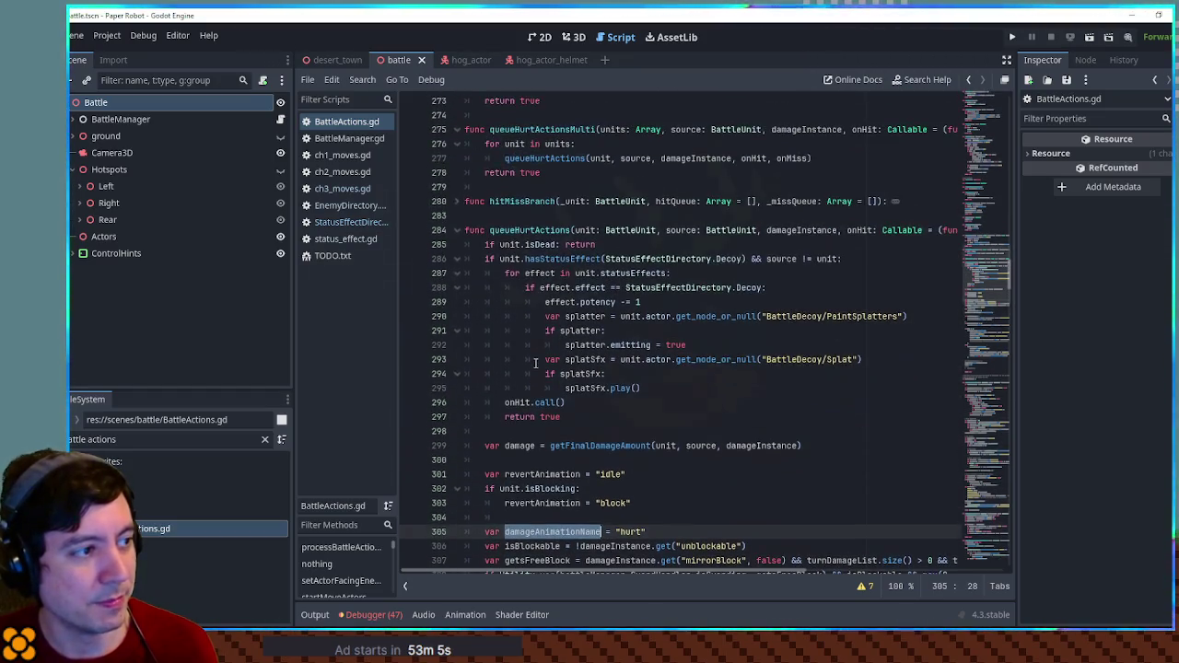
{"action": "scroll", "coordinate": [571, 382], "scroll_direction": "down", "scroll_amount": 10}
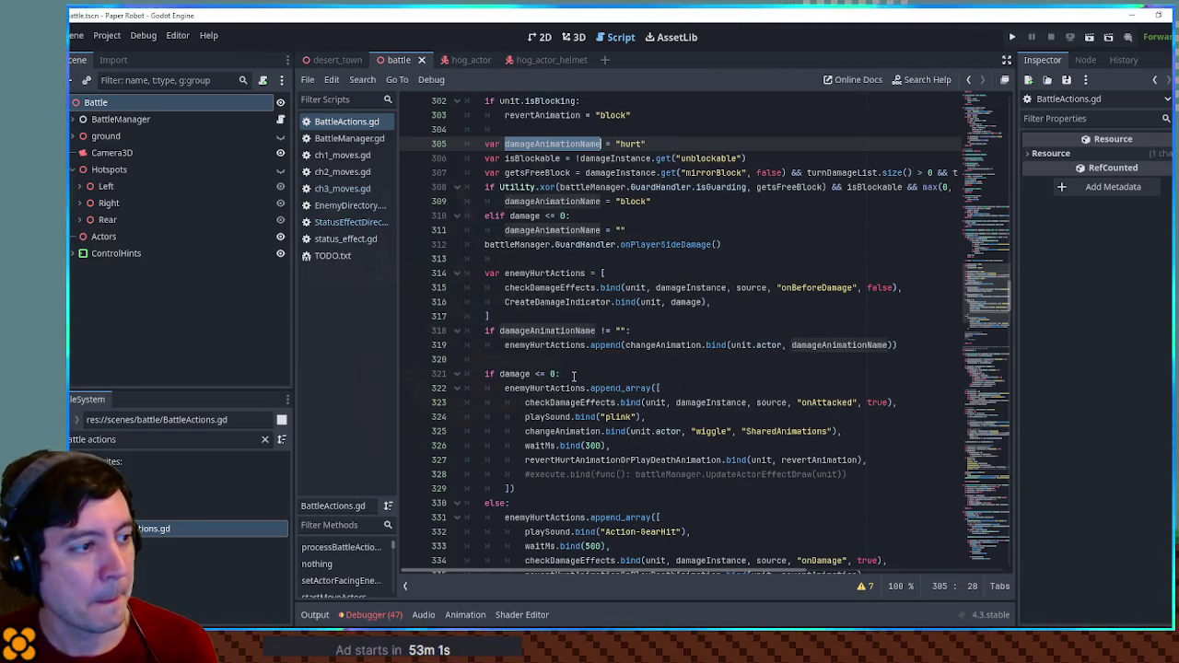
{"action": "left_click", "coordinate": [569, 360]}
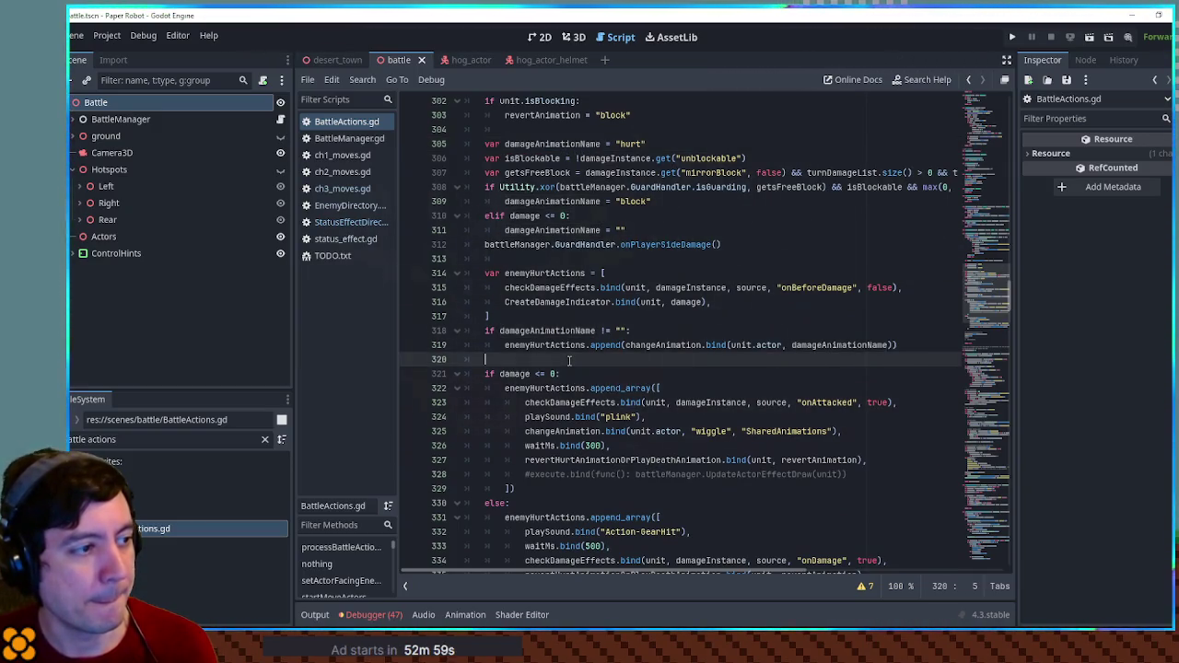
{"action": "double_click", "coordinate": [546, 291]}
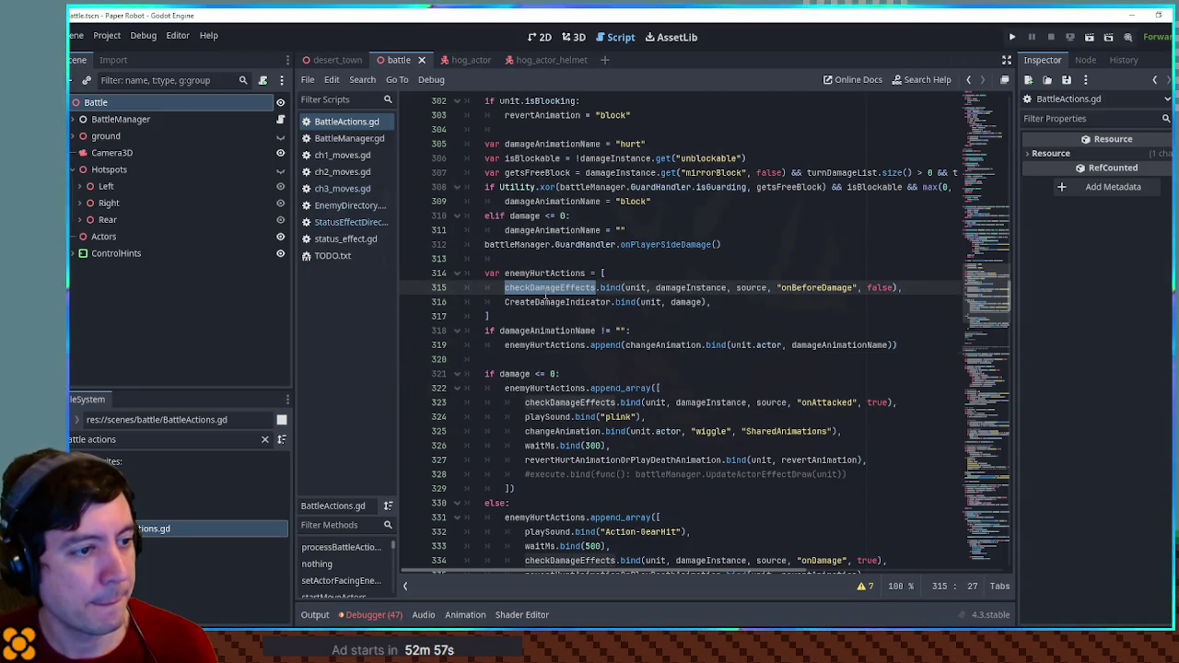
{"action": "scroll", "coordinate": [549, 294], "scroll_direction": "up", "scroll_amount": 2}
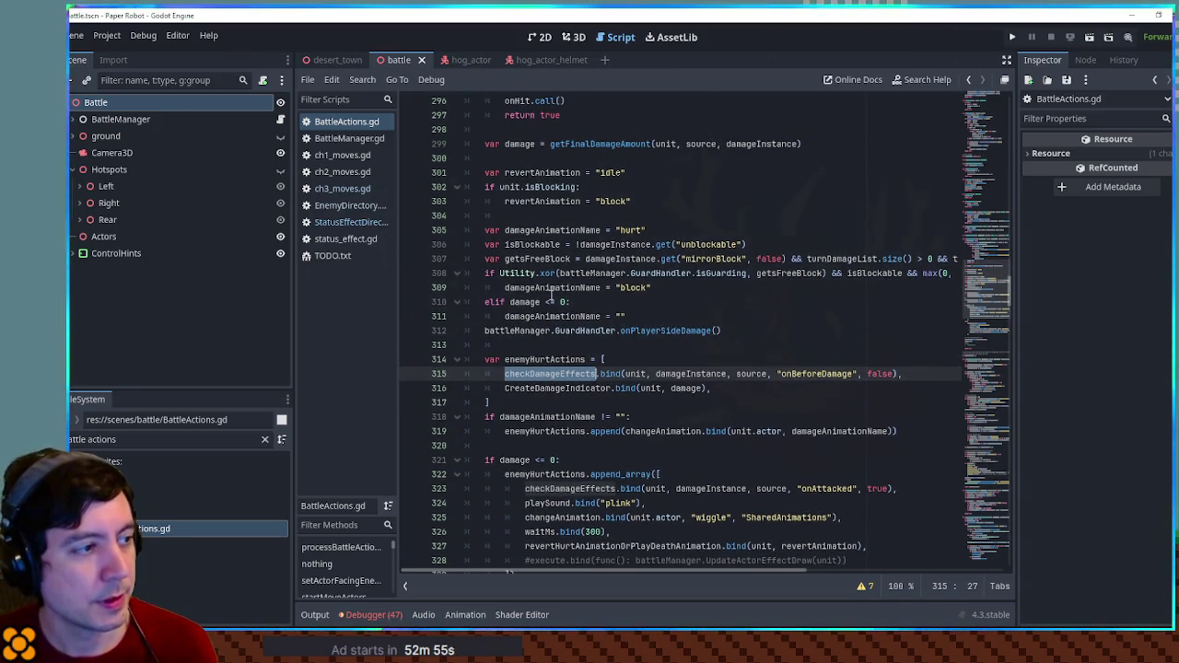
{"action": "left_click", "coordinate": [545, 244]}
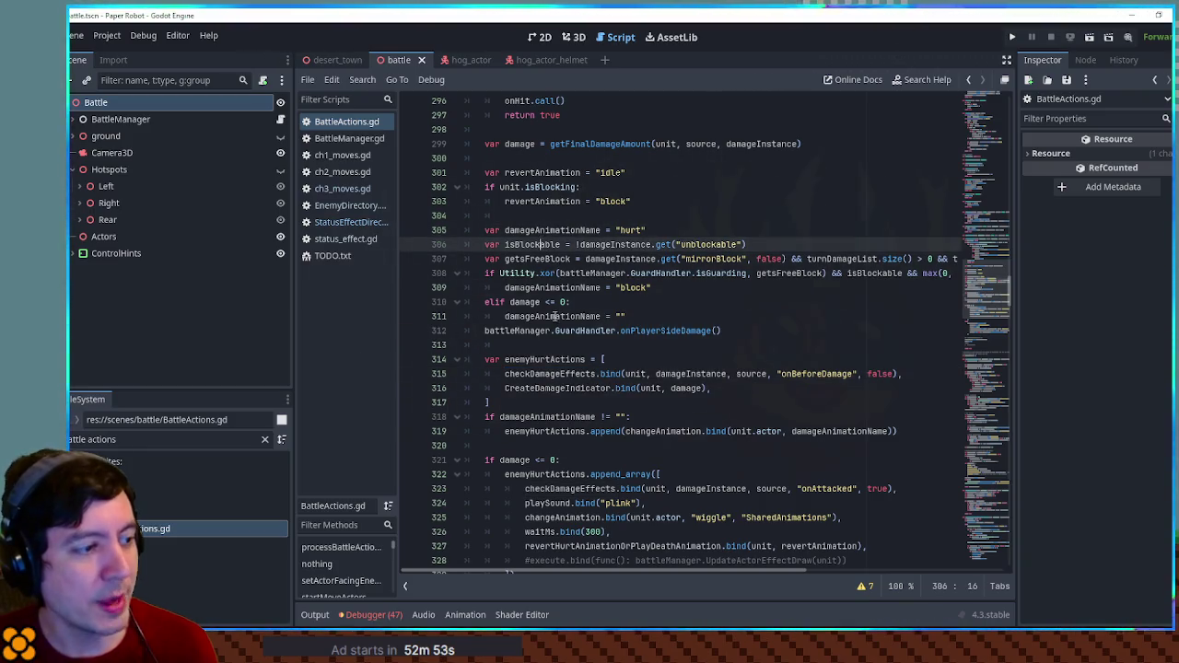
{"action": "scroll", "coordinate": [579, 440], "scroll_direction": "down", "scroll_amount": 4}
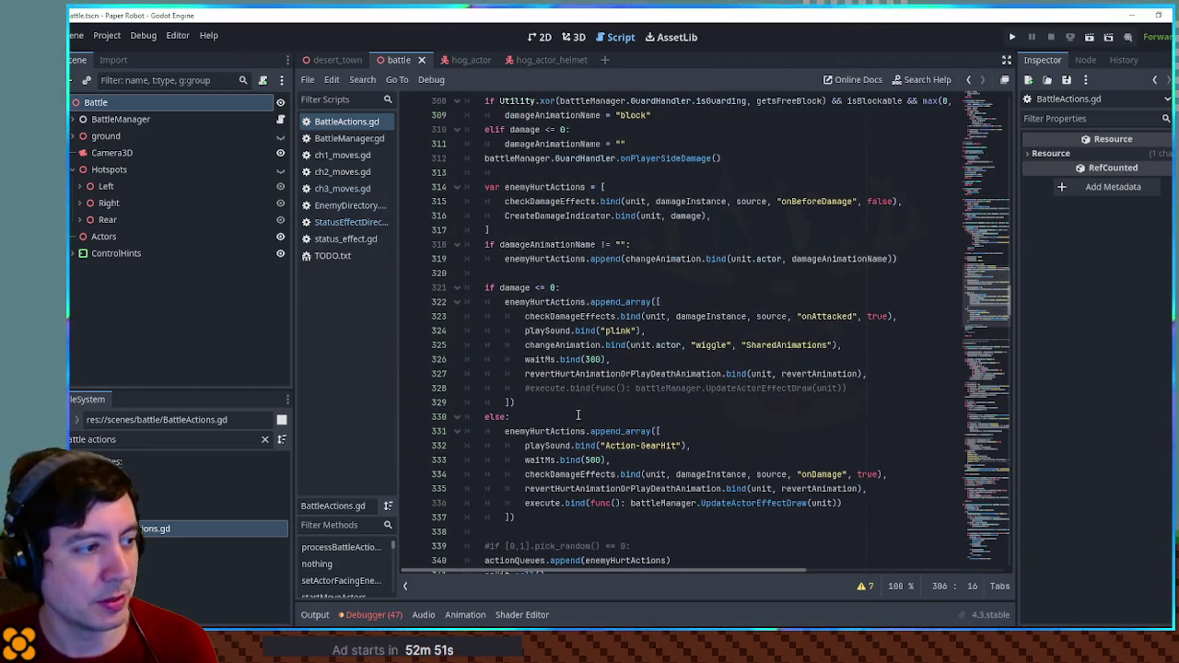
{"action": "scroll", "coordinate": [576, 398], "scroll_direction": "up", "scroll_amount": 4}
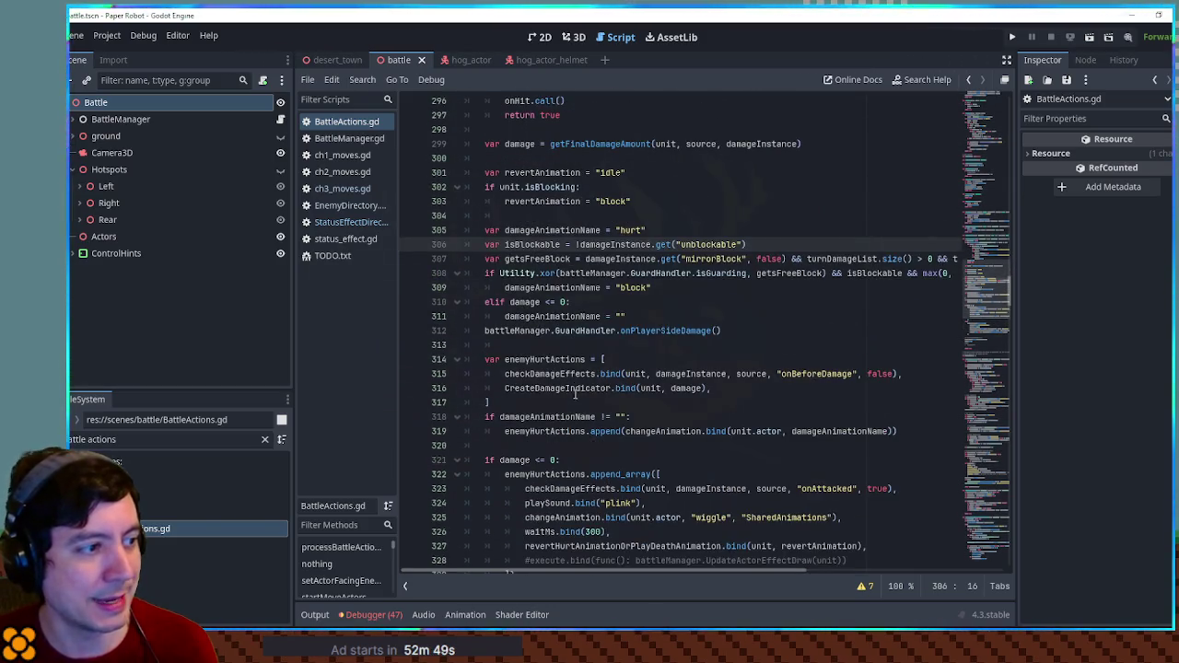
{"action": "scroll", "coordinate": [605, 350], "scroll_direction": "up", "scroll_amount": 2}
{"action": "double_click", "coordinate": [625, 231]}
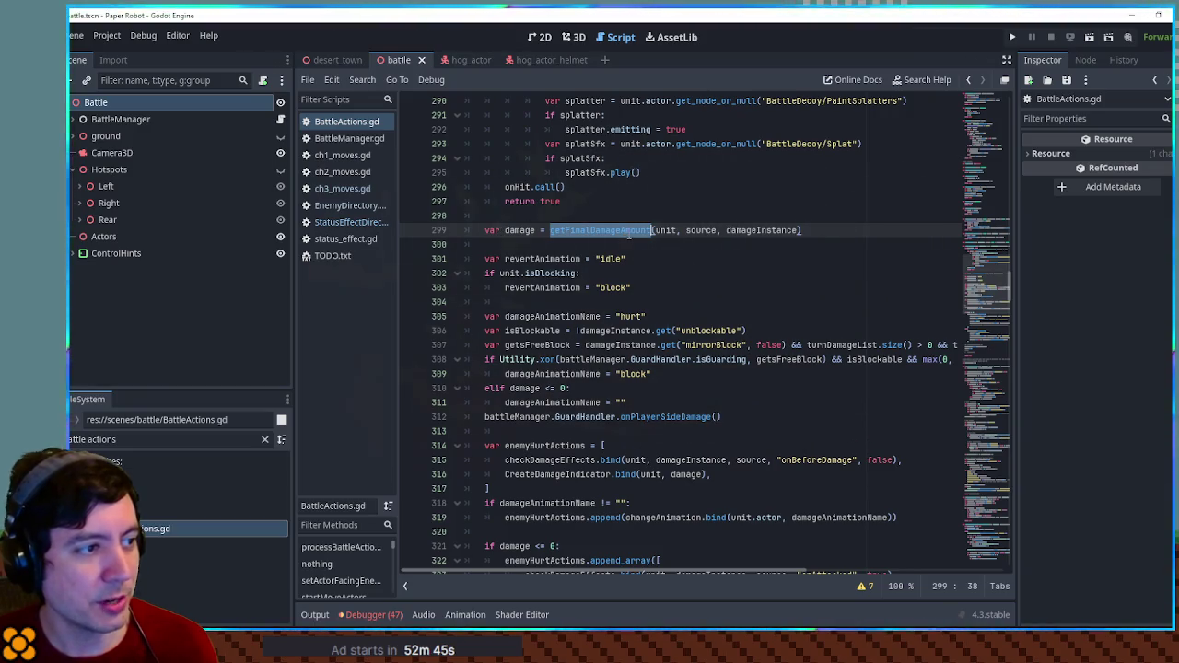
{"action": "double_click", "coordinate": [520, 230]}
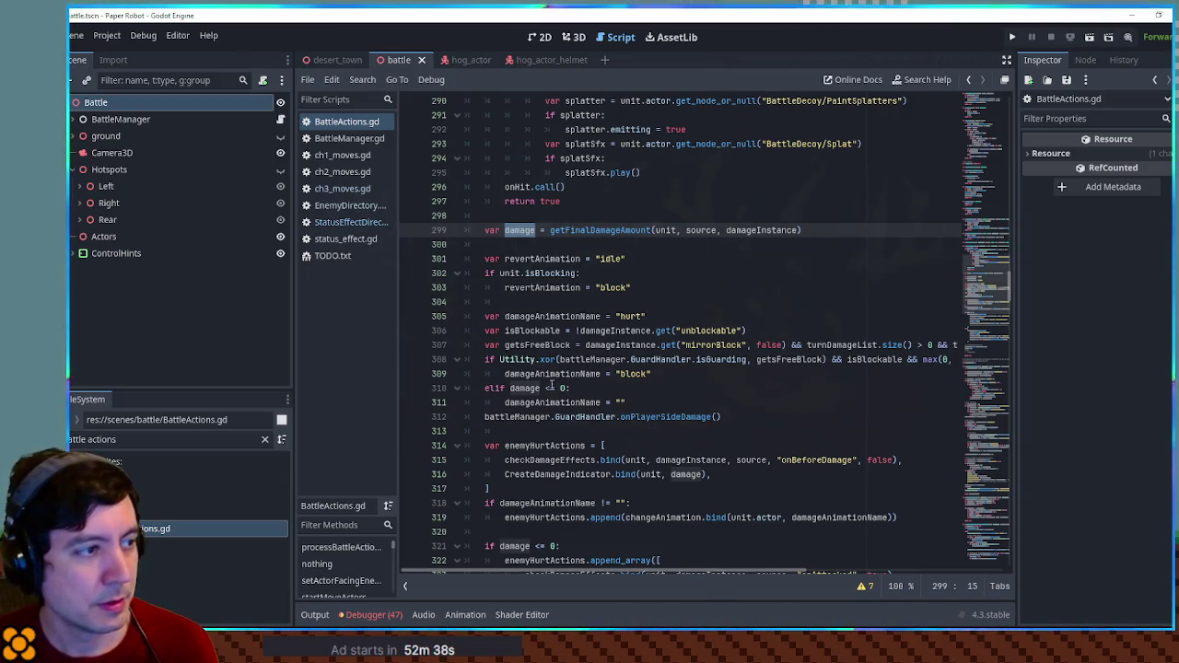
{"action": "scroll", "coordinate": [562, 405], "scroll_direction": "up", "scroll_amount": 4}
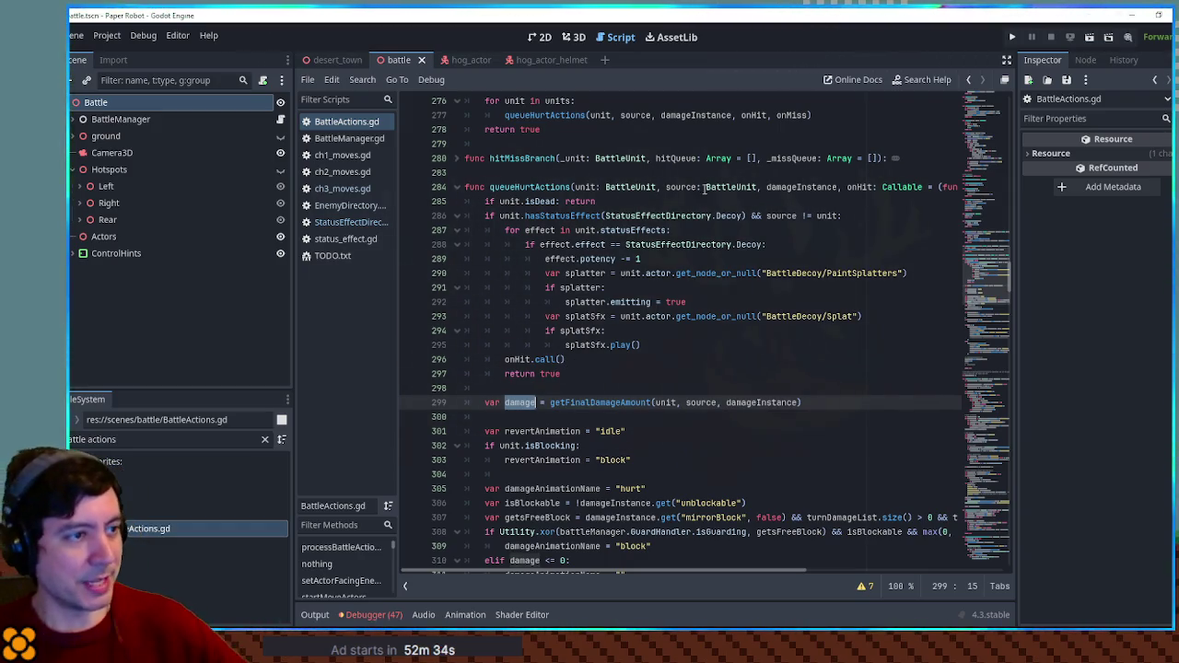
{"action": "left_click", "coordinate": [536, 189]}
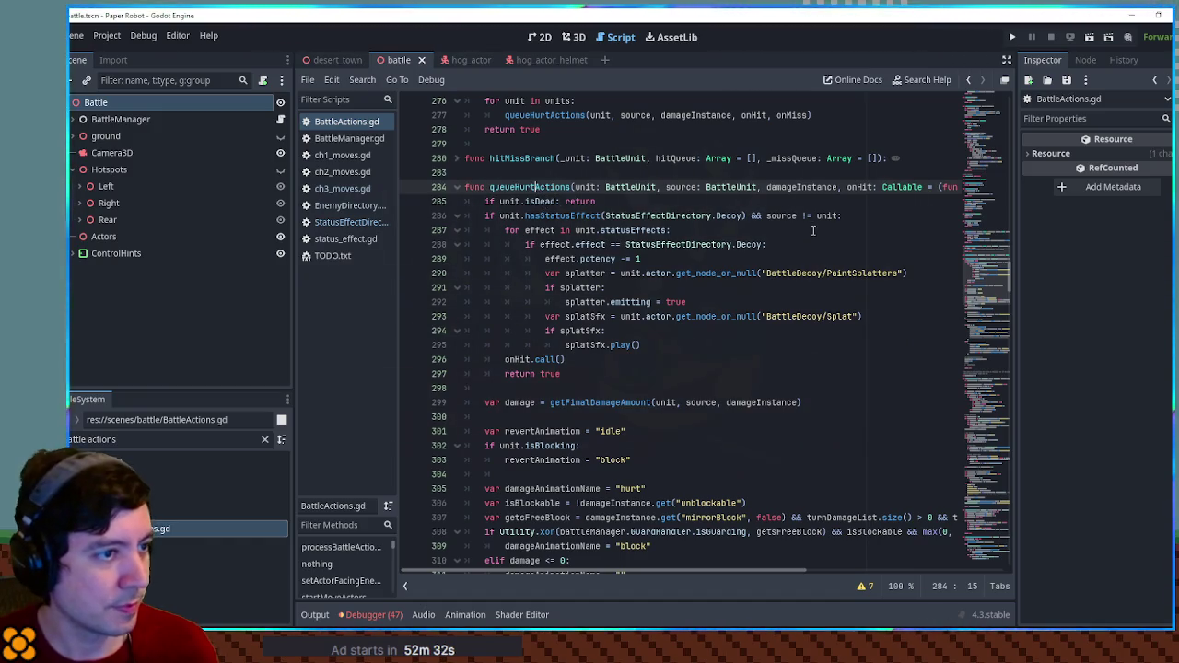
{"action": "double_click", "coordinate": [785, 189]}
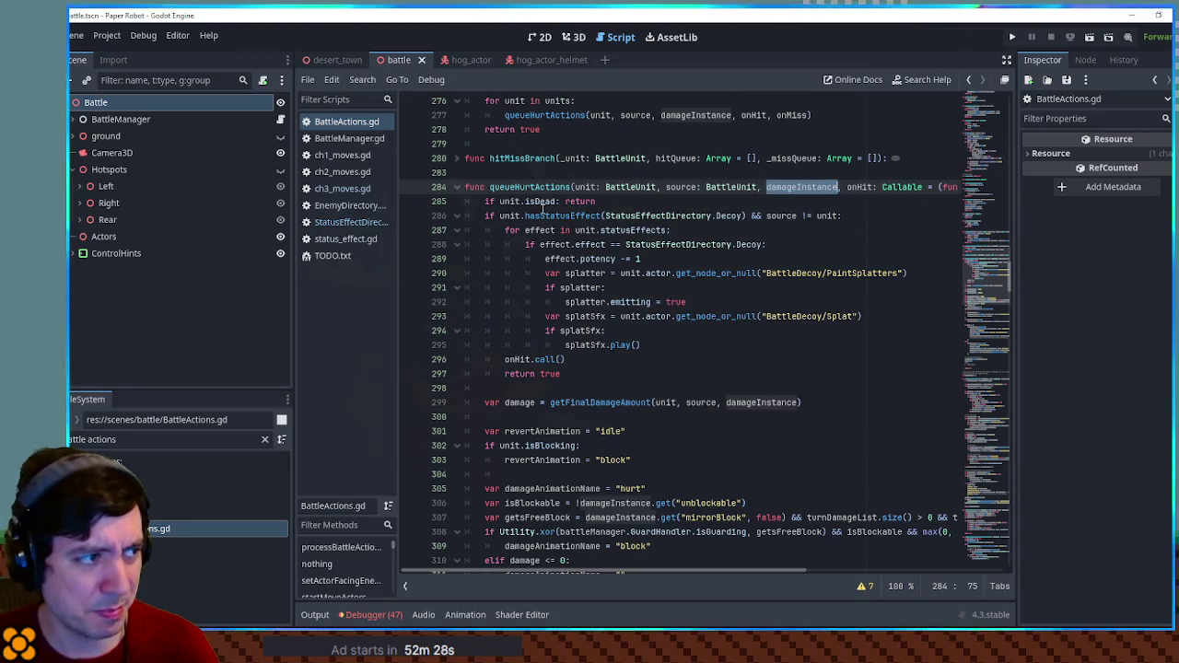
{"action": "left_click", "coordinate": [601, 402]}
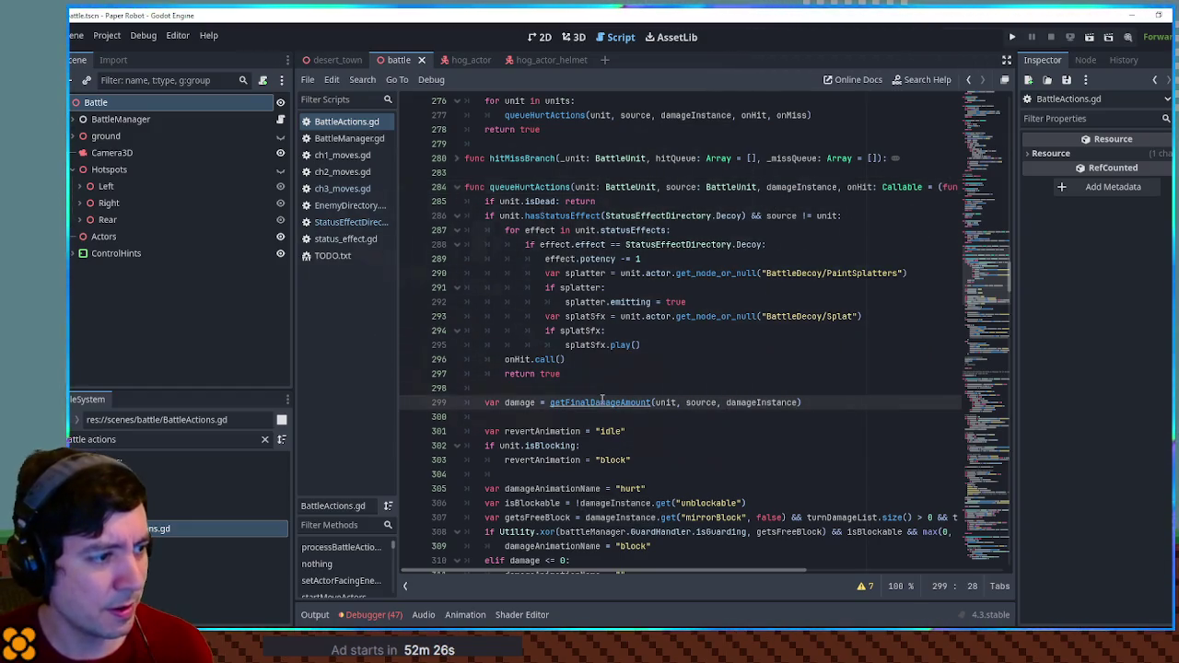
Jump to the getFinalDamageAmount definition and read through its damage reduction code.
{"action": "left_click", "coordinate": [601, 402], "text": "ctrl"}
{"action": "scroll", "coordinate": [601, 402], "scroll_direction": "down", "scroll_amount": 6}
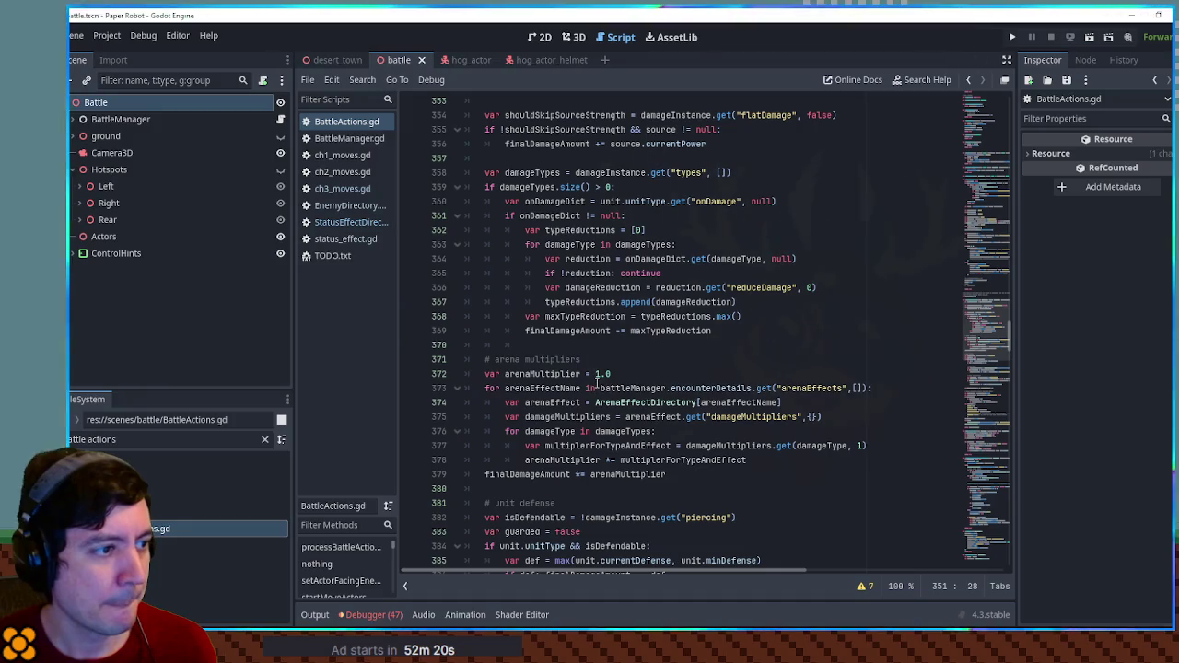
{"action": "double_click", "coordinate": [597, 274]}
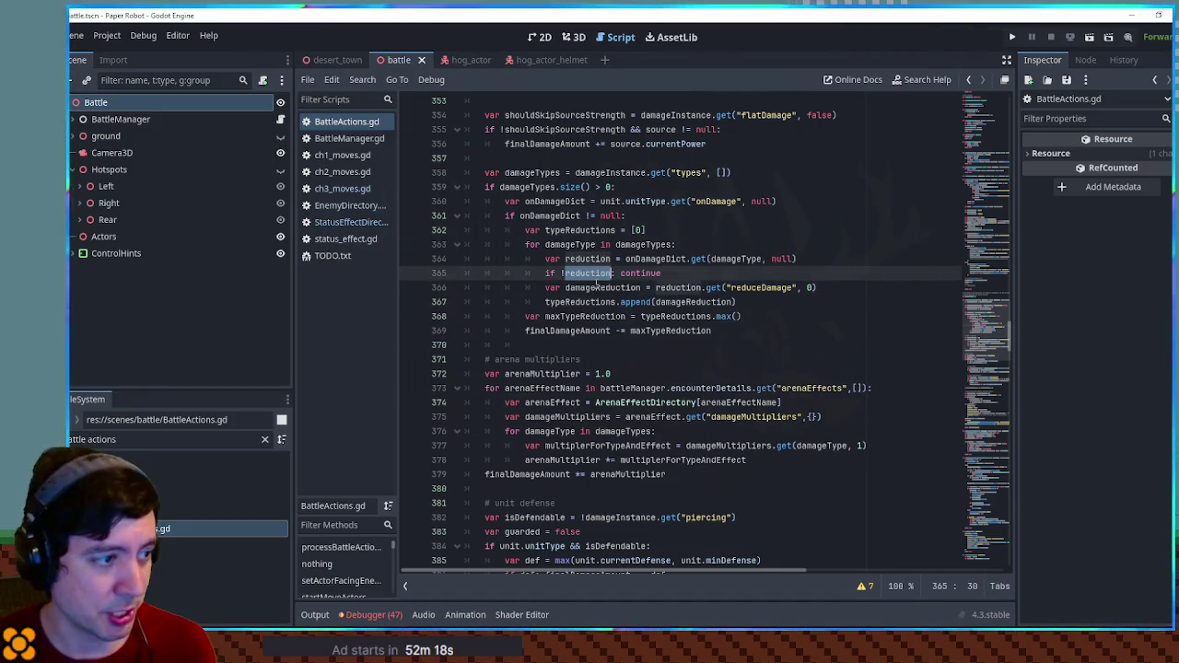
{"action": "scroll", "coordinate": [597, 285], "scroll_direction": "down", "scroll_amount": 5}
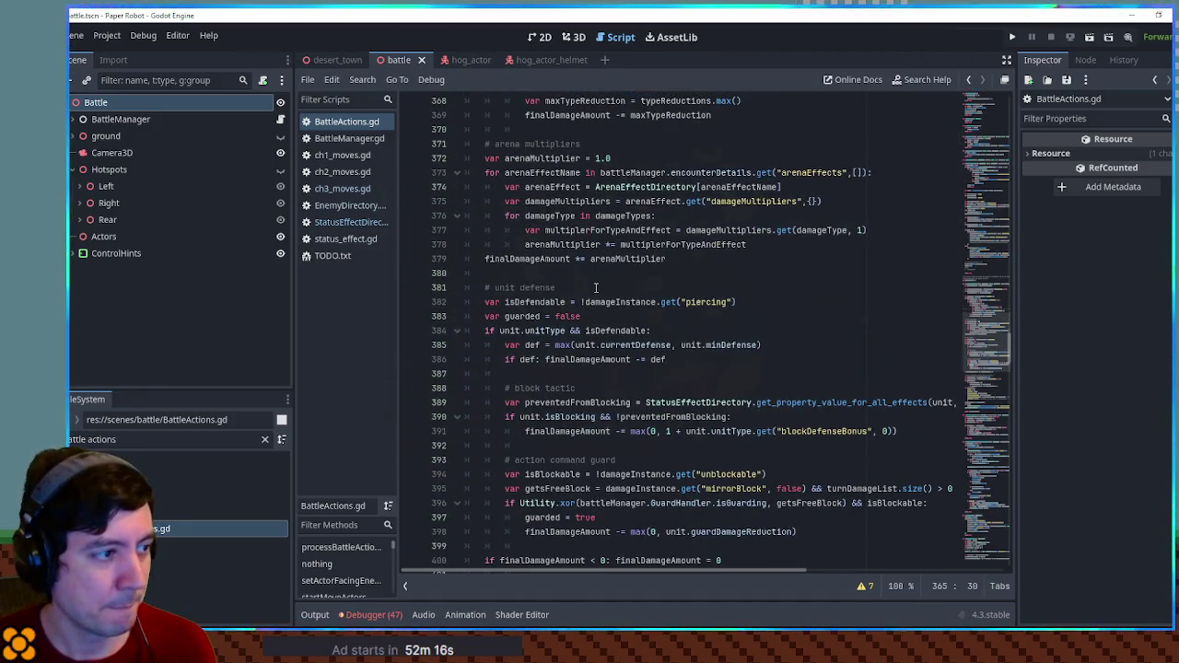
{"action": "scroll", "coordinate": [596, 287], "scroll_direction": "down", "scroll_amount": 2}
{"action": "scroll", "coordinate": [596, 287], "scroll_direction": "down", "scroll_amount": 5}
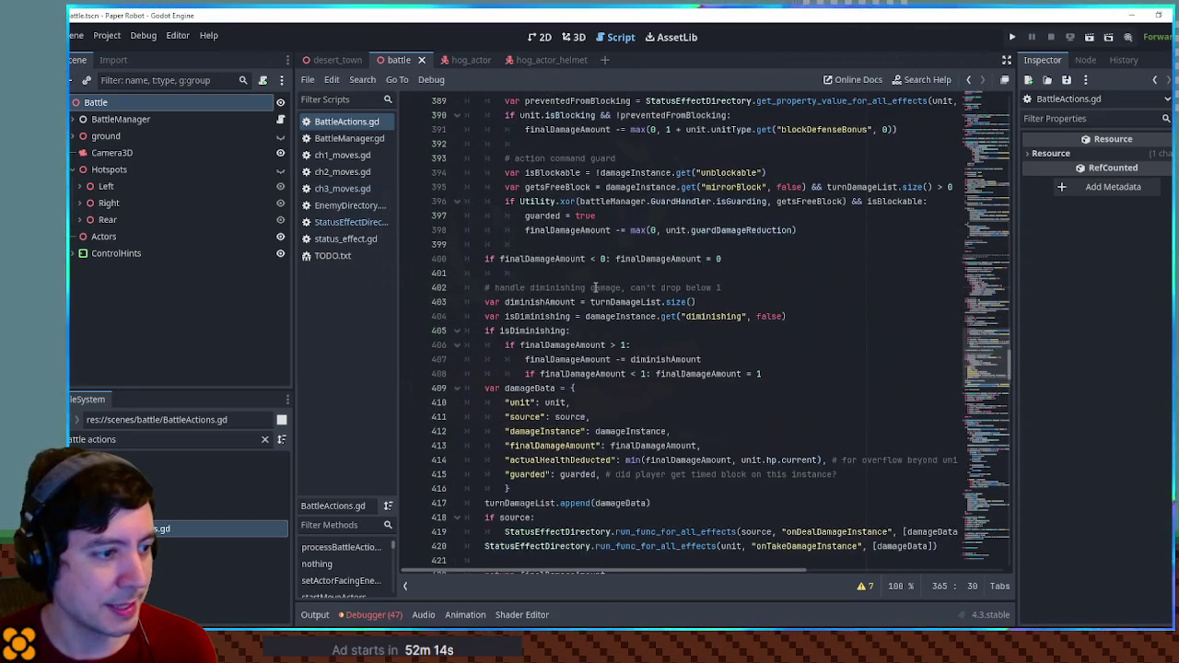
{"action": "scroll", "coordinate": [596, 287], "scroll_direction": "down", "scroll_amount": 2}
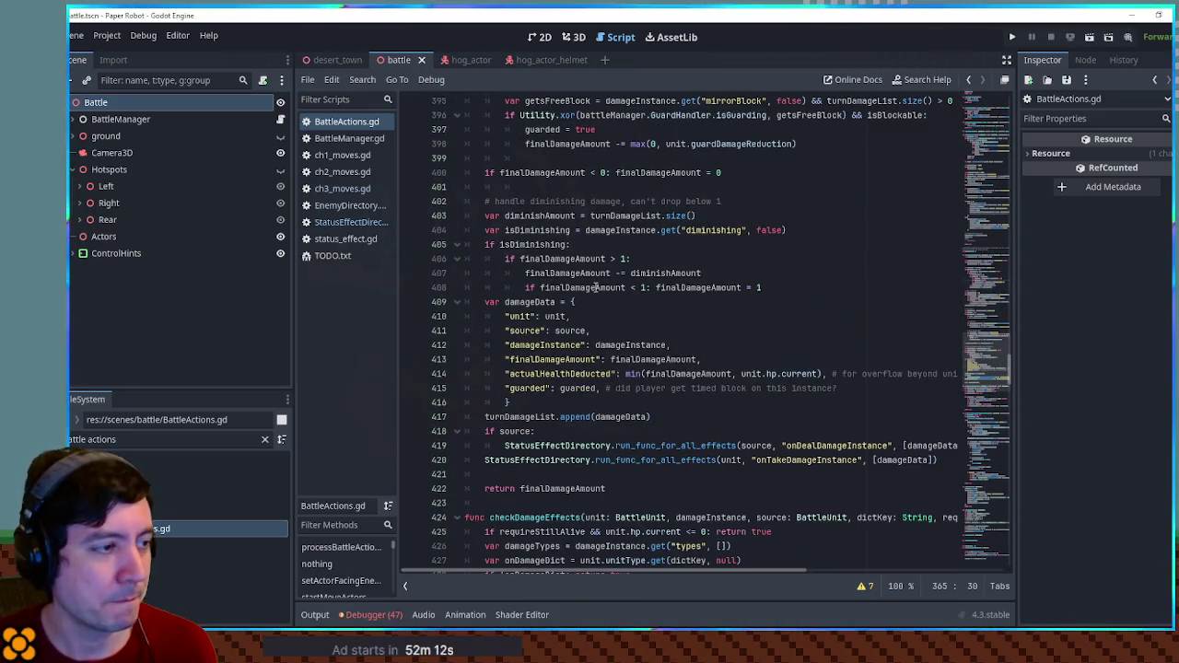
{"action": "scroll", "coordinate": [596, 288], "scroll_direction": "up", "scroll_amount": 3}
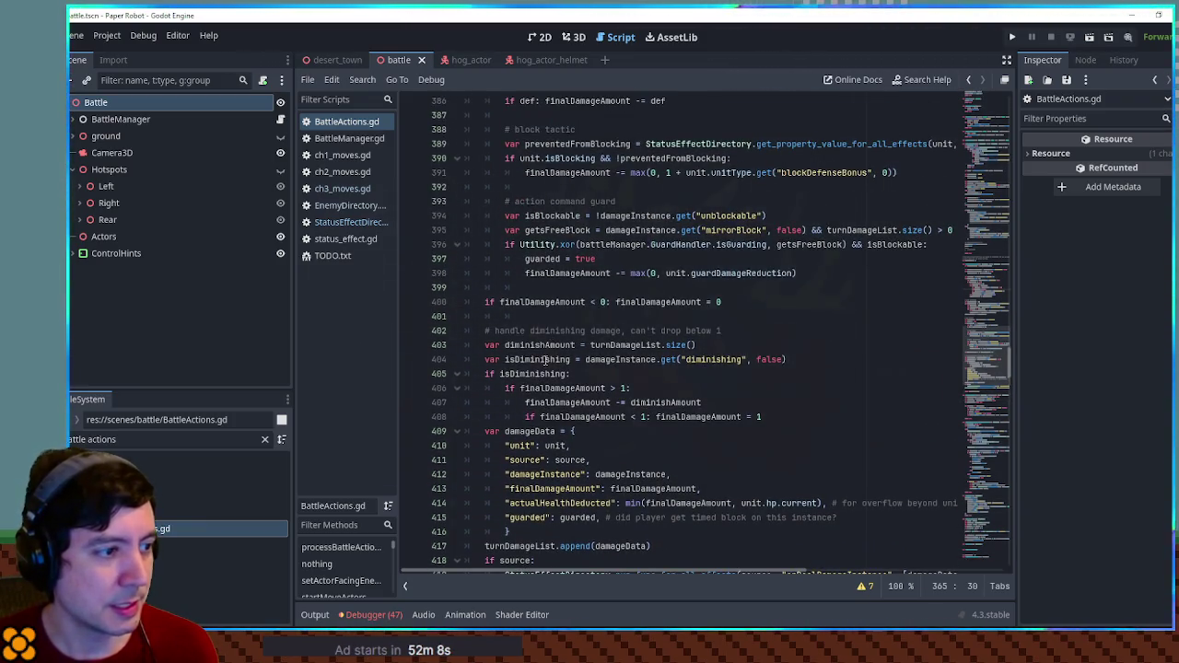
{"action": "scroll", "coordinate": [545, 358], "scroll_direction": "down", "scroll_amount": 3}
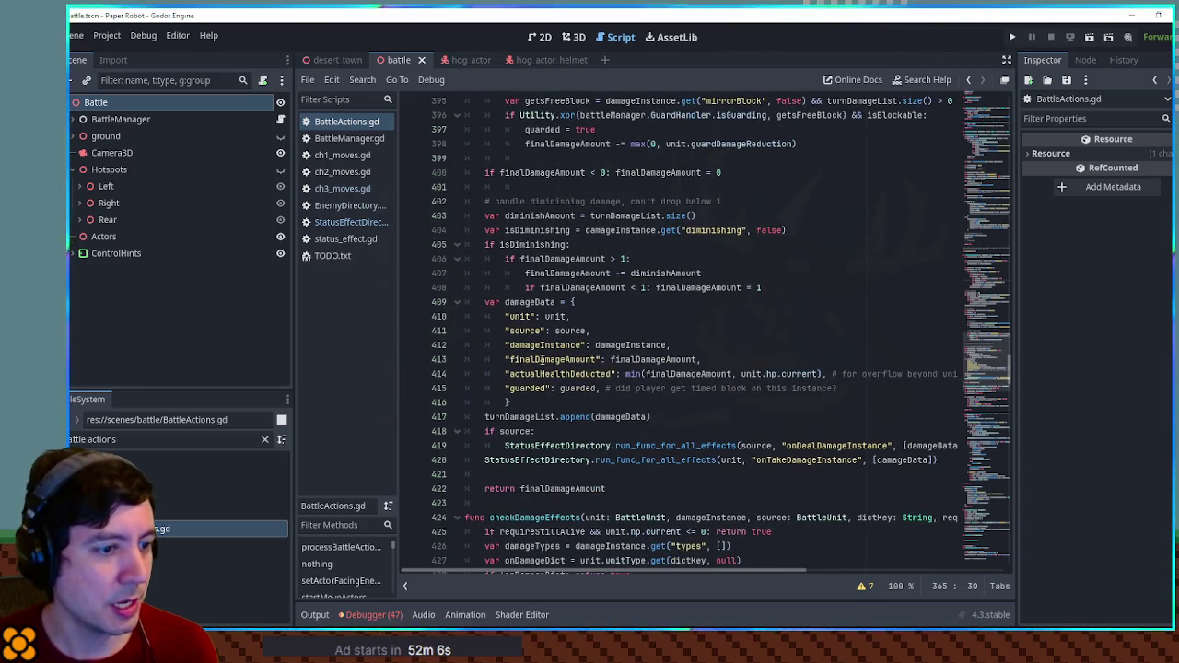
{"action": "scroll", "coordinate": [542, 359], "scroll_direction": "down", "scroll_amount": 2}
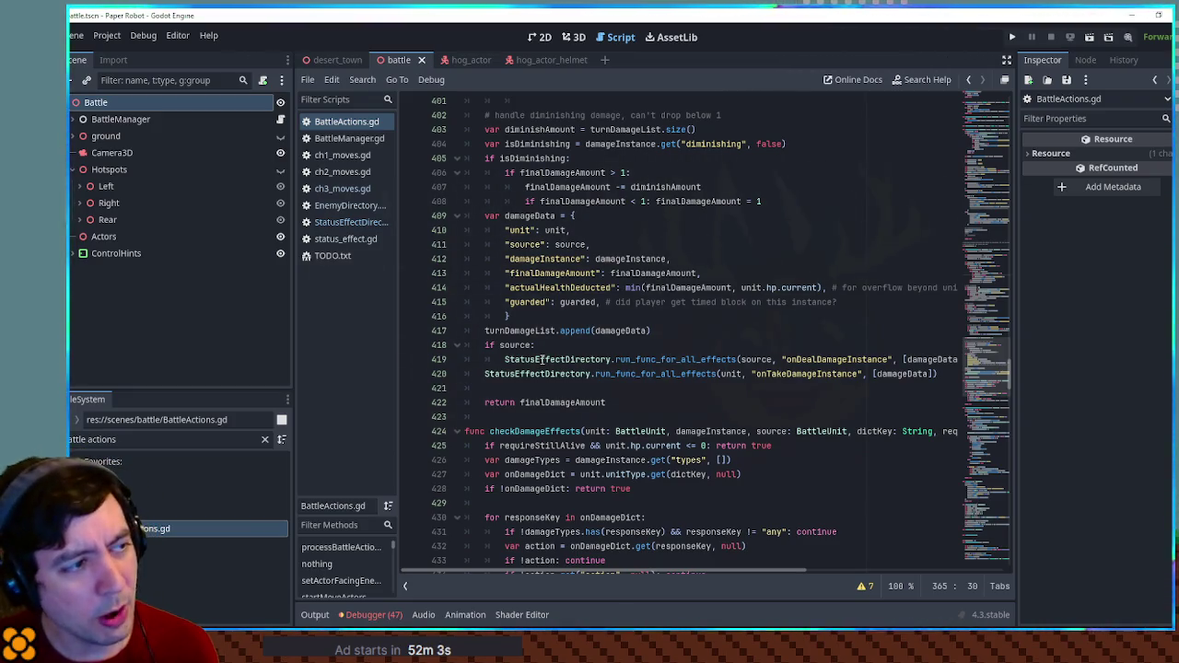
{"action": "scroll", "coordinate": [542, 359], "scroll_direction": "up", "scroll_amount": 6}
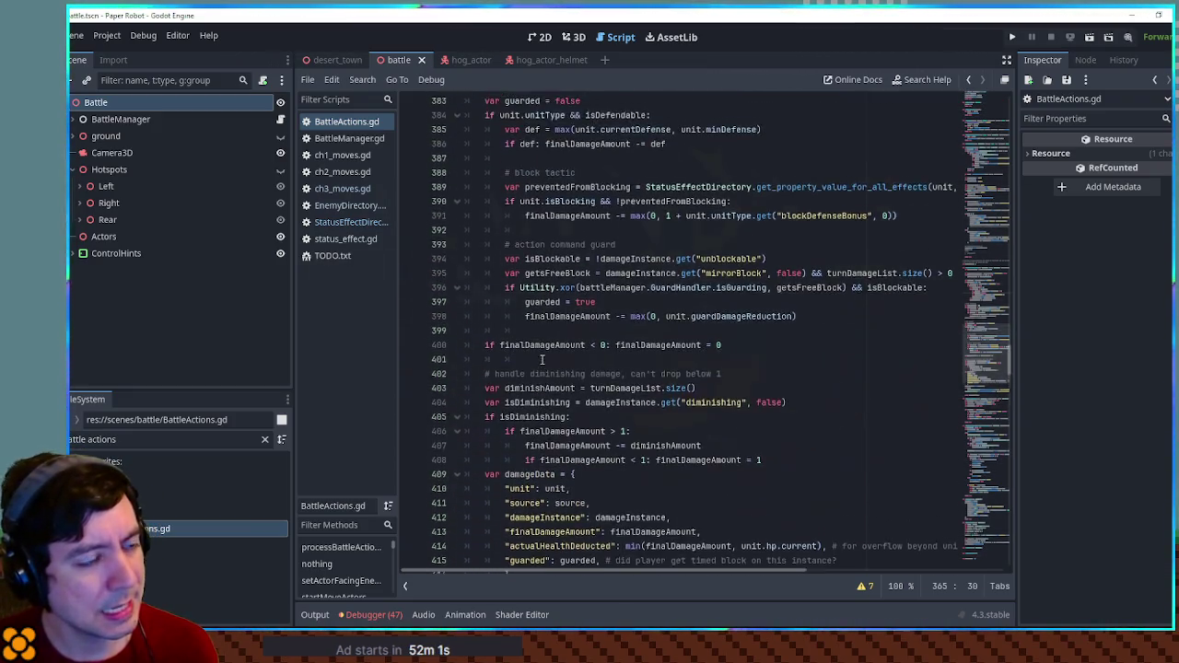
{"action": "scroll", "coordinate": [542, 359], "scroll_direction": "up", "scroll_amount": 2}
Filter FileSystem for 'arena', open ArenaEffectDirectory.gd, and select its damageMultipliers key.
{"action": "left_click", "coordinate": [147, 440]}
{"action": "type", "text": "area"}
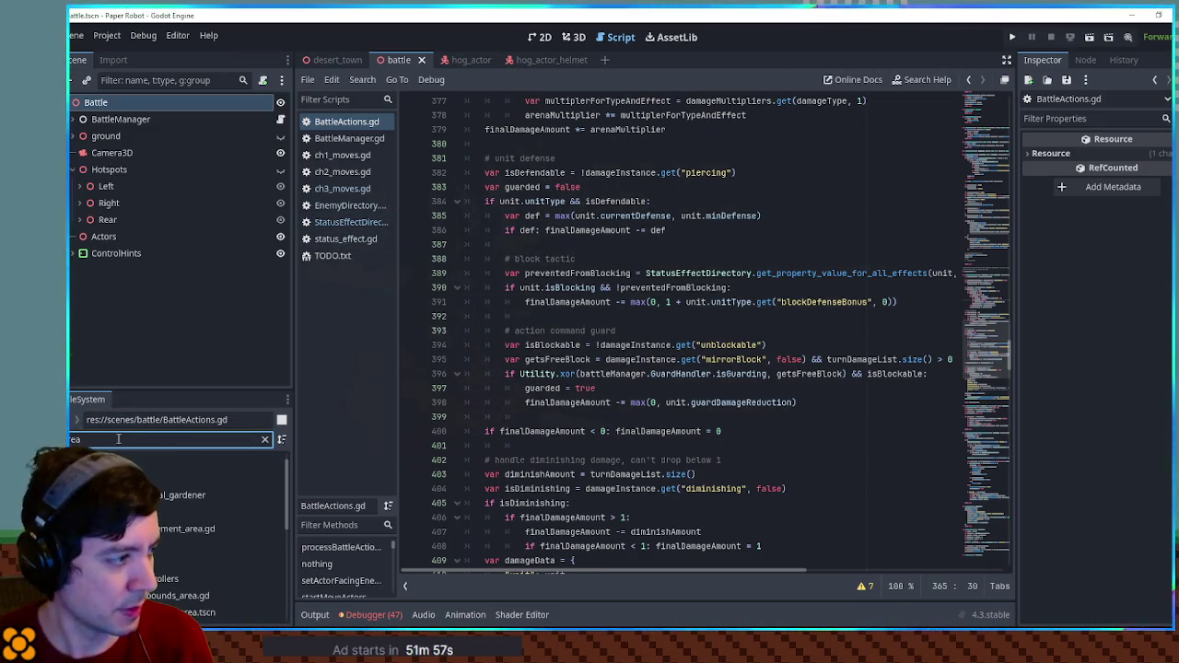
{"action": "key", "text": "BackSpace"}
{"action": "type", "text": "na eff"}
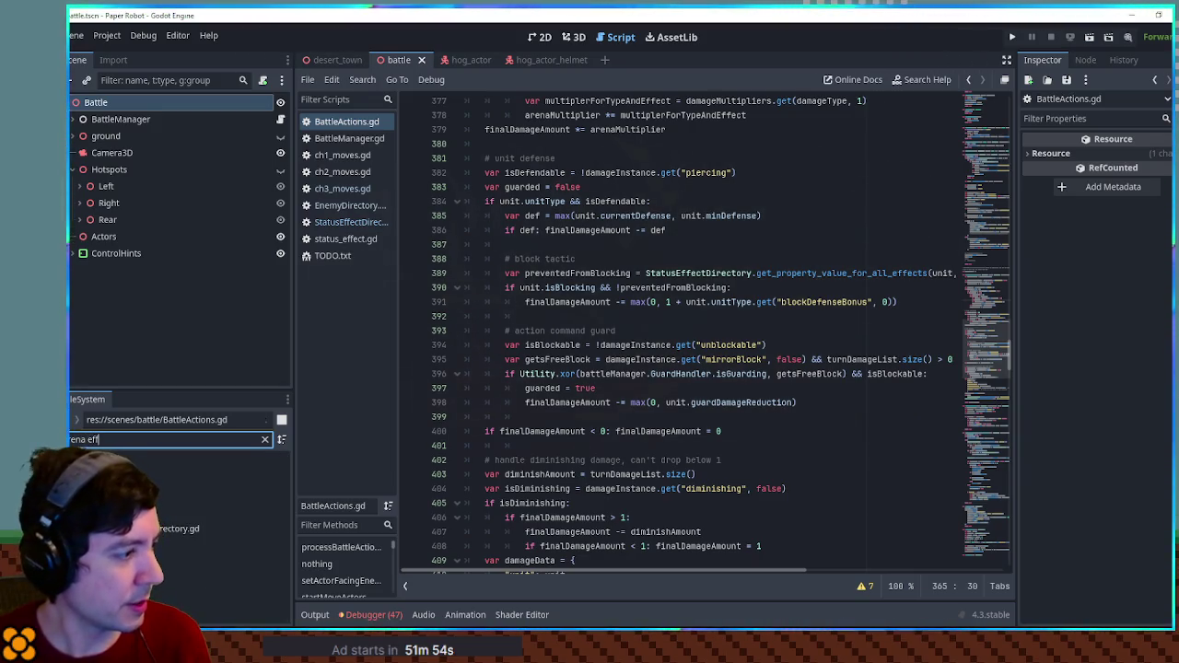
{"action": "double_click", "coordinate": [221, 529]}
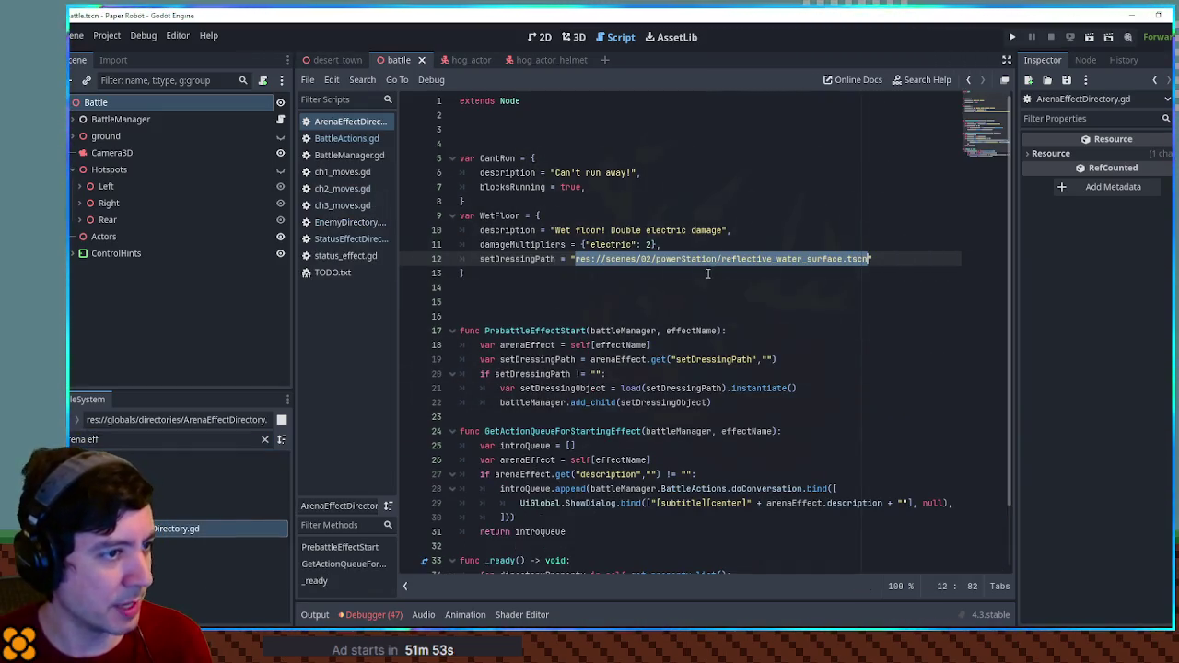
{"action": "left_click", "coordinate": [512, 221]}
{"action": "double_click", "coordinate": [522, 244]}
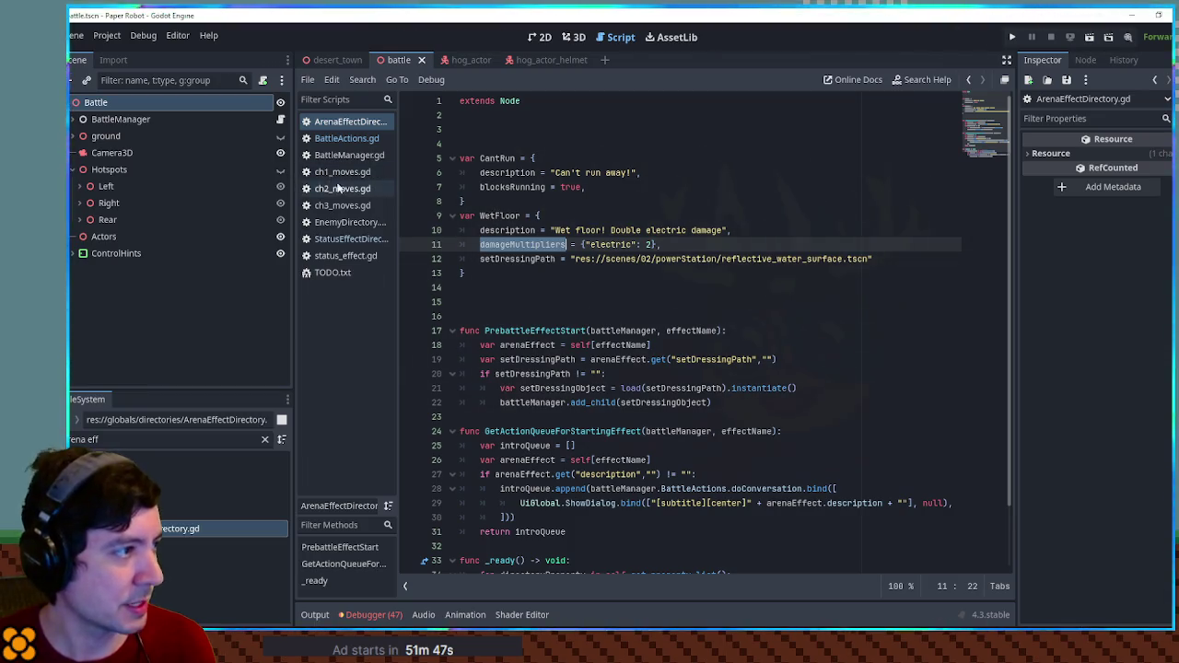
Search BattleActions.gd for damageMultipliers and place the caret at the end of line 356.
{"action": "left_click", "coordinate": [342, 140]}
{"action": "key", "text": "ctrl+f"}
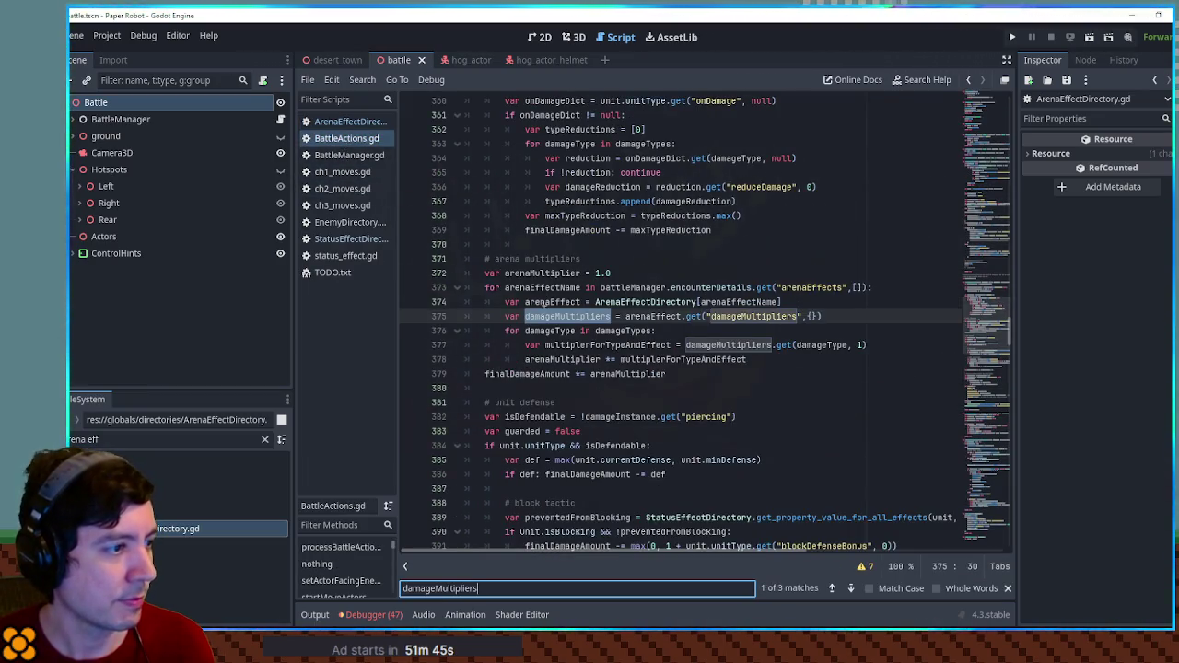
{"action": "scroll", "coordinate": [550, 329], "scroll_direction": "down", "scroll_amount": 1}
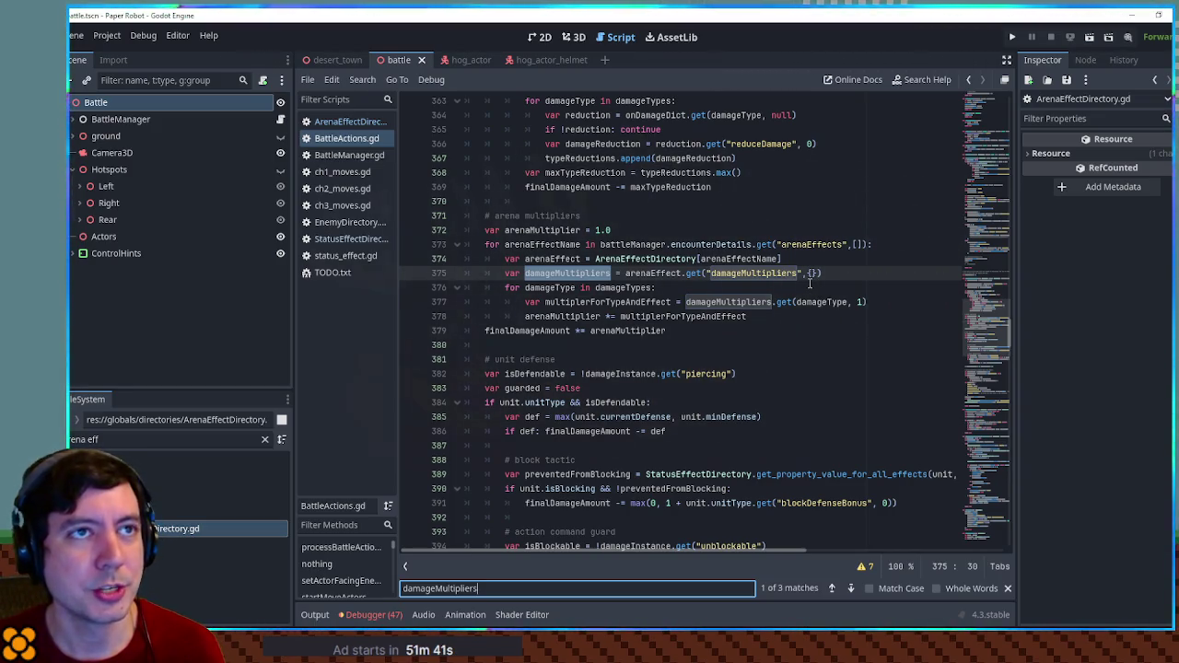
{"action": "scroll", "coordinate": [613, 348], "scroll_direction": "up", "scroll_amount": 5}
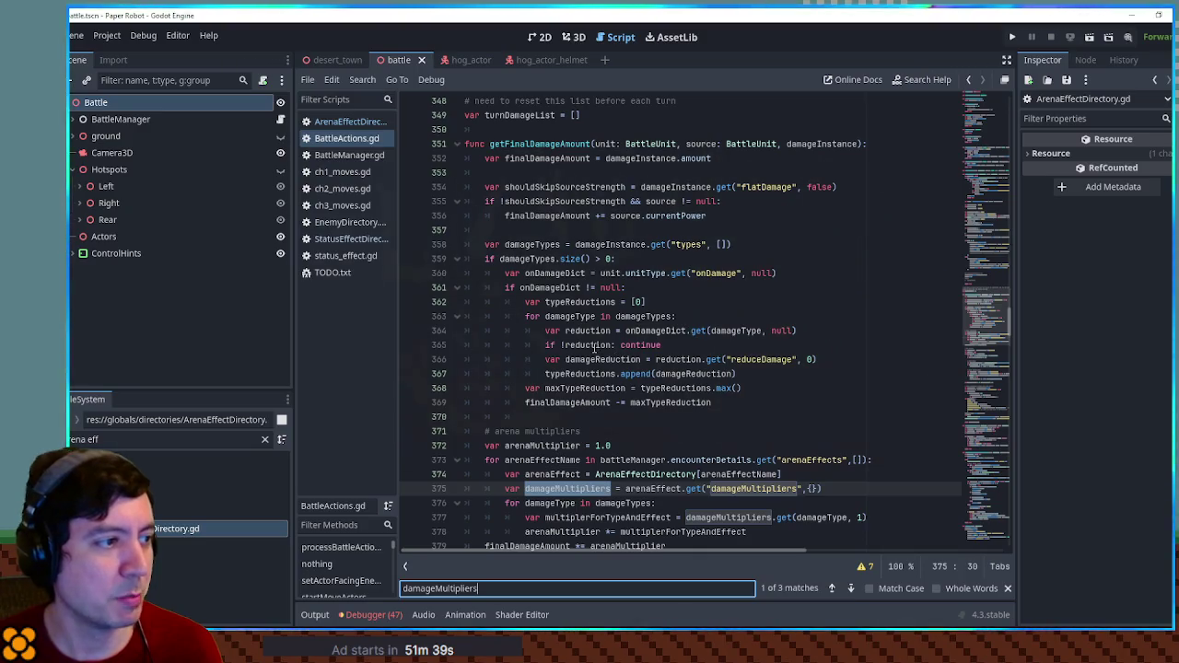
{"action": "left_click", "coordinate": [725, 403]}
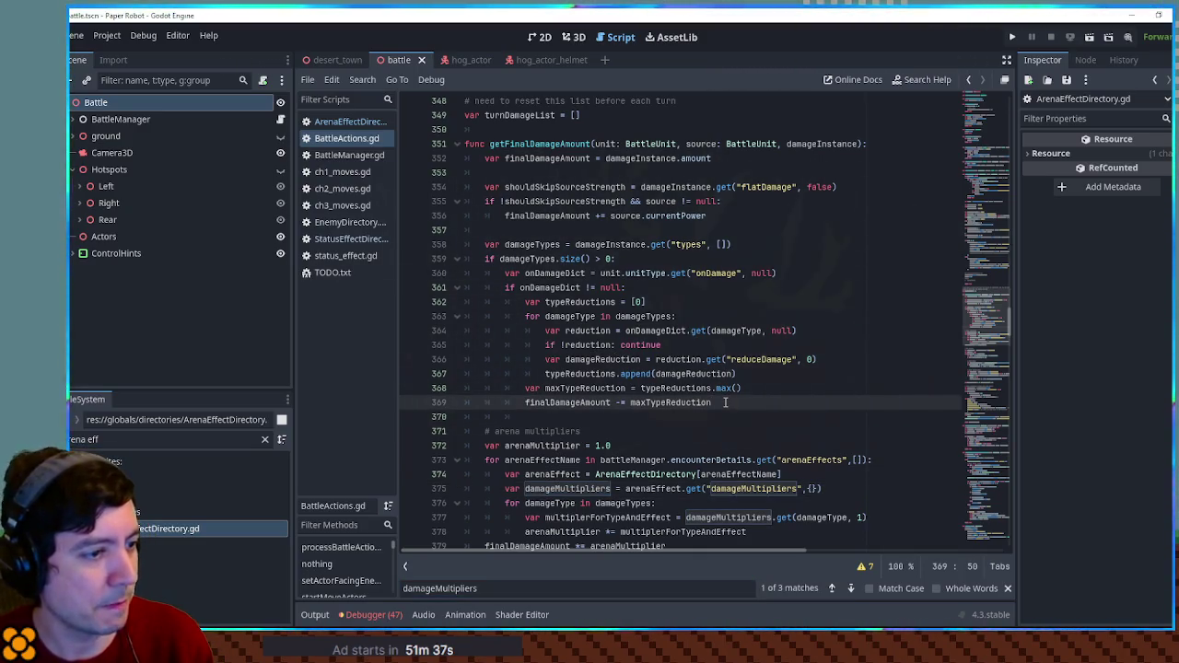
{"action": "left_click", "coordinate": [734, 216]}
Add a '# charged status' comment after the source power line, then check the Charged entry.
{"action": "key", "text": "Return"}
{"action": "key", "text": "Return"}
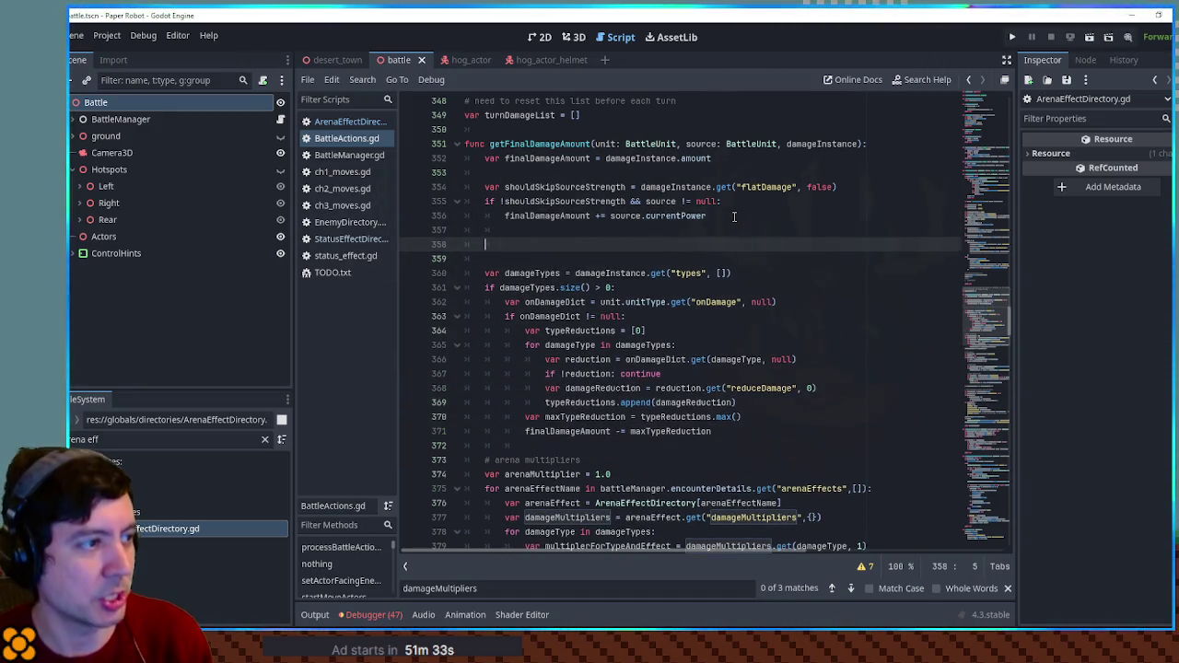
{"action": "key", "text": "BackSpace"}
{"action": "type", "text": "# char"}
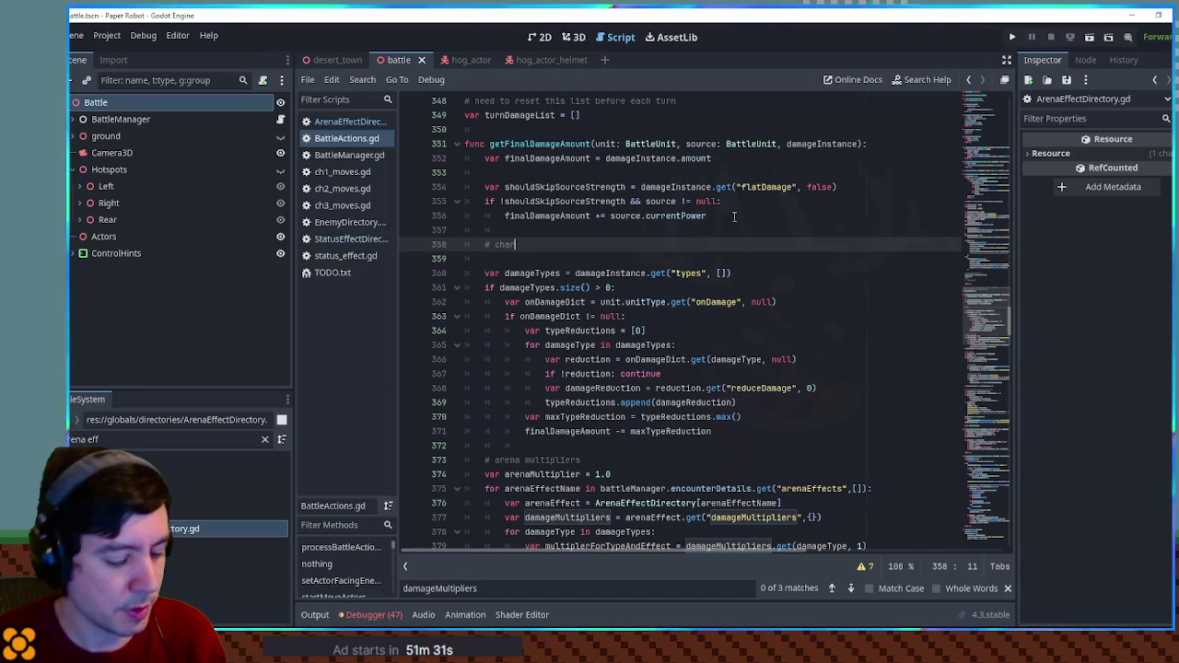
{"action": "type", "text": "ged status"}
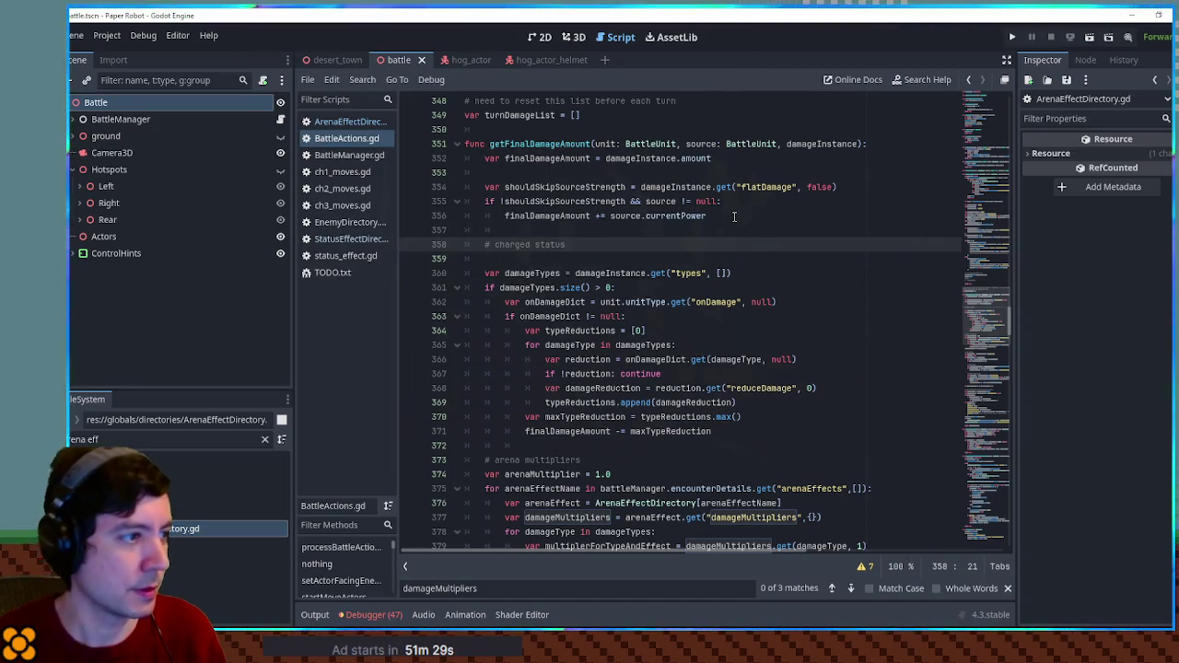
{"action": "scroll", "coordinate": [737, 221], "scroll_direction": "up", "scroll_amount": 4}
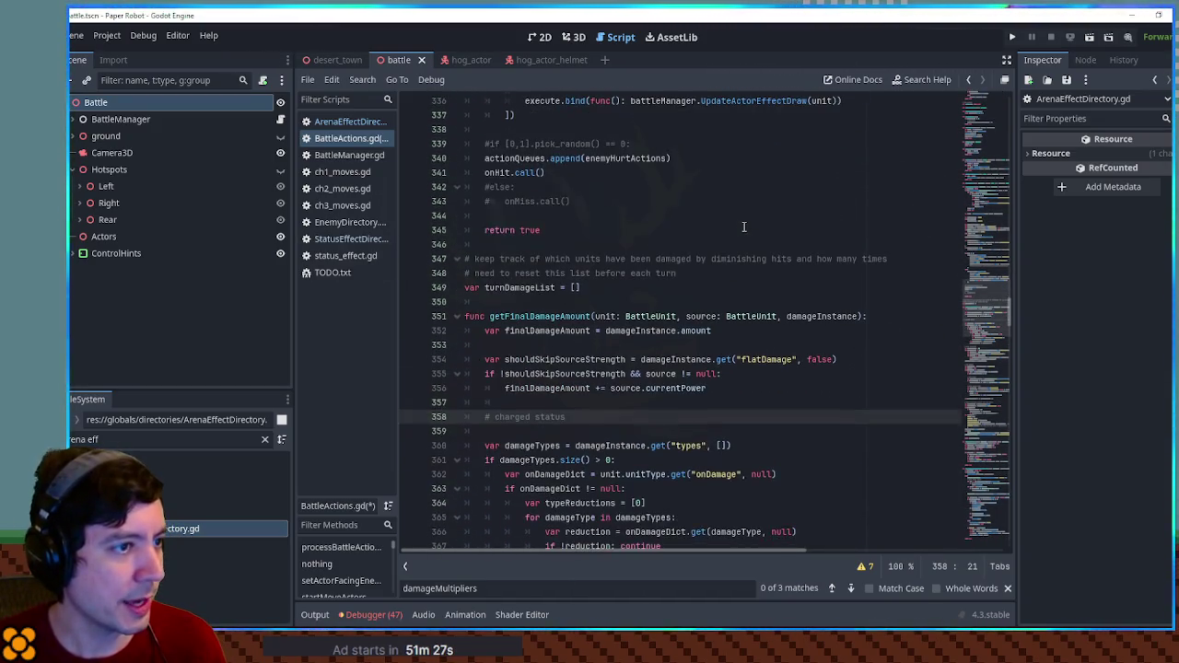
{"action": "key", "text": "ctrl+f"}
{"action": "type", "text": "sparky"}
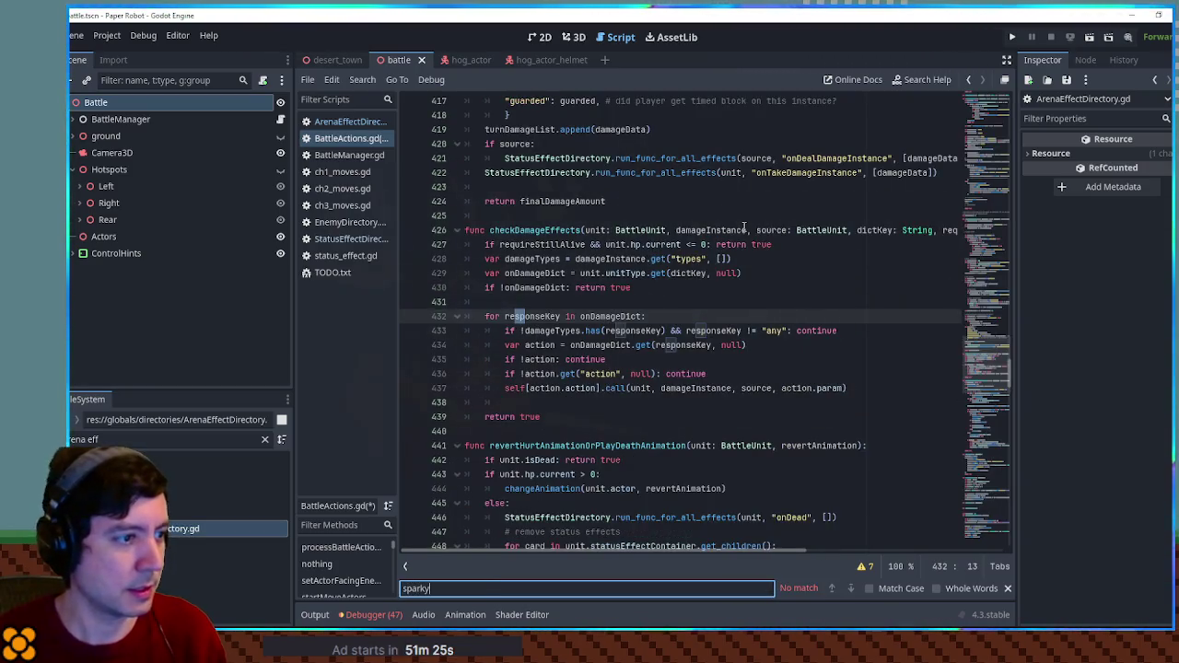
{"action": "key", "text": "Escape"}
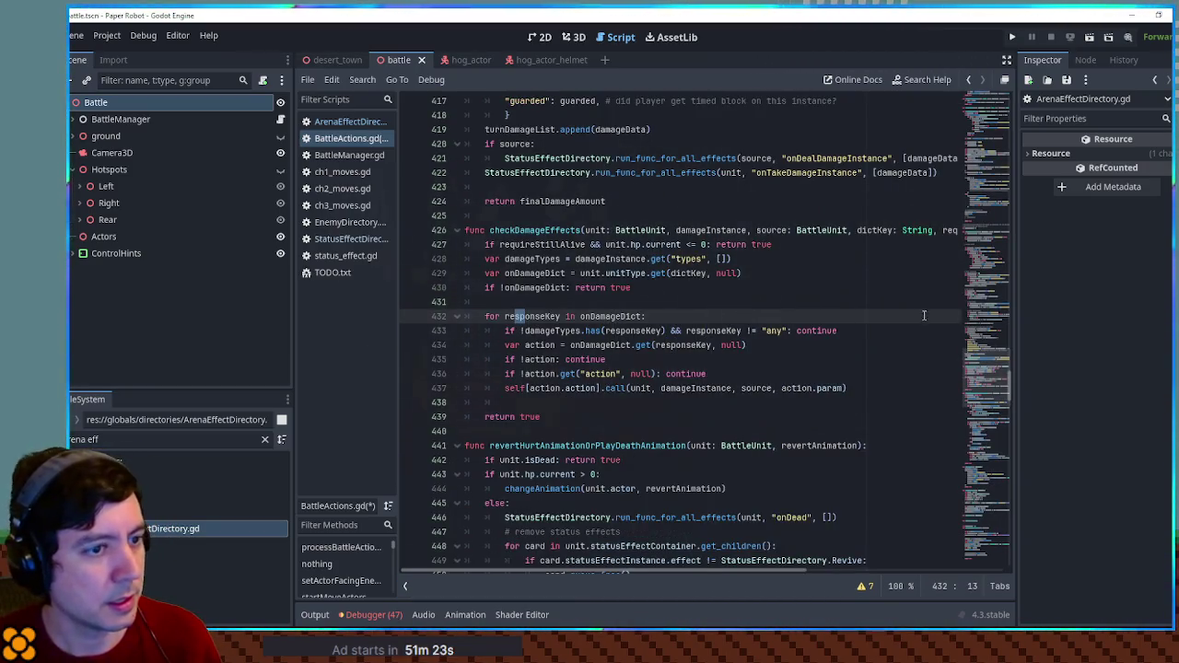
{"action": "left_click", "coordinate": [782, 306]}
{"action": "left_click", "coordinate": [353, 240]}
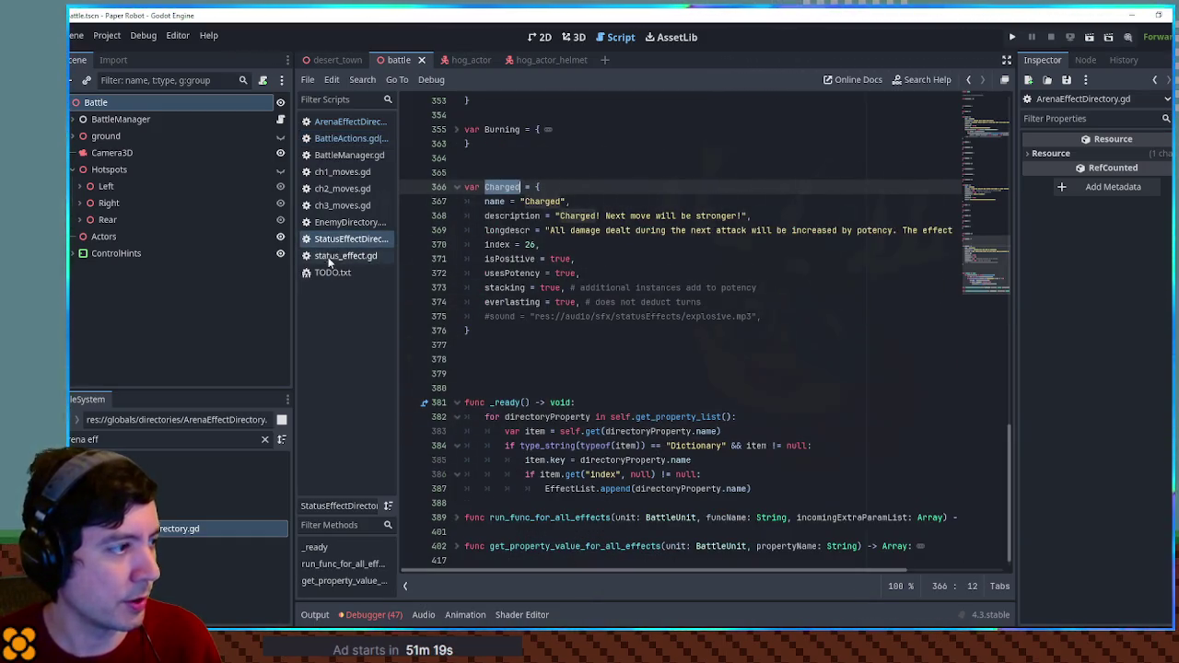
Filter FileSystem for 'battle u' and open battle_unit.gd to view its potency helpers.
{"action": "left_click", "coordinate": [166, 440]}
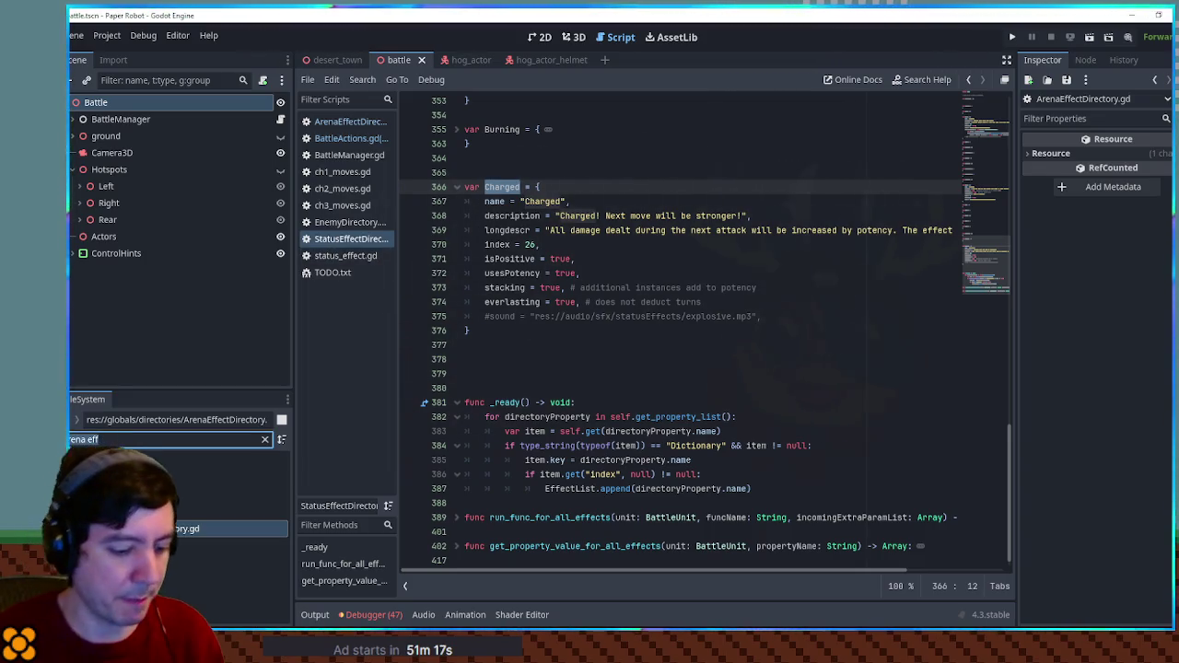
{"action": "key", "text": "ctrl+a"}
{"action": "type", "text": "hit"}
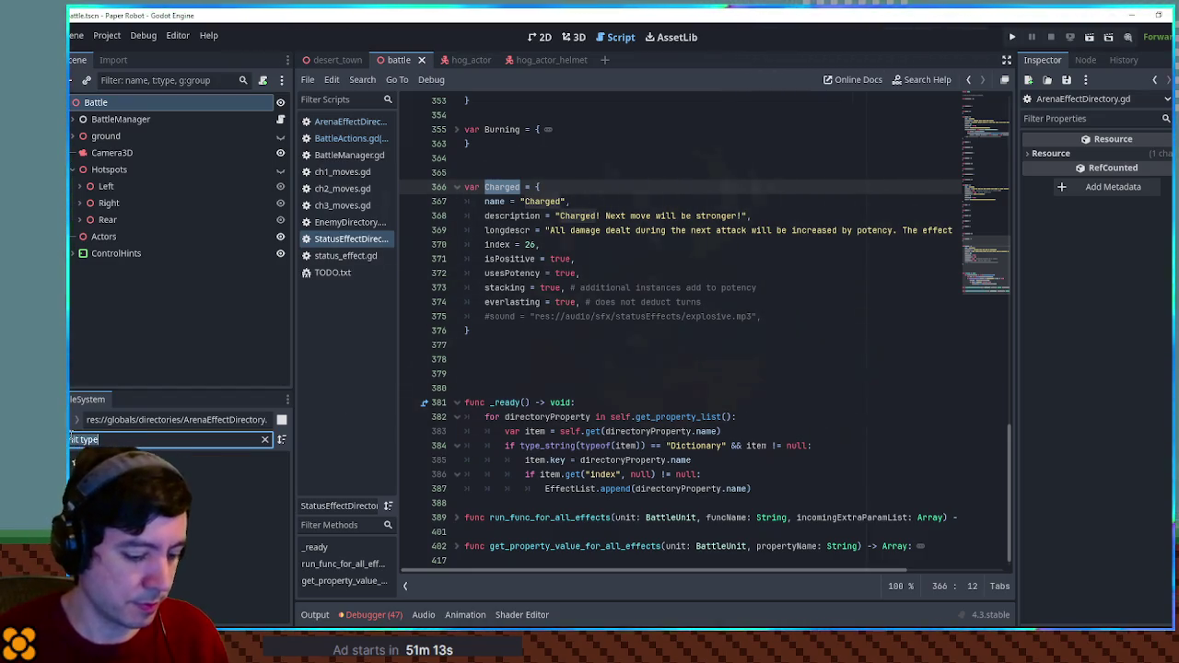
{"action": "key", "text": "ctrl+a"}
{"action": "type", "text": "battle u"}
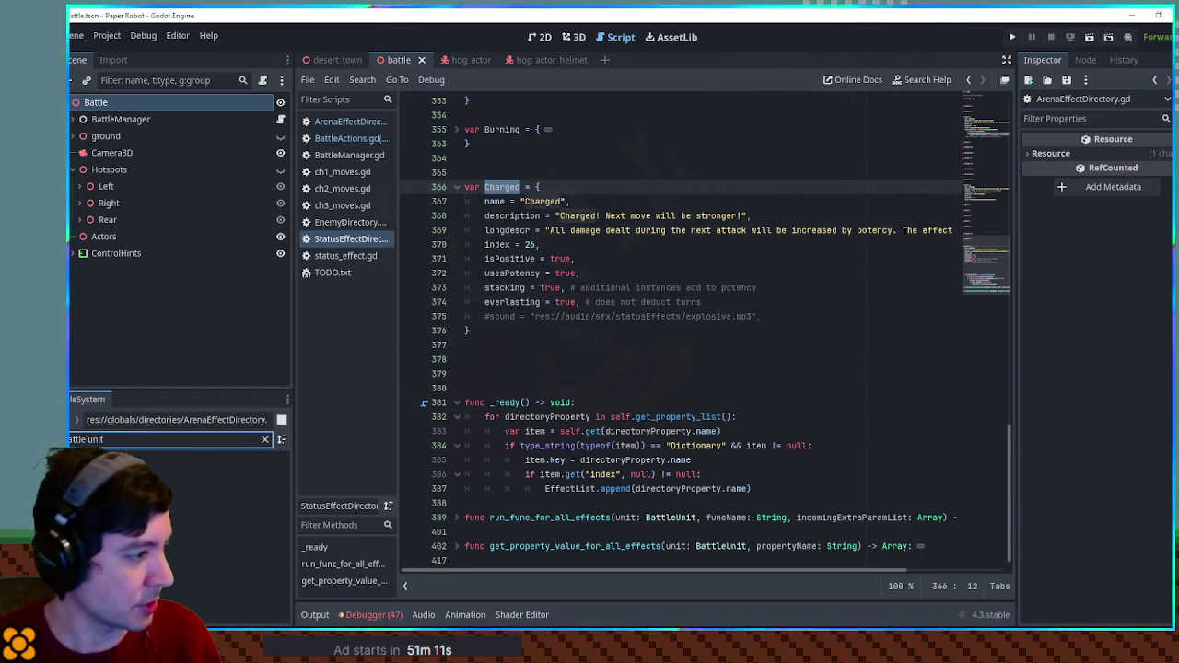
{"action": "double_click", "coordinate": [221, 528]}
{"action": "scroll", "coordinate": [808, 316], "scroll_direction": "down", "scroll_amount": 10}
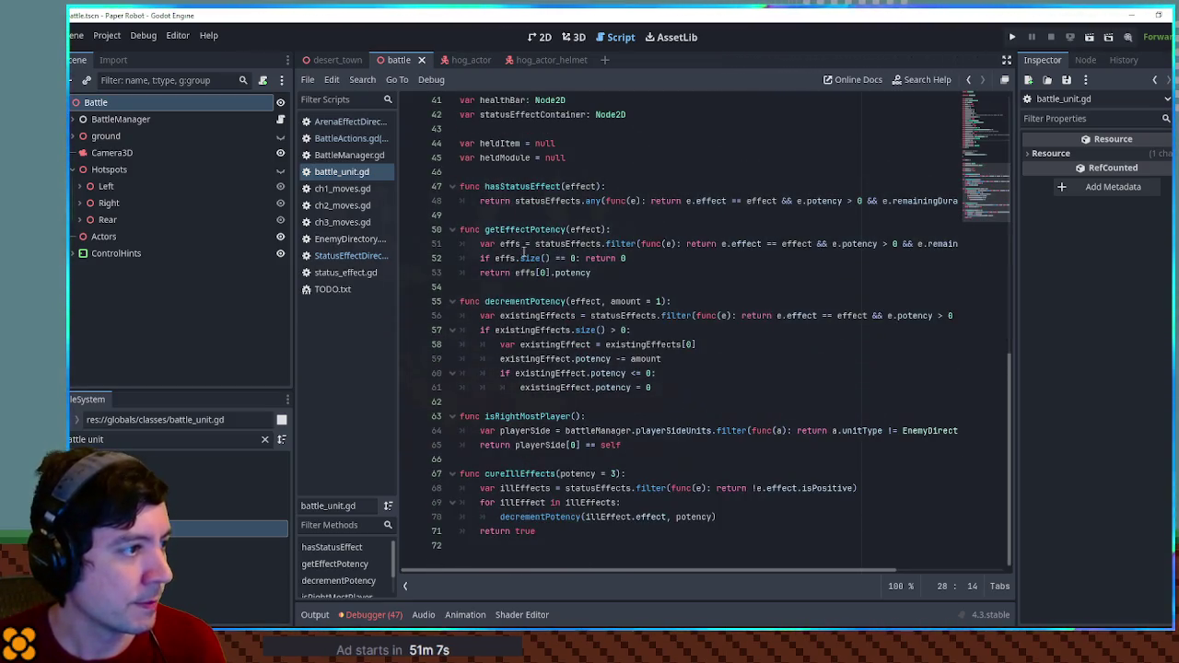
Note getEffectPotency in battle_unit.gd and find the '# charged status' comment in BattleActions.gd.
{"action": "double_click", "coordinate": [525, 230]}
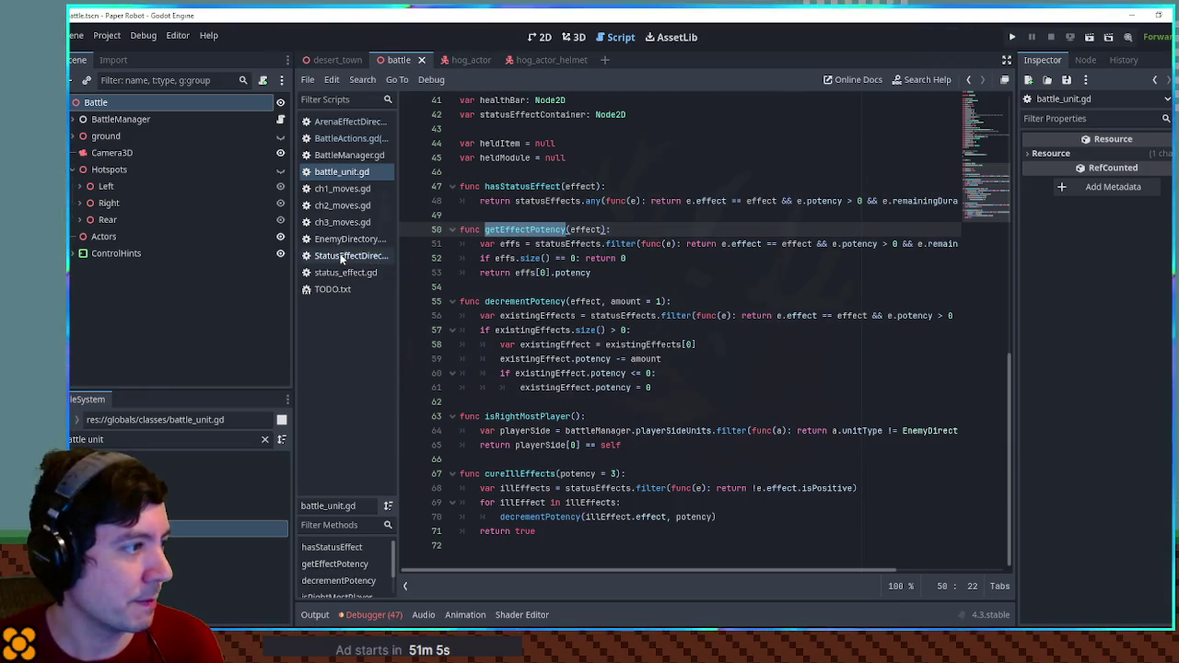
{"action": "left_click", "coordinate": [349, 138]}
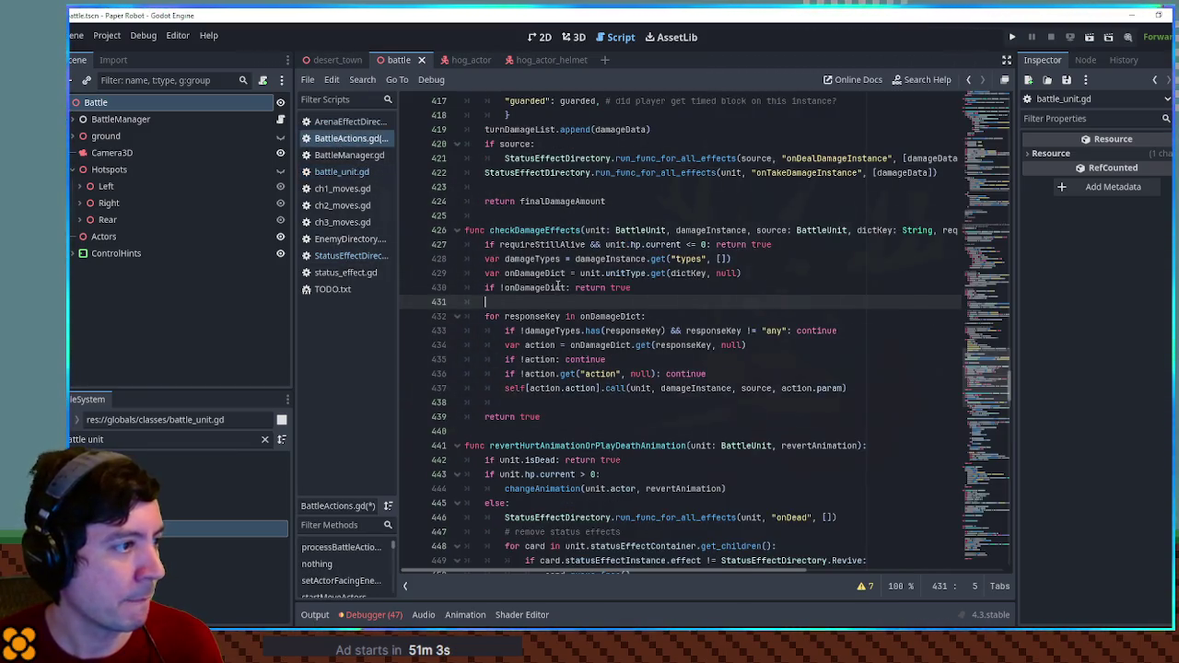
{"action": "key", "text": "ctrl+f"}
{"action": "type", "text": "#ch"}
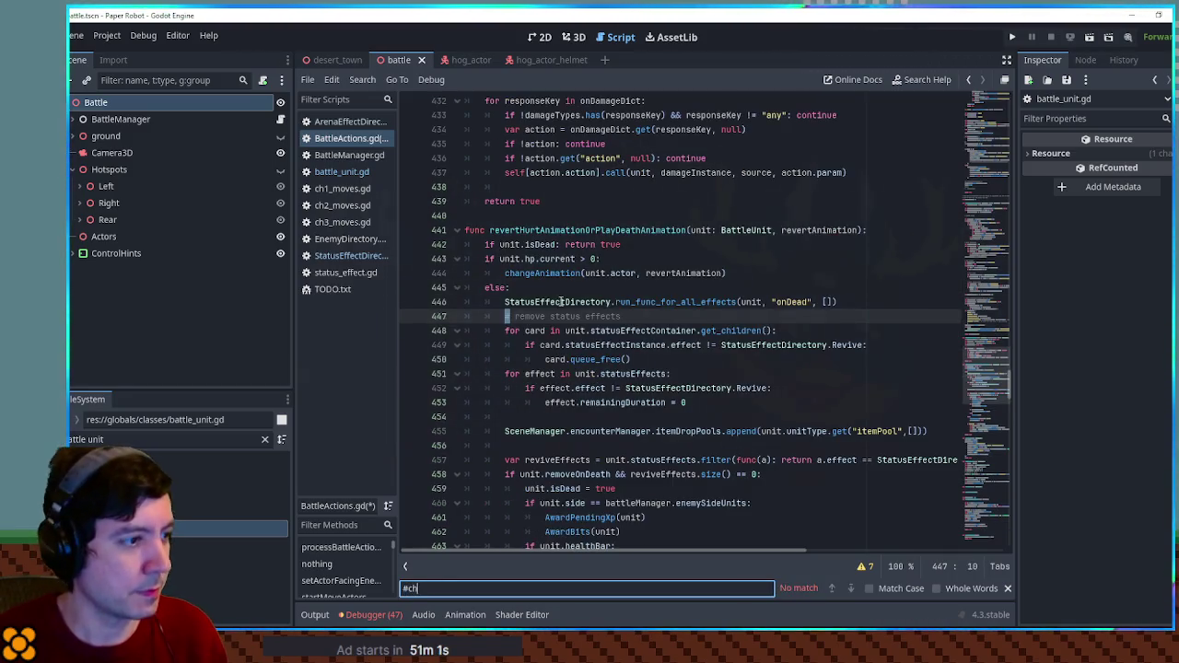
{"action": "key", "text": "BackSpace"}
{"action": "type", "text": "c"}
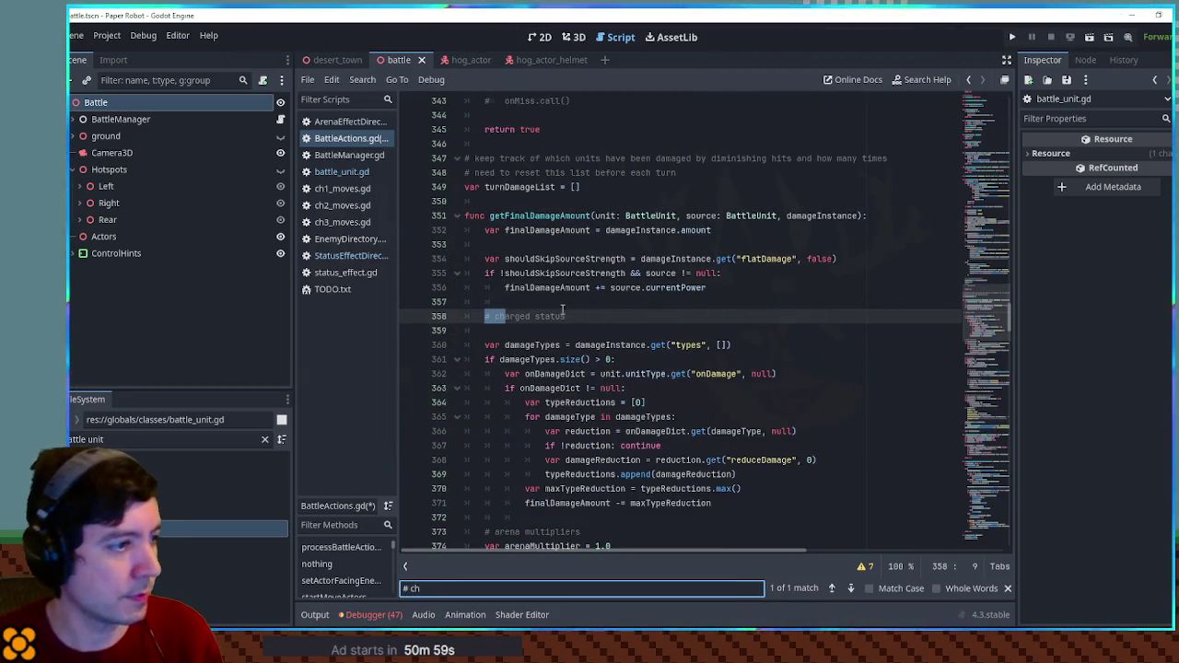
{"action": "left_click", "coordinate": [590, 317]}
Add 'var currentCharge = unit.getEffectPotency(StatusEffectDirectory.Charged)' under the comment.
{"action": "key", "text": "Return"}
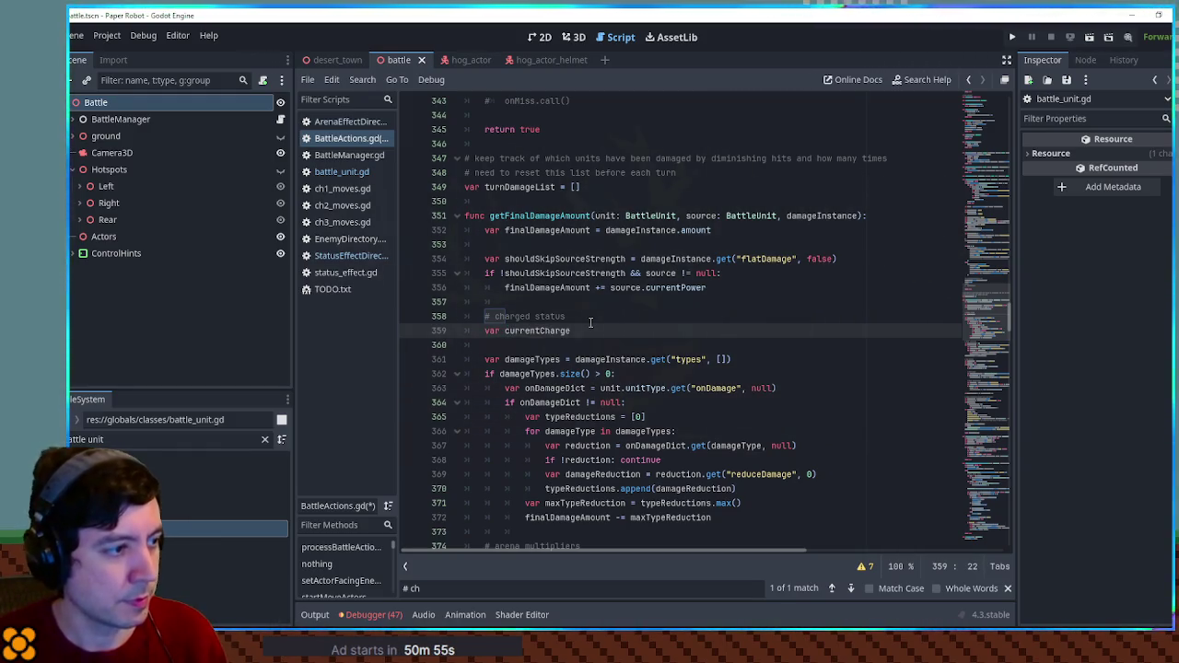
{"action": "type", "text": "var currentCharge = unit."}
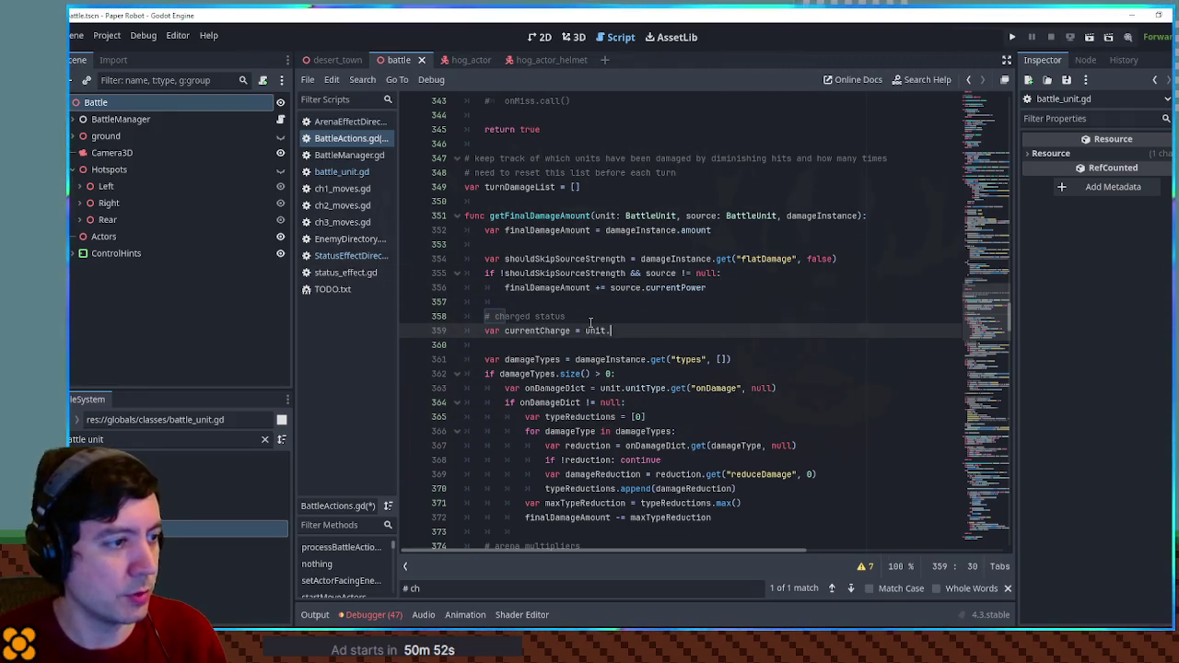
{"action": "type", "text": "get"}
{"action": "key", "text": "Return"}
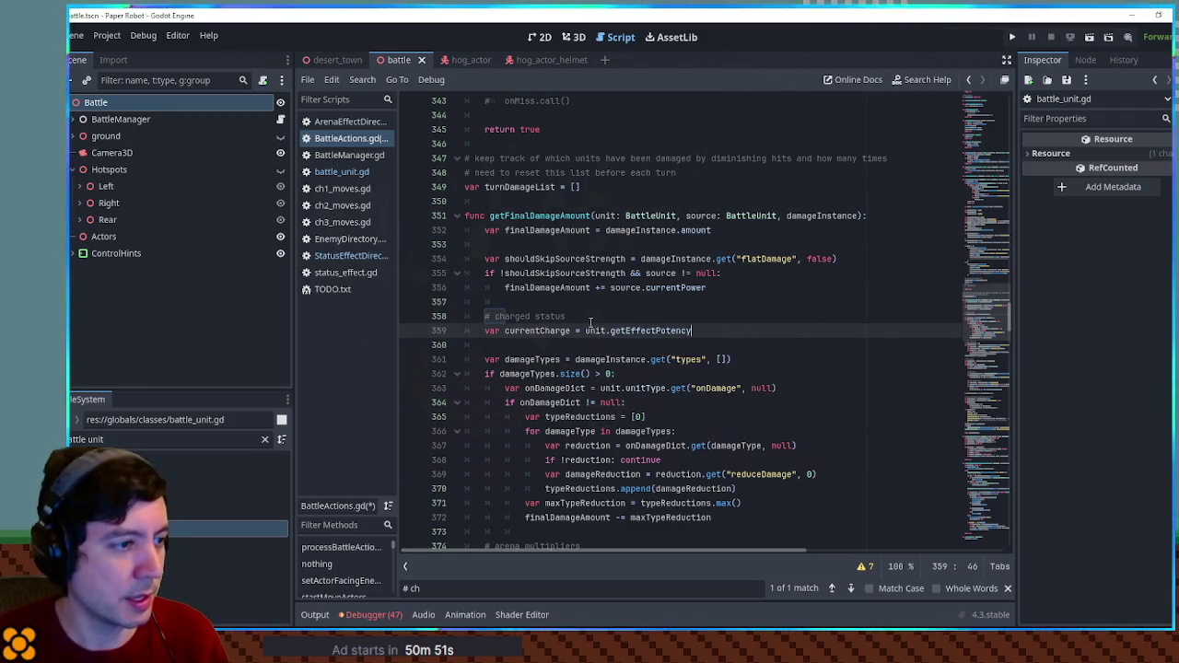
{"action": "type", "text": "(StatusEff"}
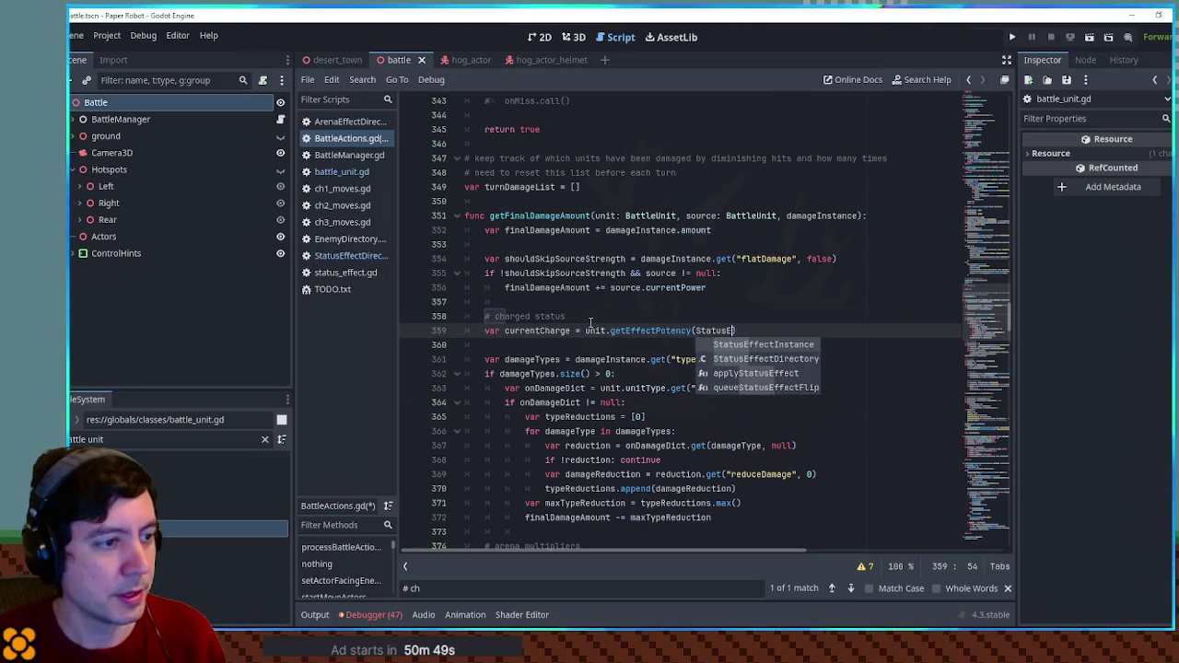
{"action": "key", "text": "Down"}
{"action": "key", "text": "Return"}
{"action": "type", "text": ".Char"}
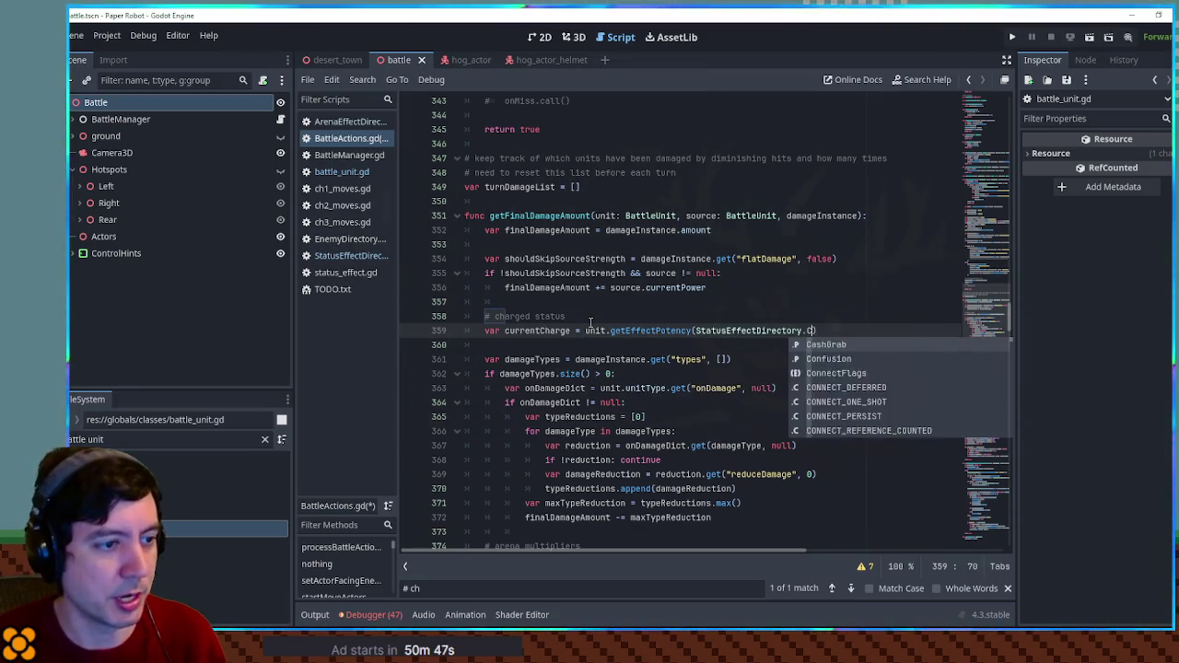
{"action": "type", "text": "ged"}
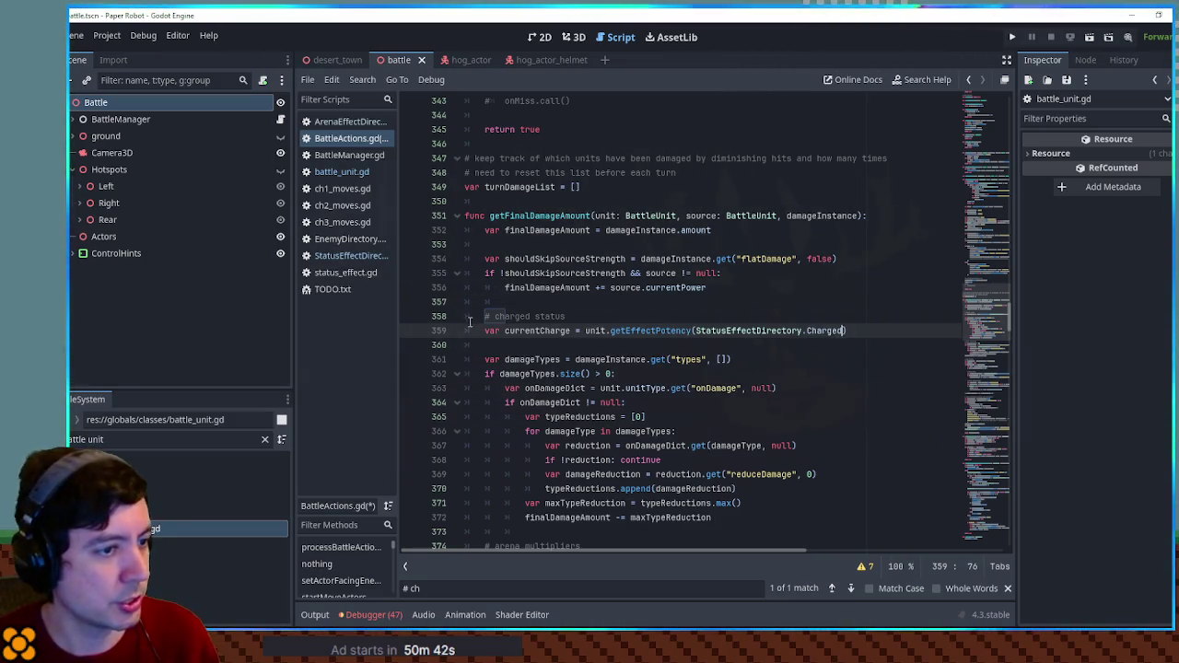
{"action": "left_click", "coordinate": [828, 330], "text": "ctrl"}
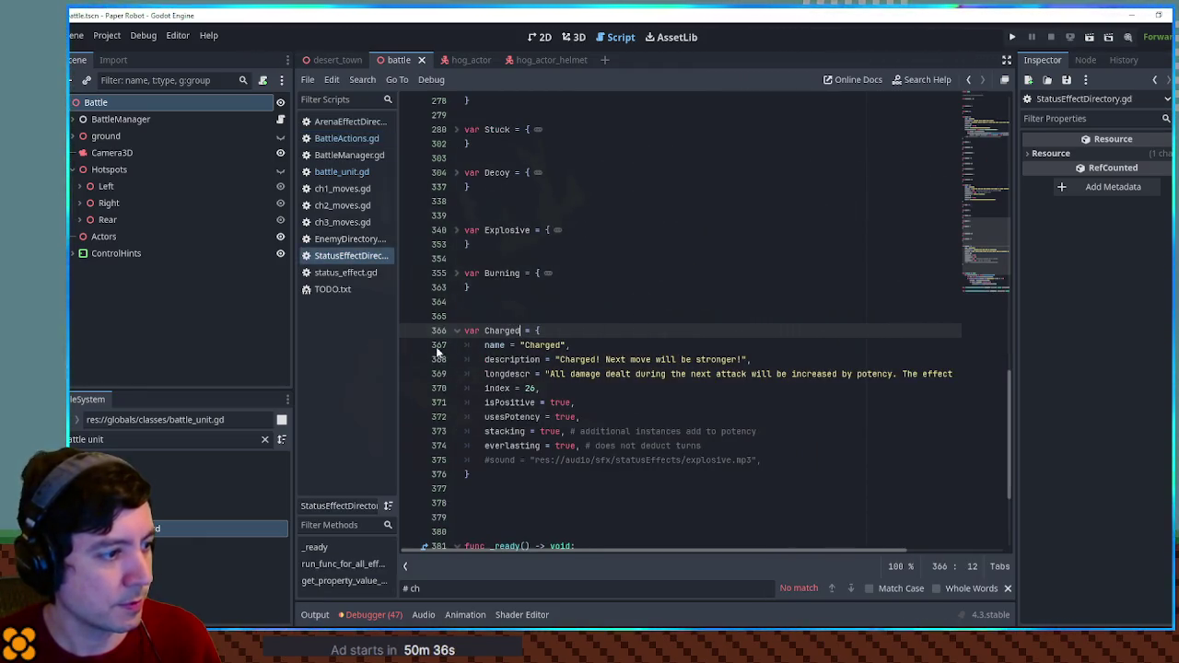
{"action": "left_click", "coordinate": [340, 138]}
{"action": "double_click", "coordinate": [537, 330]}
Add 'finalDamageAmount += currentCharge' on line 360 and save BattleActions.gd.
{"action": "left_click", "coordinate": [869, 330]}
{"action": "key", "text": "Return"}
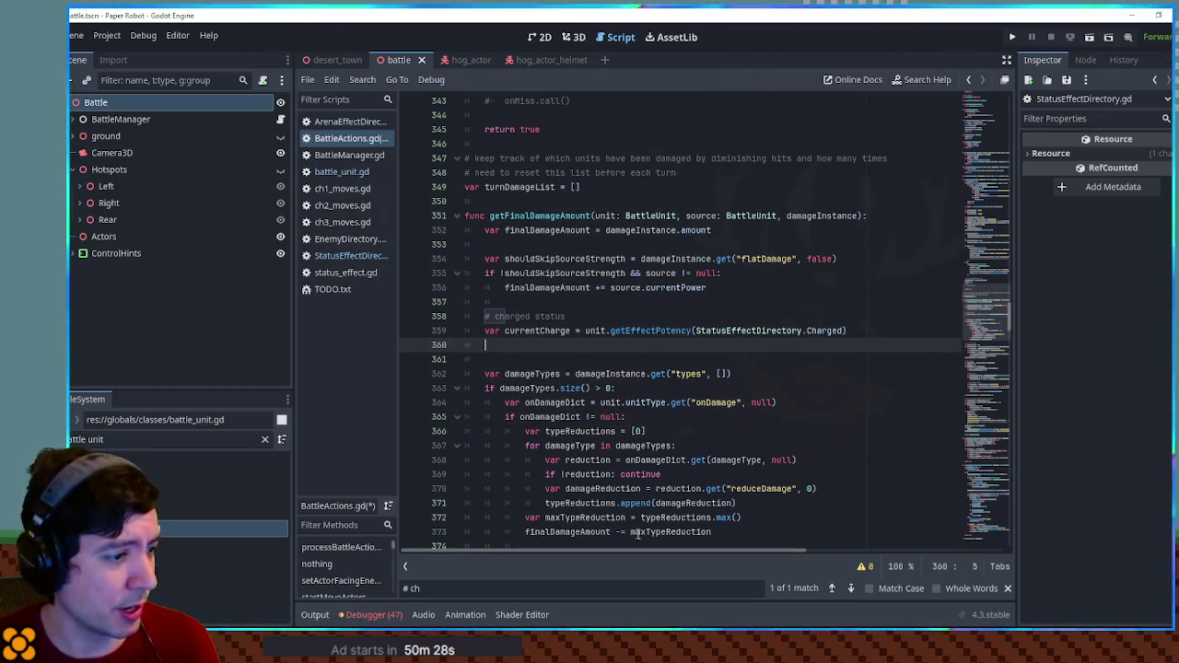
{"action": "double_click", "coordinate": [584, 532]}
{"action": "key", "text": "ctrl+c"}
{"action": "left_click", "coordinate": [565, 347]}
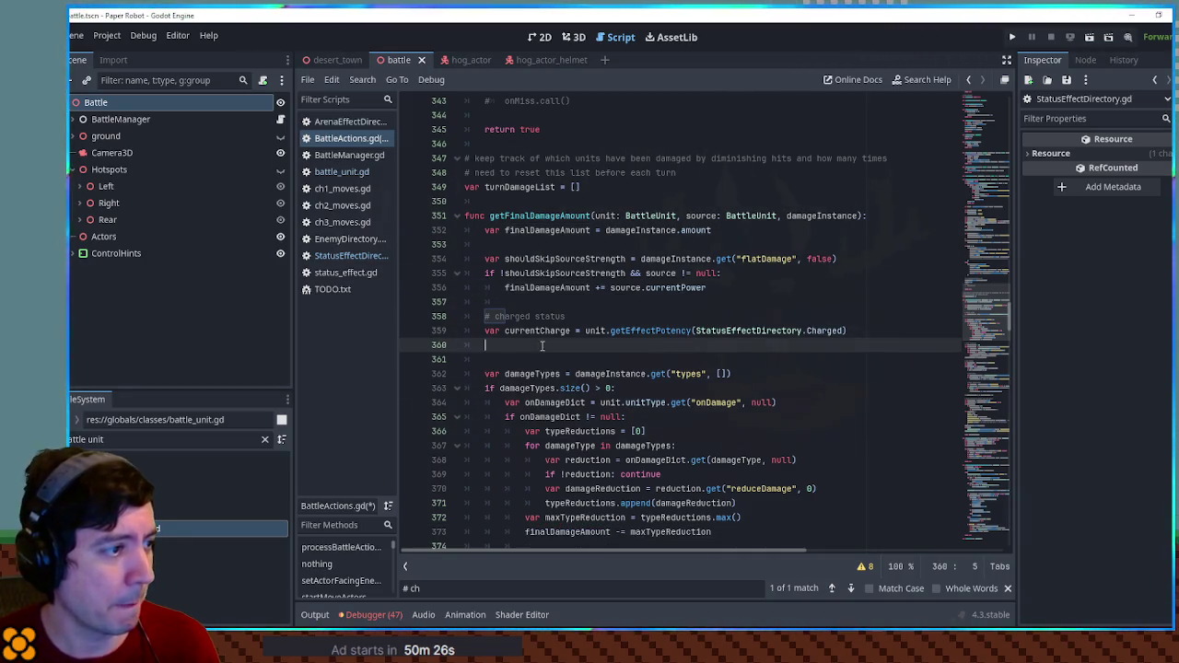
{"action": "key", "text": "ctrl+v"}
{"action": "type", "text": "+= curr"}
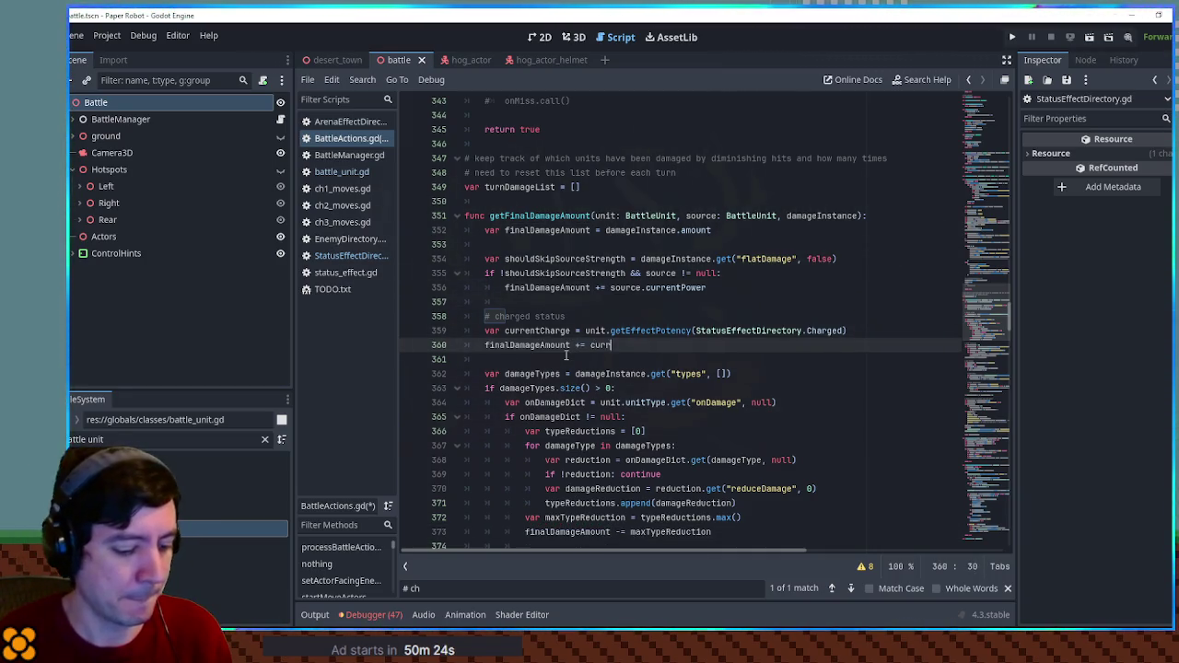
{"action": "type", "text": "entCharge"}
{"action": "key", "text": "ctrl+s"}
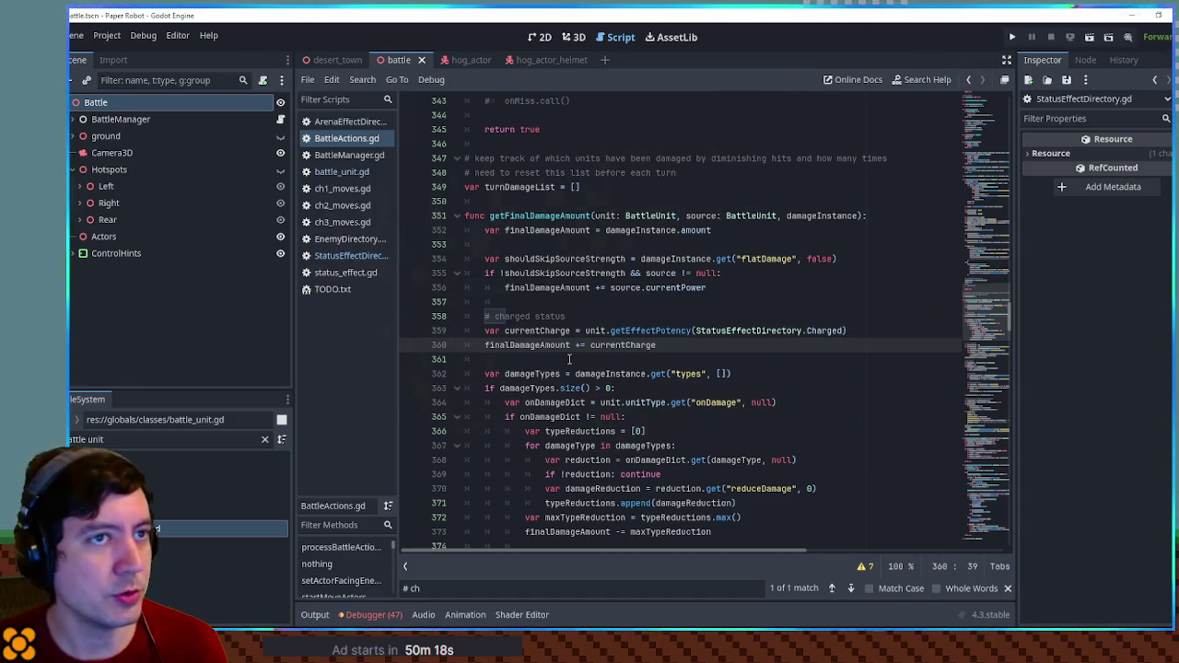
{"action": "double_click", "coordinate": [539, 215]}
{"action": "key", "text": "ctrl+f"}
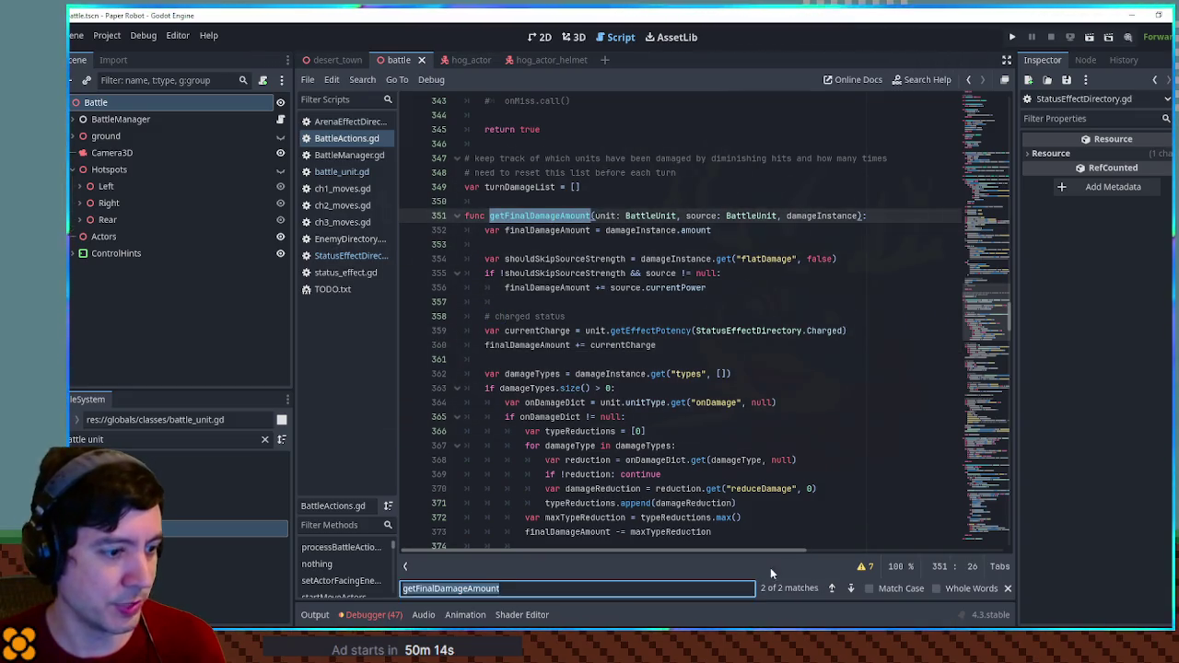
{"action": "left_click", "coordinate": [831, 588]}
{"action": "scroll", "coordinate": [553, 277], "scroll_direction": "up", "scroll_amount": 2}
{"action": "double_click", "coordinate": [530, 187]}
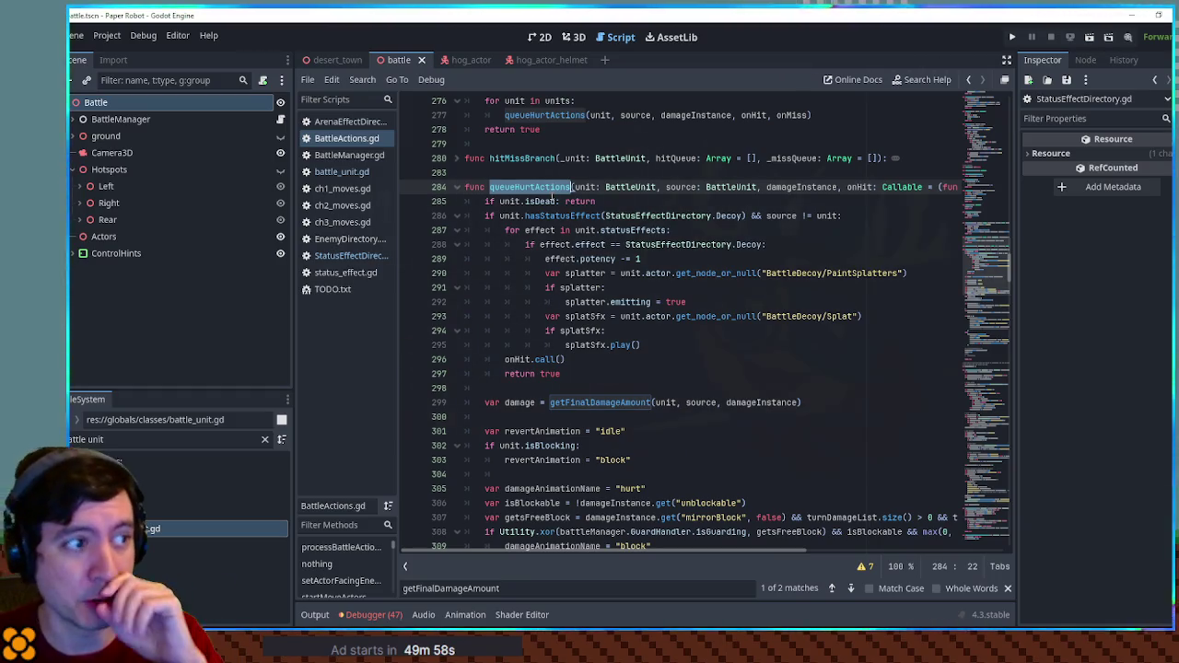
{"action": "scroll", "coordinate": [552, 199], "scroll_direction": "up", "scroll_amount": 2}
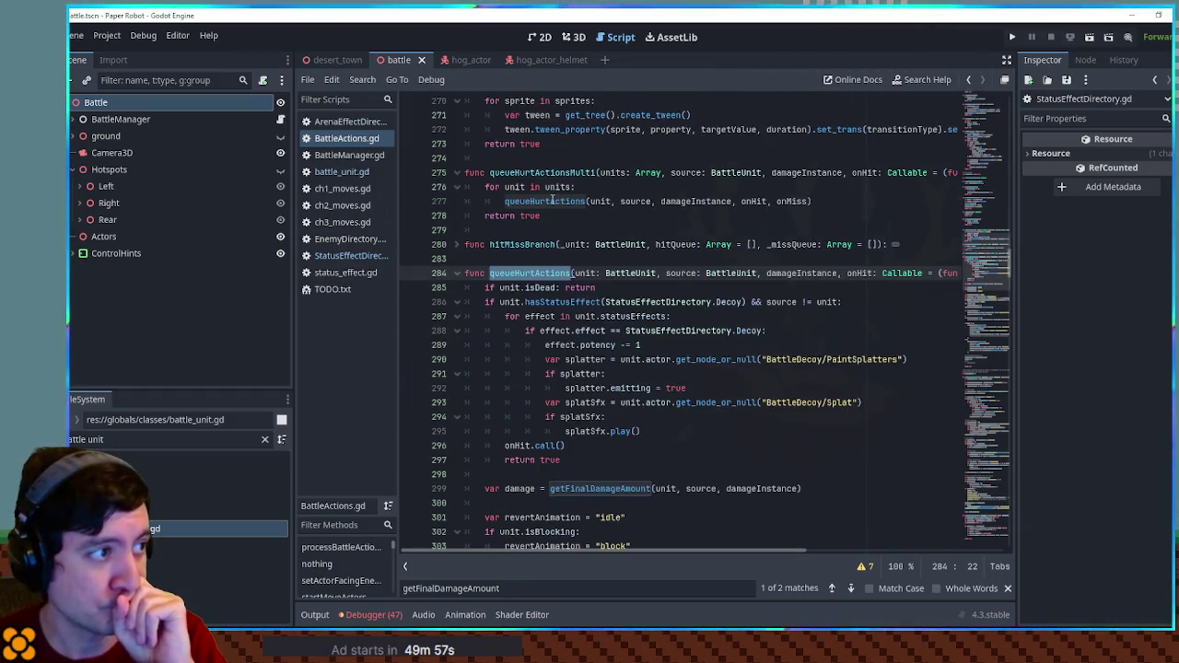
{"action": "scroll", "coordinate": [565, 299], "scroll_direction": "down", "scroll_amount": 5}
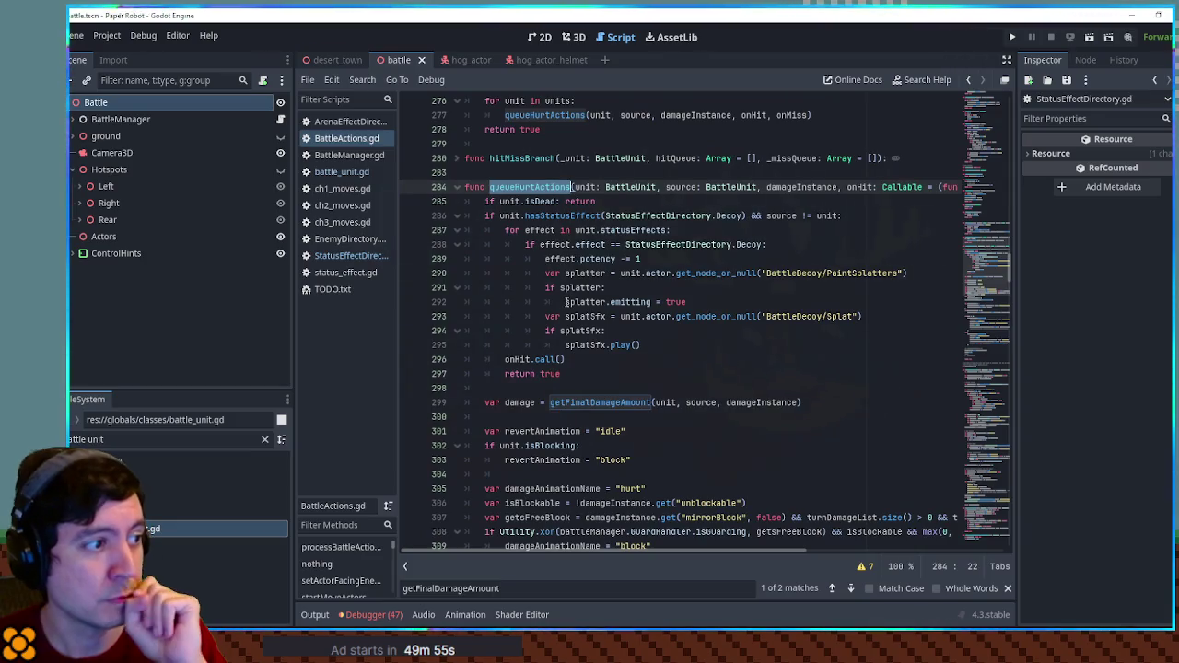
{"action": "scroll", "coordinate": [525, 163], "scroll_direction": "down", "scroll_amount": 13}
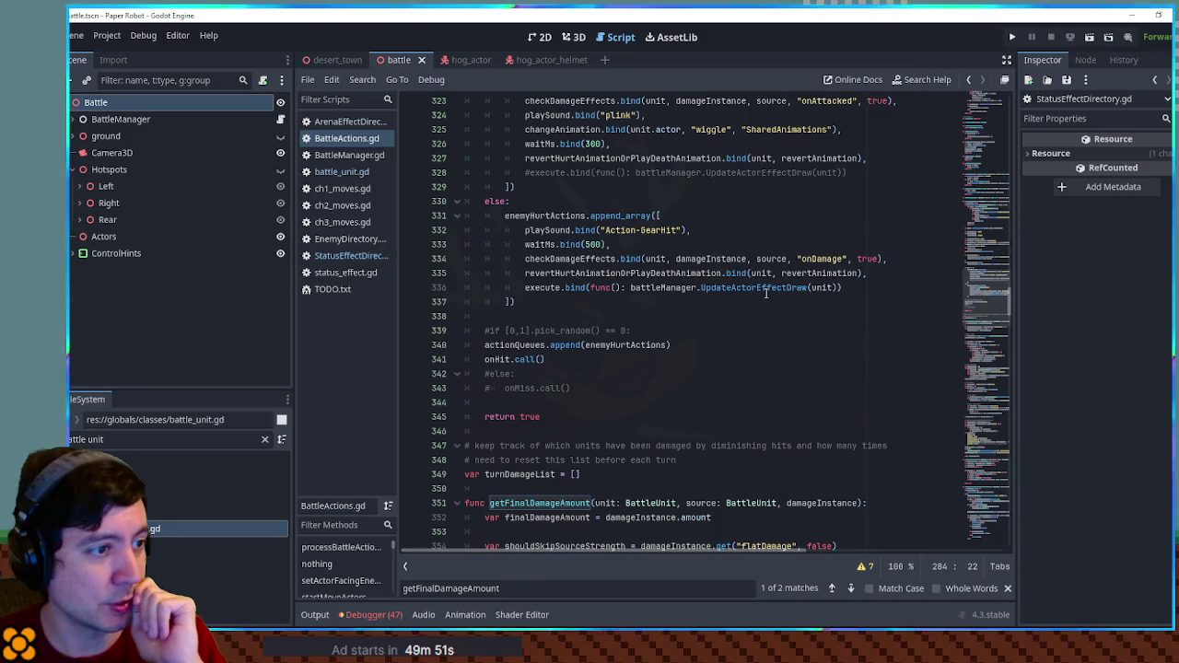
{"action": "double_click", "coordinate": [593, 262]}
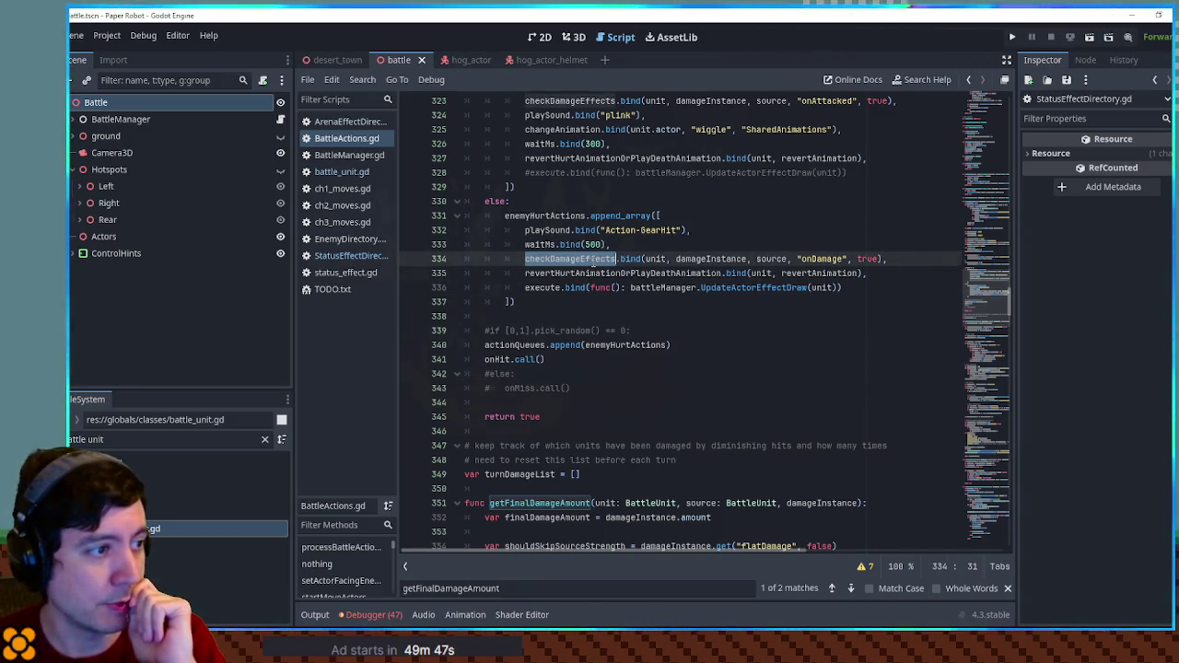
{"action": "scroll", "coordinate": [593, 264], "scroll_direction": "up", "scroll_amount": 2}
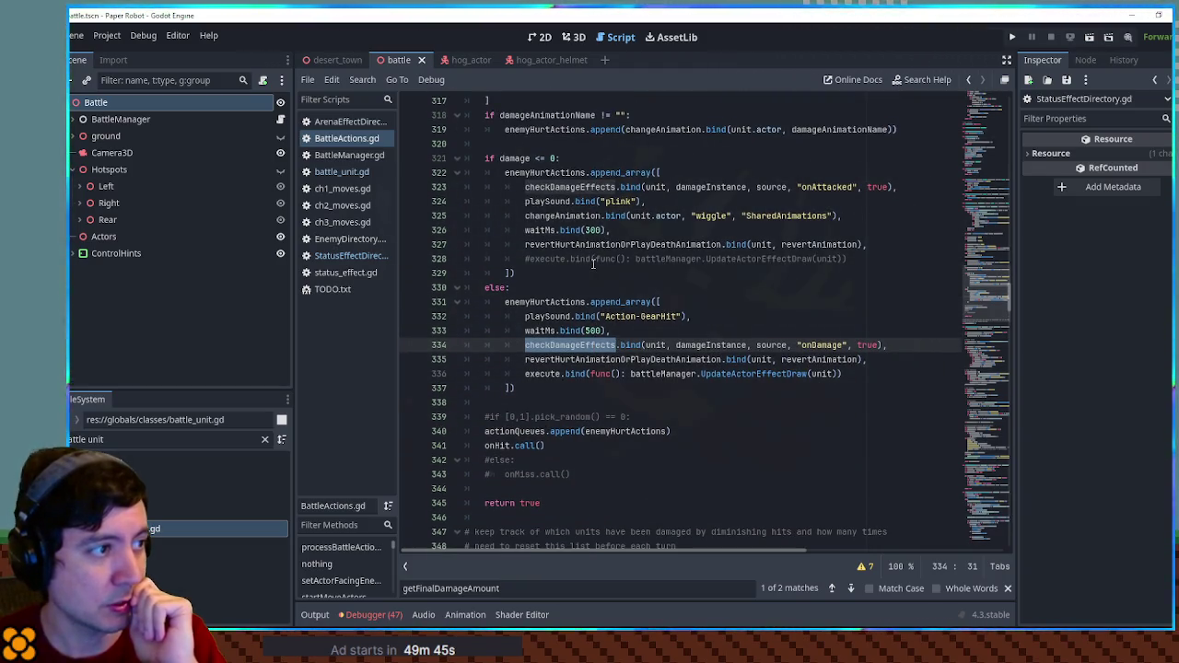
{"action": "scroll", "coordinate": [593, 263], "scroll_direction": "up", "scroll_amount": 2}
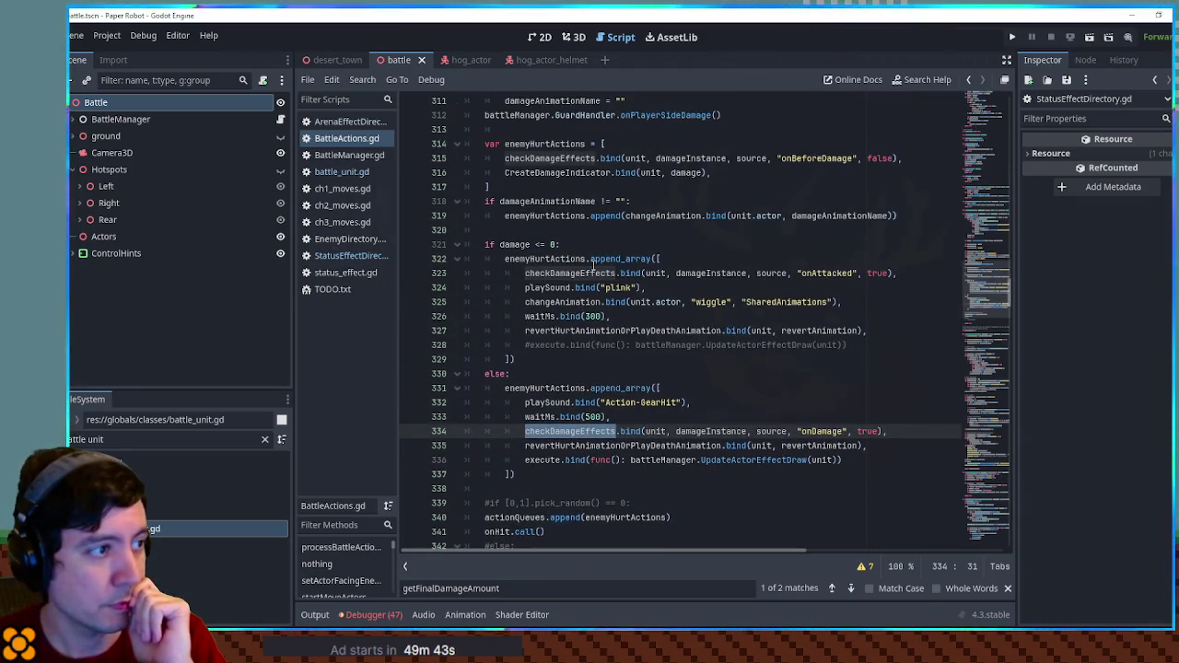
{"action": "scroll", "coordinate": [593, 264], "scroll_direction": "up", "scroll_amount": 3}
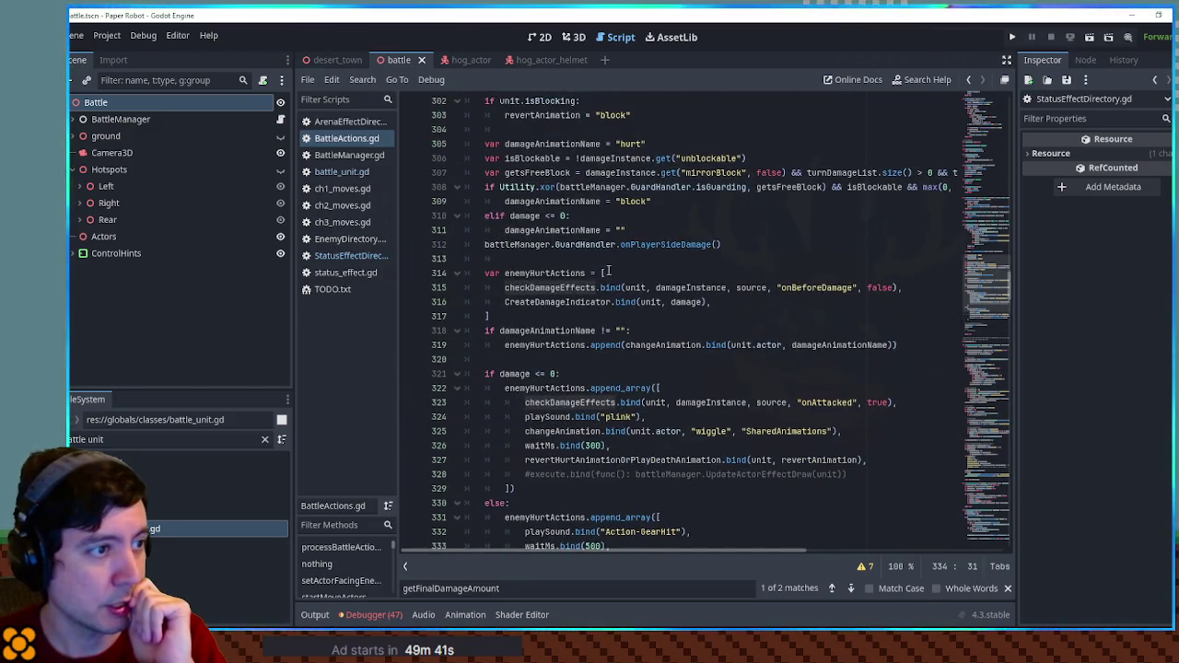
{"action": "scroll", "coordinate": [665, 295], "scroll_direction": "up", "scroll_amount": 5}
{"action": "scroll", "coordinate": [665, 294], "scroll_direction": "up", "scroll_amount": 1}
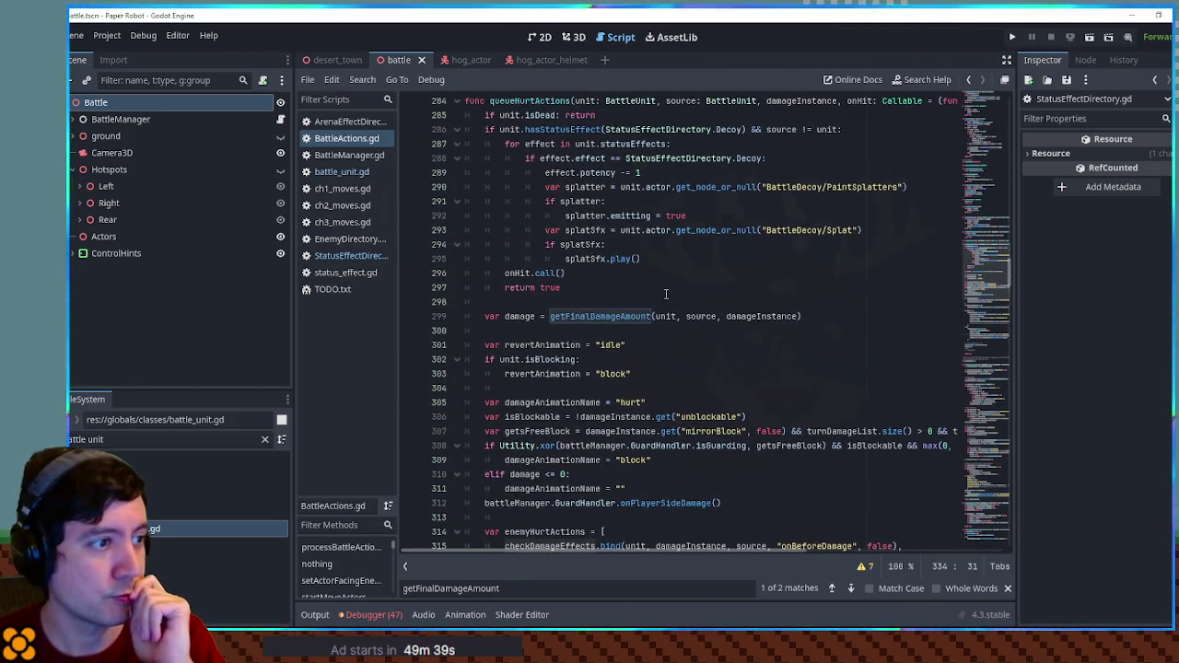
{"action": "scroll", "coordinate": [669, 295], "scroll_direction": "down", "scroll_amount": 3}
{"action": "left_click", "coordinate": [676, 301]}
{"action": "key", "text": "ctrl+f"}
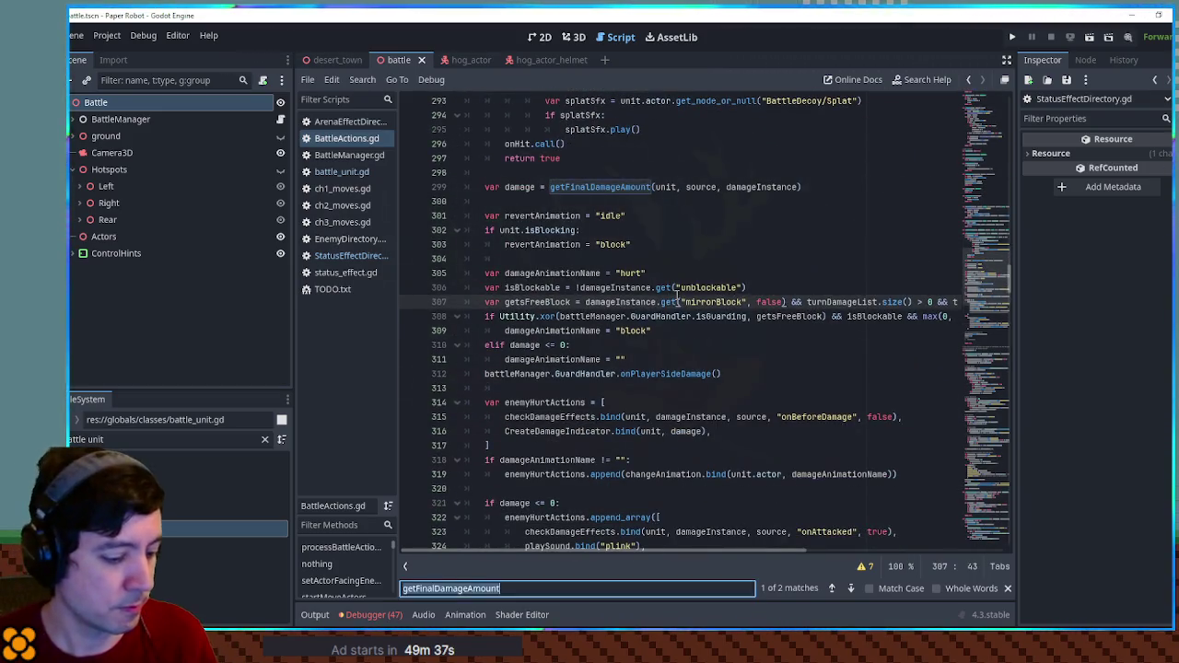
{"action": "type", "text": "statuseffectd"}
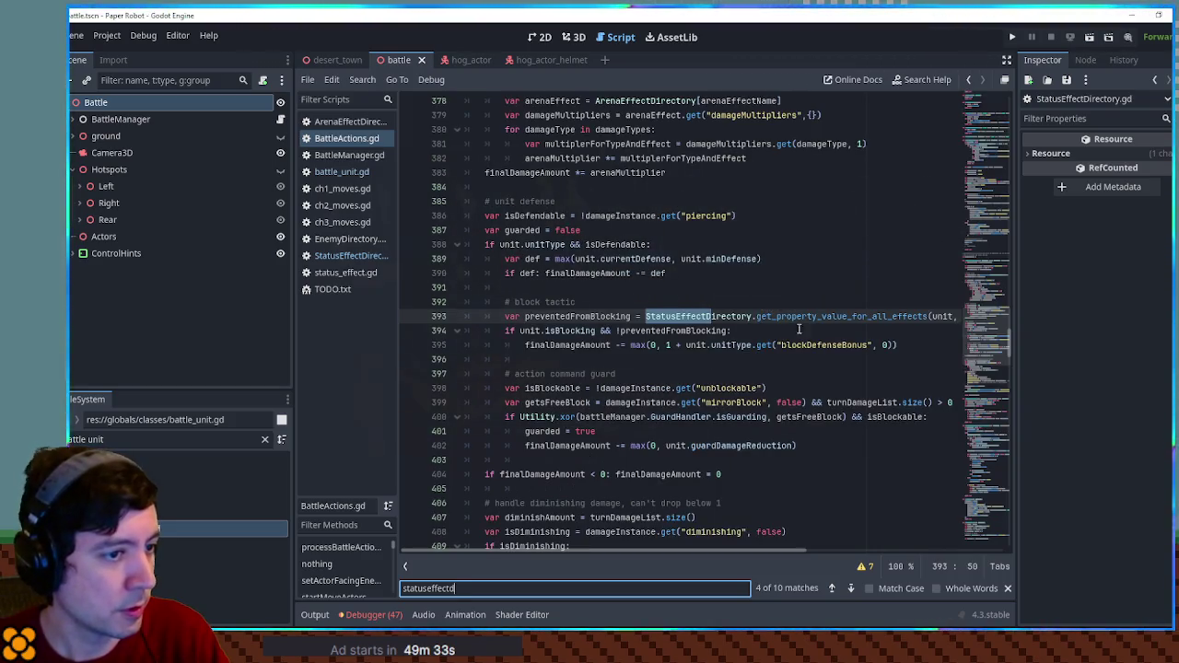
{"action": "mouse_move", "coordinate": [811, 553]}
{"action": "left_mouse_down"}
{"action": "mouse_move", "coordinate": [936, 554]}
{"action": "mouse_move", "coordinate": [802, 553]}
{"action": "left_mouse_up"}
{"action": "left_click", "coordinate": [852, 589]}
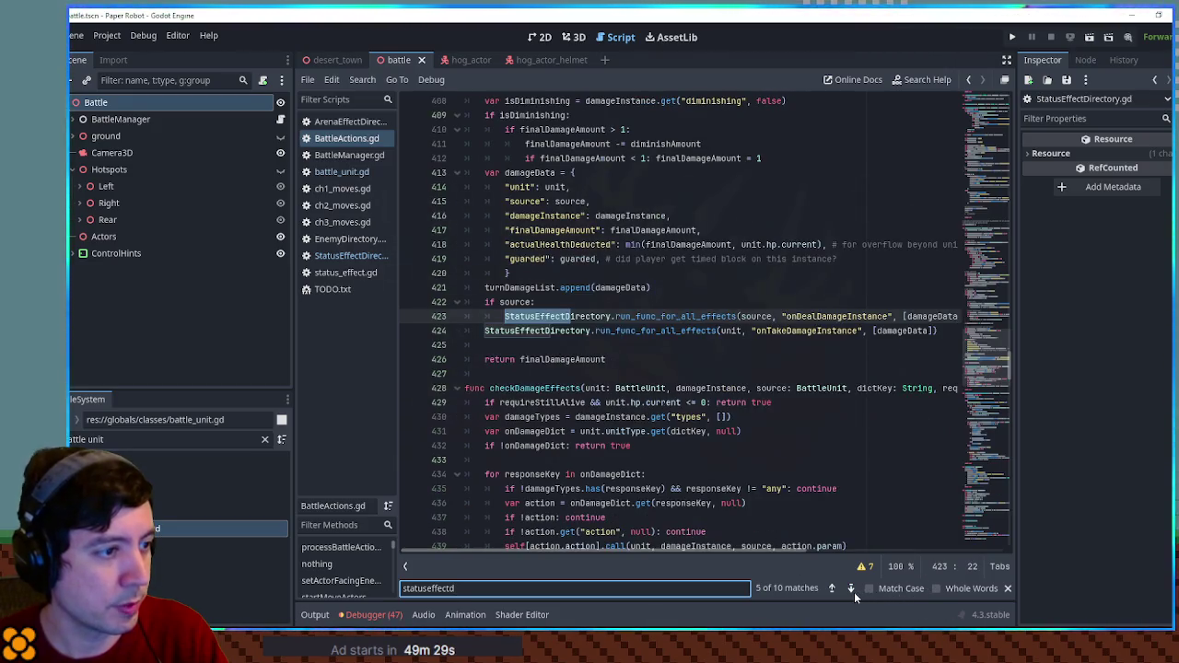
{"action": "scroll", "coordinate": [480, 316], "scroll_direction": "up", "scroll_amount": 10}
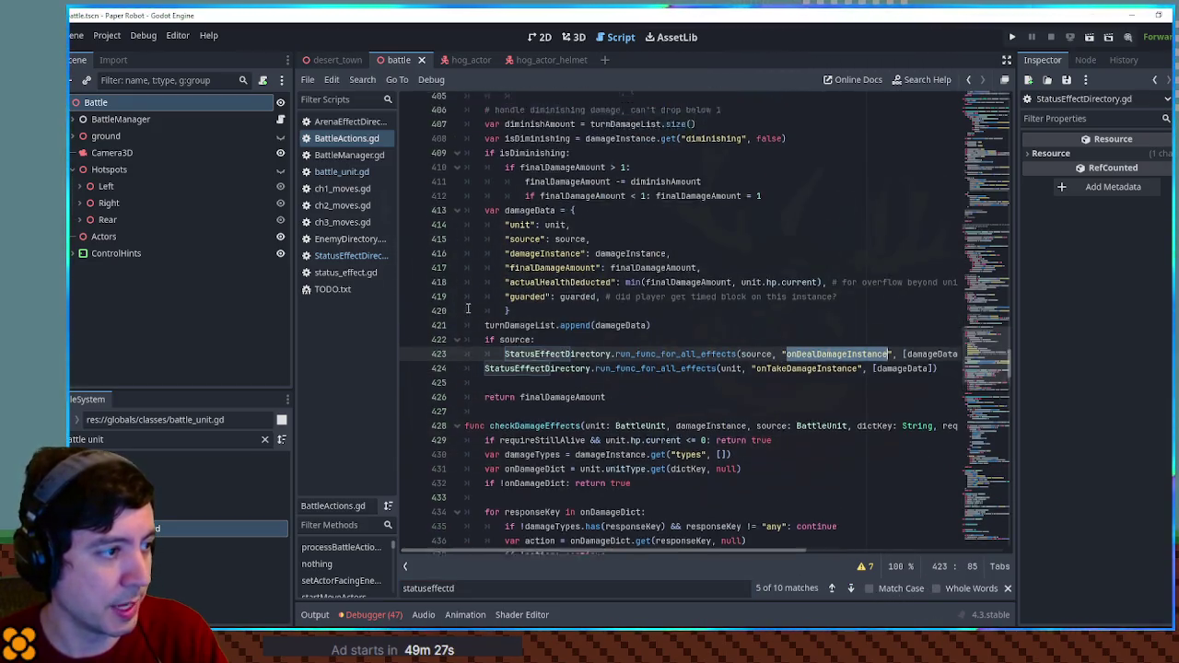
{"action": "scroll", "coordinate": [481, 316], "scroll_direction": "up", "scroll_amount": 7}
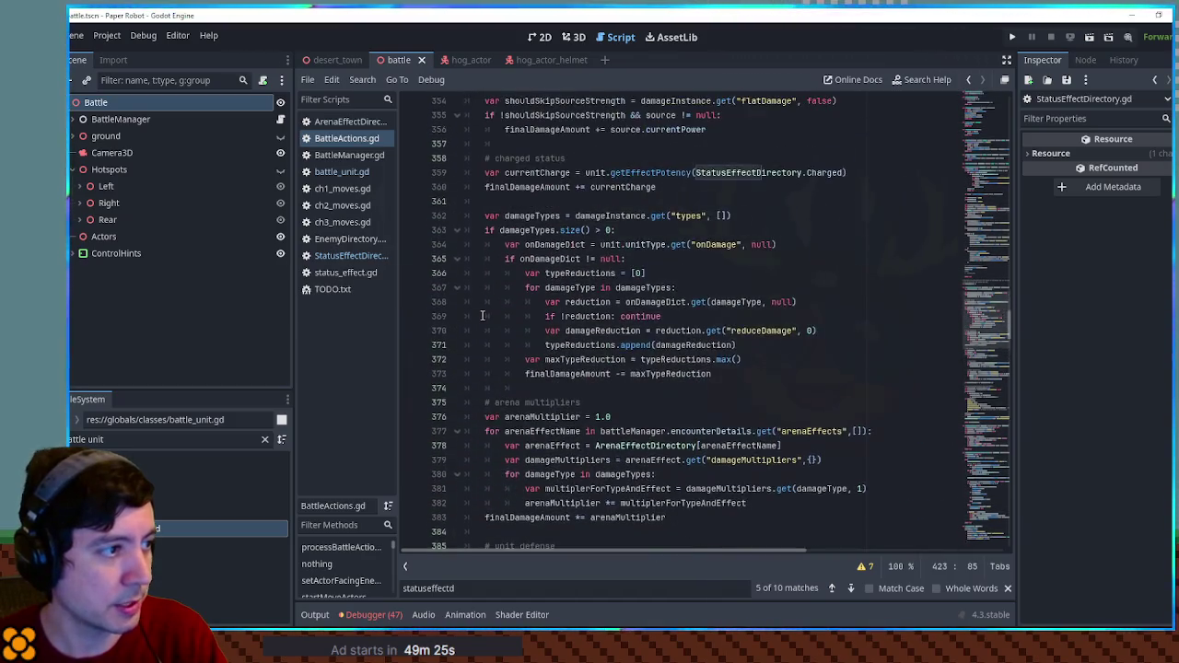
{"action": "scroll", "coordinate": [480, 308], "scroll_direction": "down", "scroll_amount": 9}
{"action": "scroll", "coordinate": [480, 309], "scroll_direction": "down", "scroll_amount": 9}
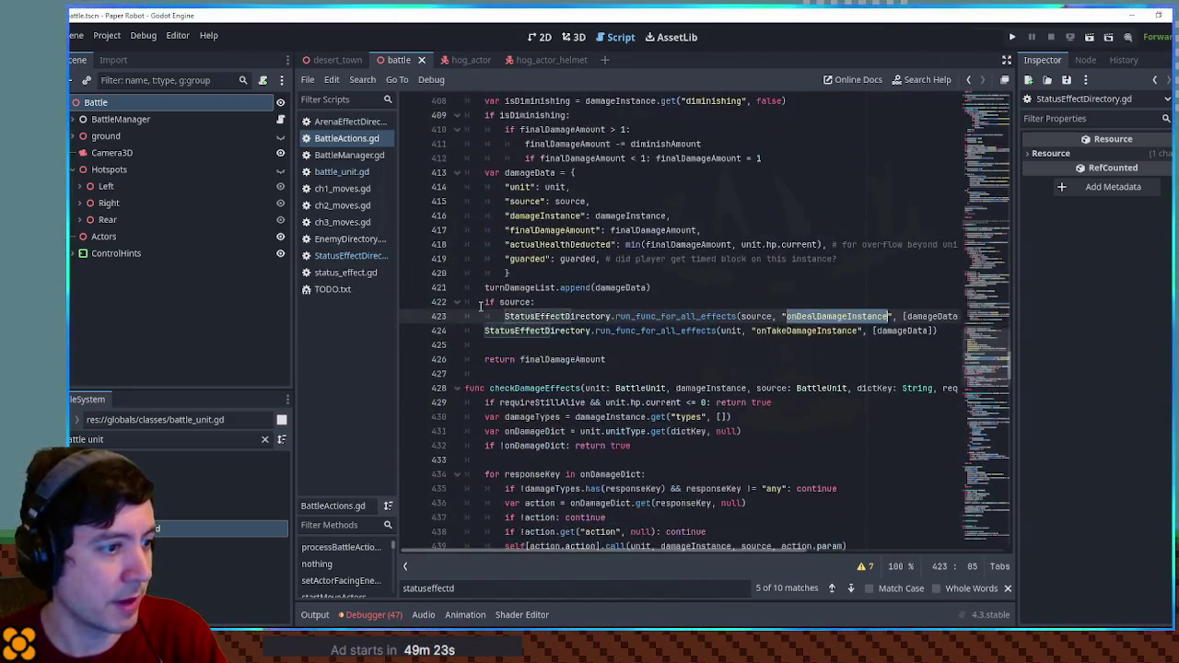
{"action": "double_click", "coordinate": [792, 332]}
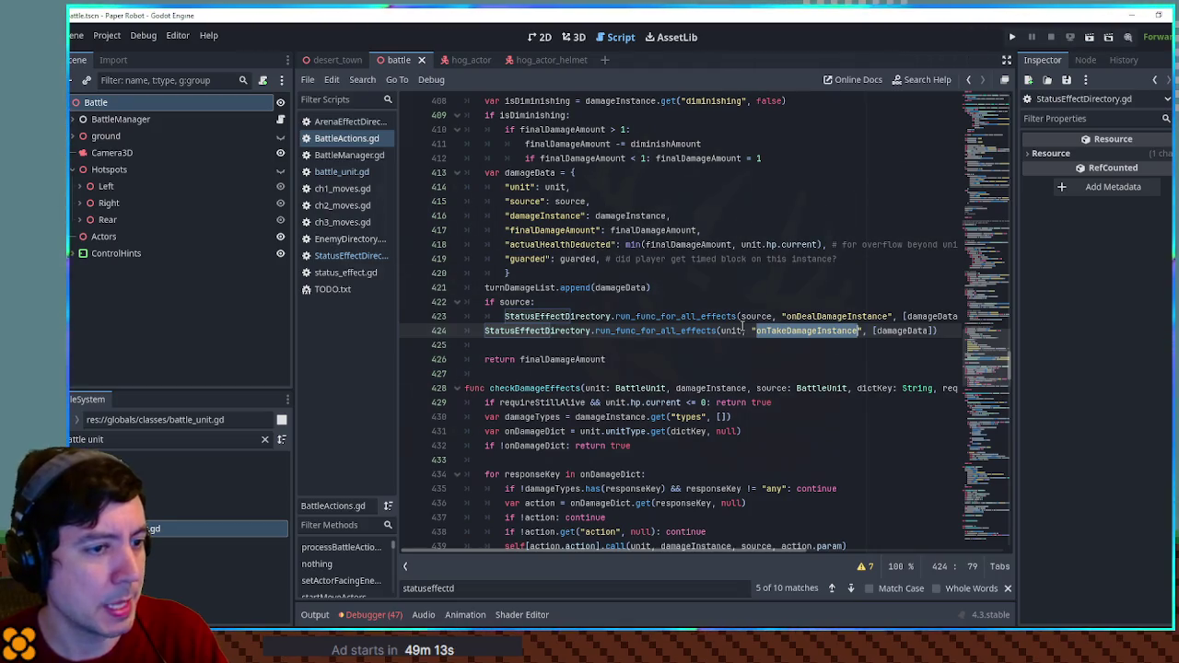
{"action": "left_click_drag", "start_coordinate": [977, 361], "coordinate": [976, 311]}
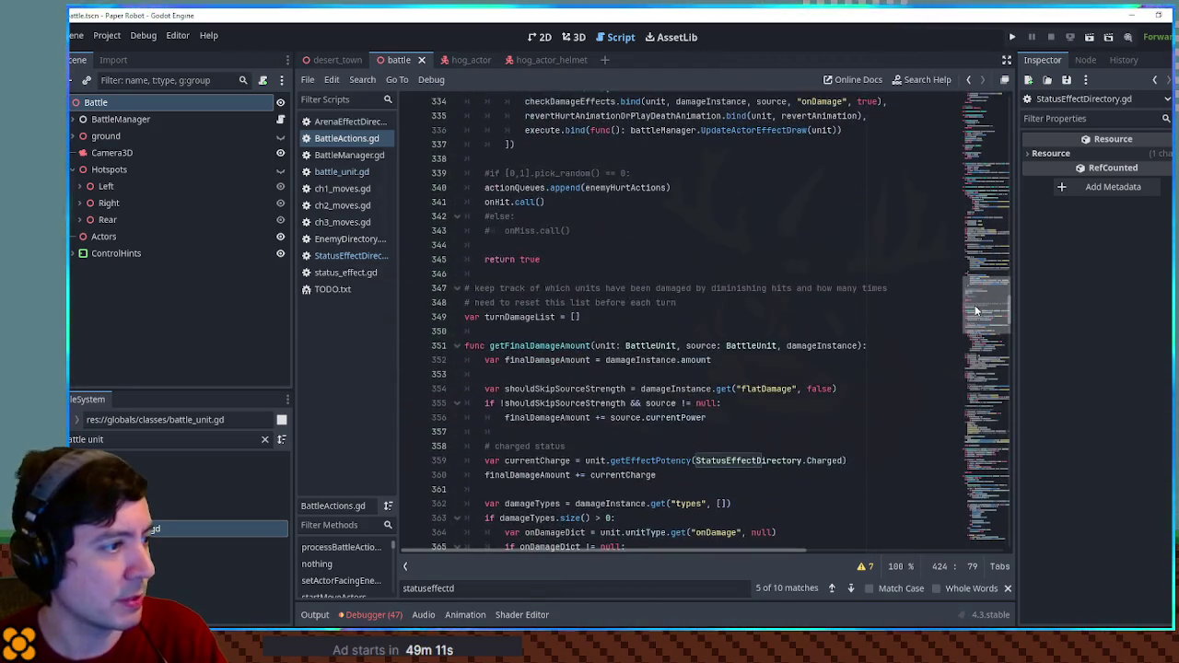
{"action": "double_click", "coordinate": [513, 318]}
{"action": "left_click_drag", "start_coordinate": [527, 288], "coordinate": [888, 289]}
{"action": "left_click_drag", "start_coordinate": [500, 303], "coordinate": [677, 303]}
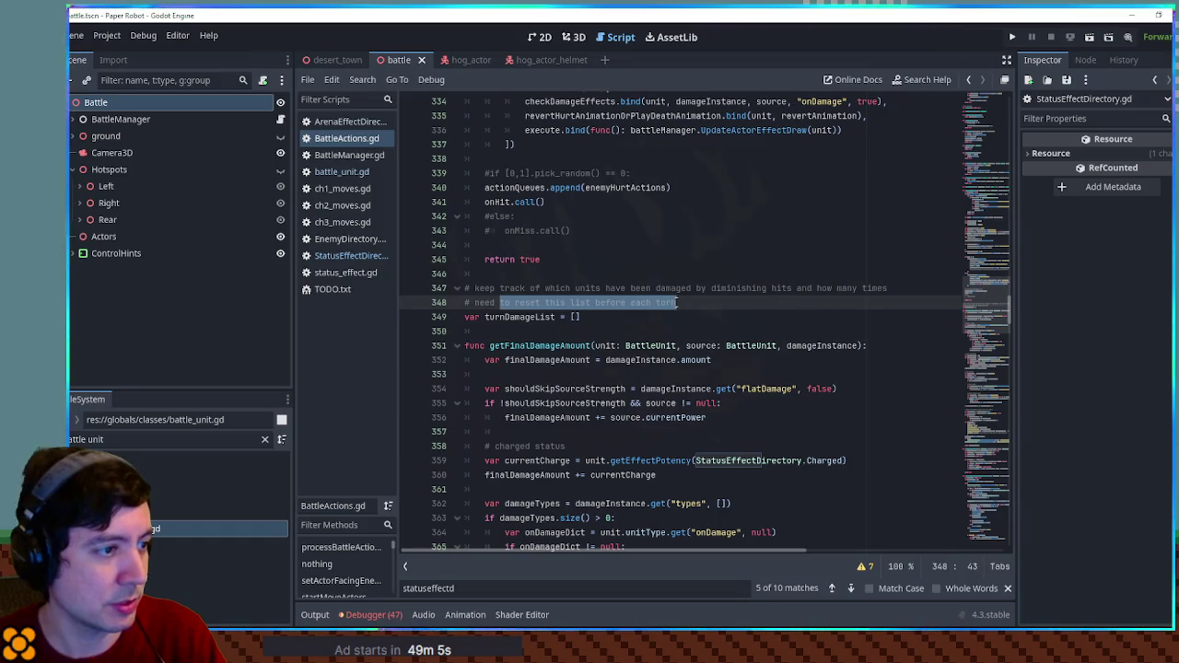
{"action": "double_click", "coordinate": [521, 317]}
{"action": "scroll", "coordinate": [669, 346], "scroll_direction": "down", "scroll_amount": 6}
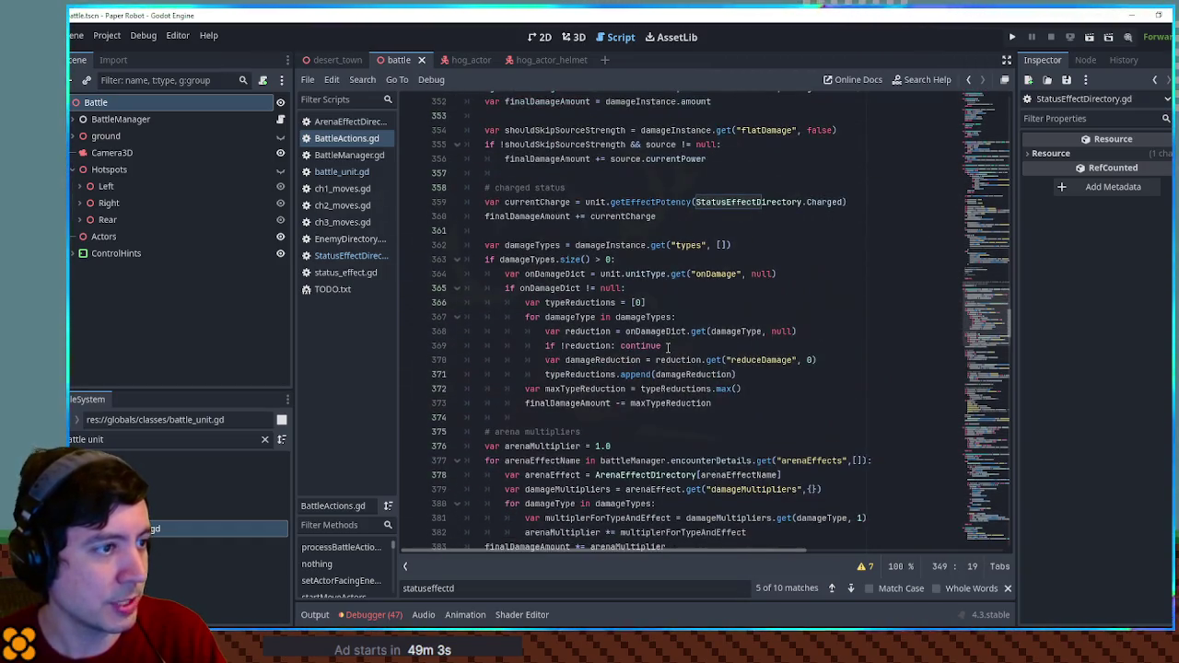
{"action": "key", "text": "ctrl+f"}
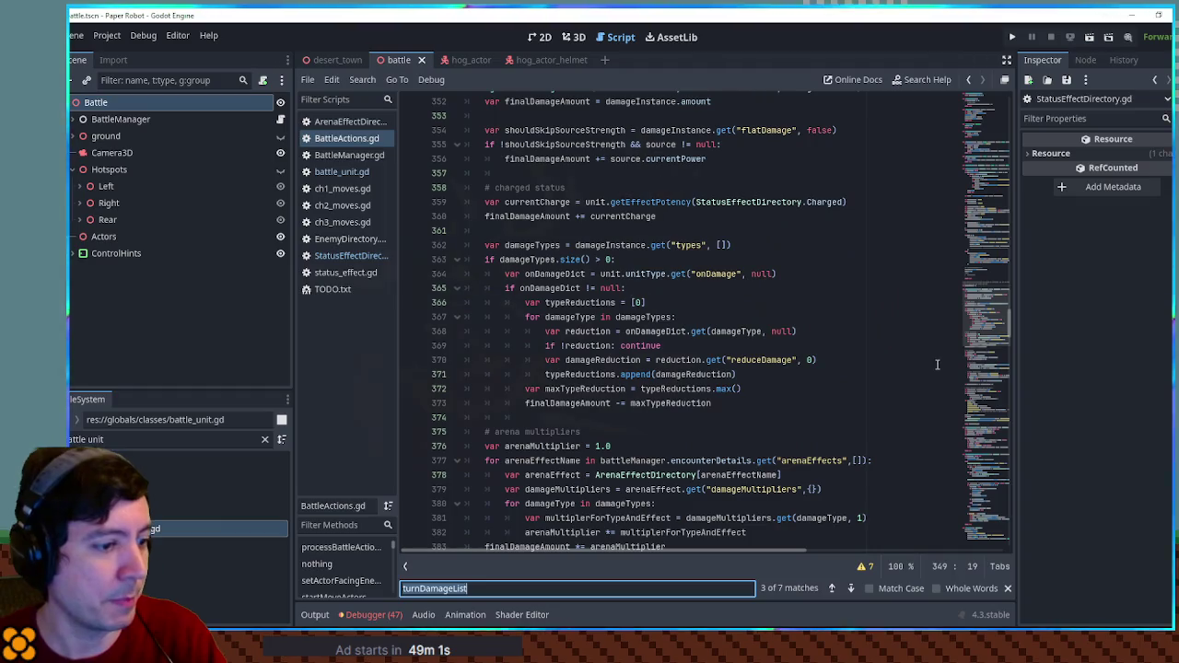
{"action": "left_click_drag", "start_coordinate": [990, 292], "coordinate": [990, 337]}
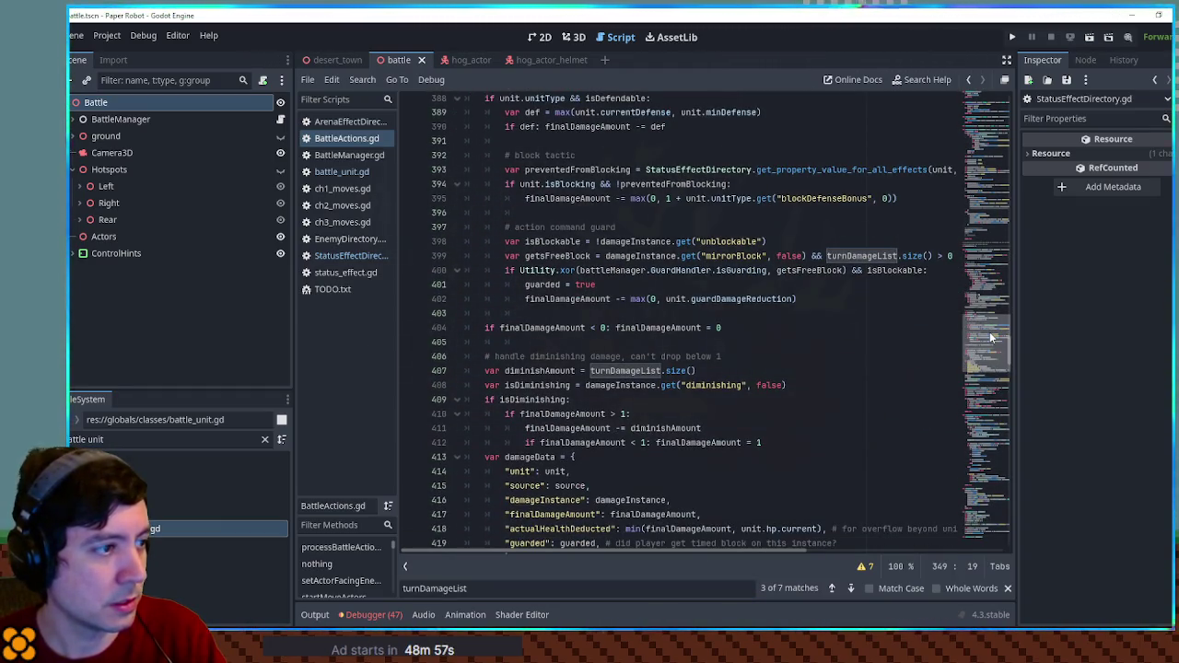
{"action": "scroll", "coordinate": [992, 337], "scroll_direction": "down", "scroll_amount": 5}
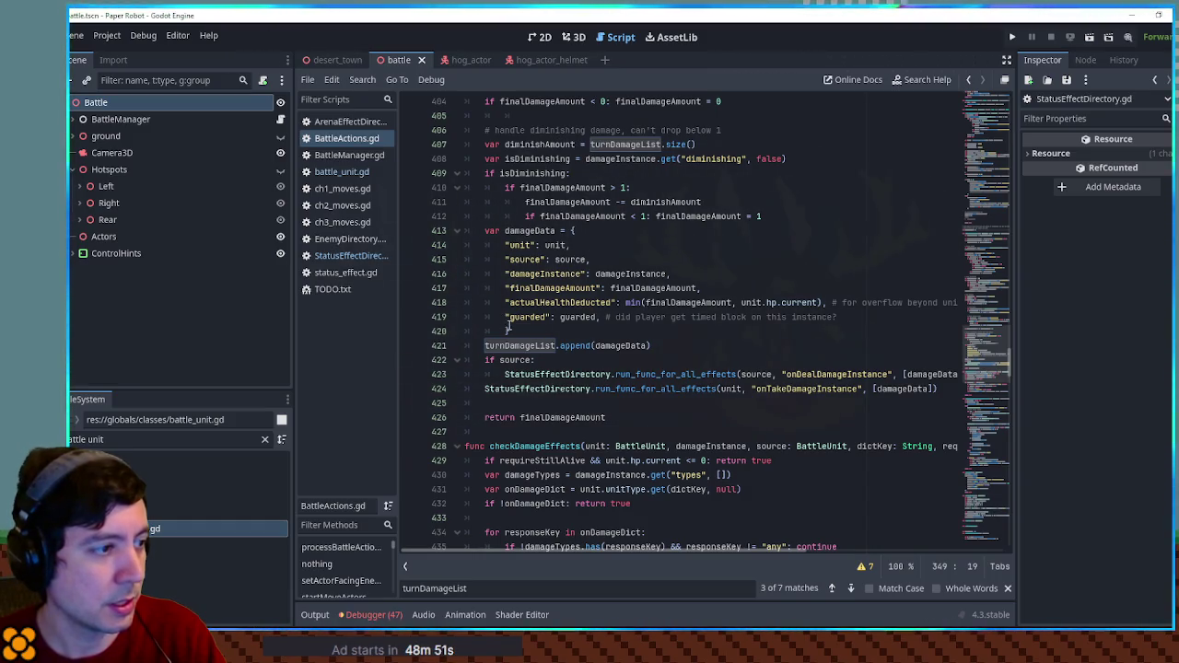
{"action": "scroll", "coordinate": [484, 300], "scroll_direction": "up", "scroll_amount": 14}
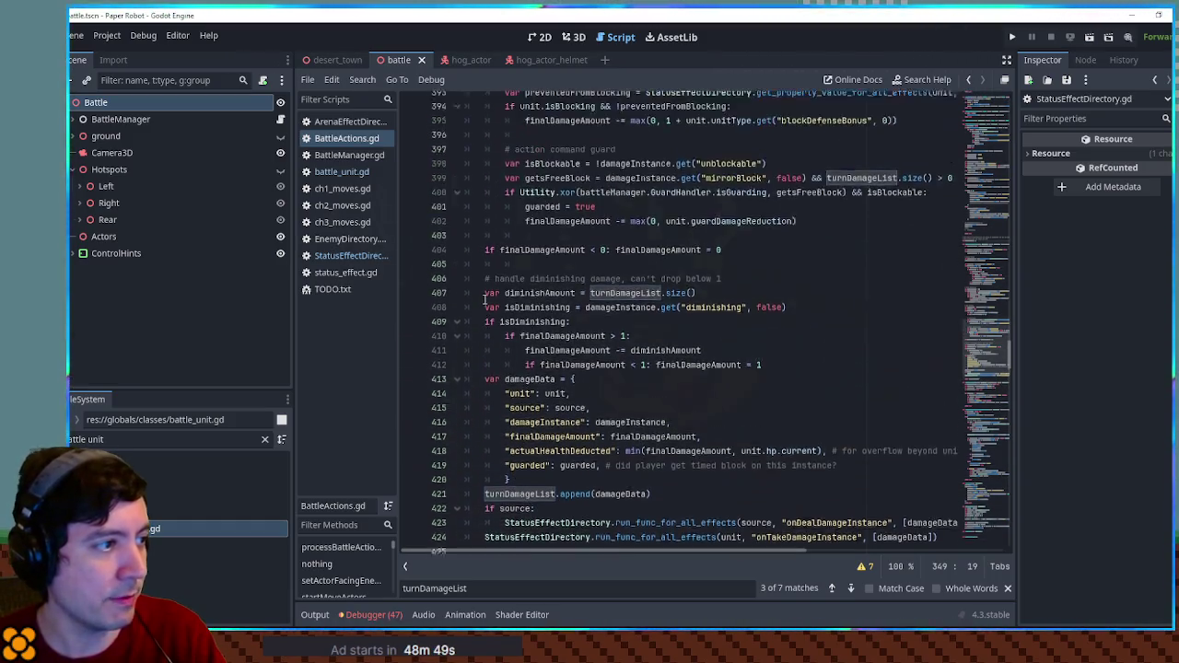
{"action": "scroll", "coordinate": [487, 300], "scroll_direction": "up", "scroll_amount": 6}
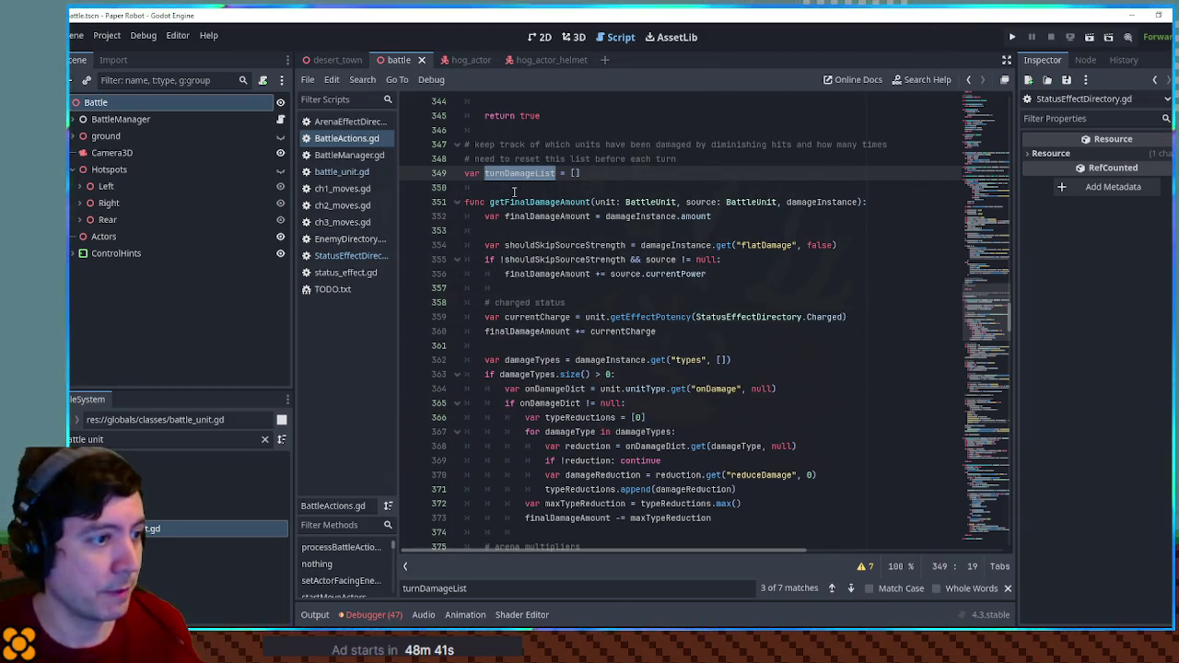
{"action": "scroll", "coordinate": [545, 330], "scroll_direction": "down", "scroll_amount": 2}
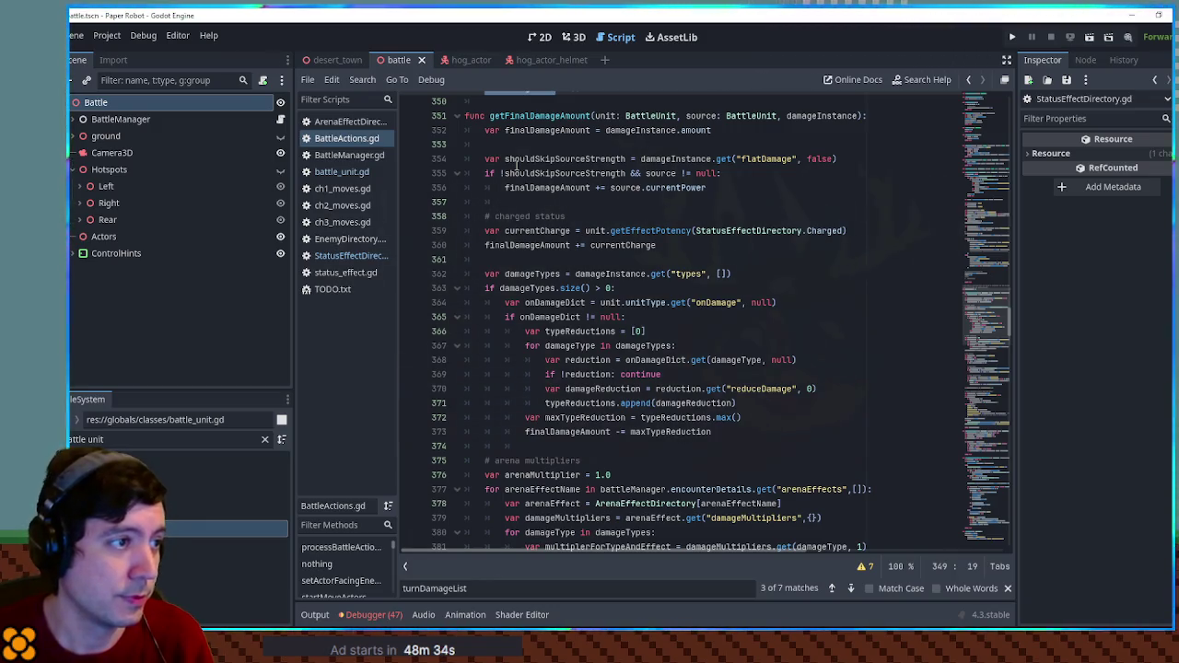
{"action": "double_click", "coordinate": [536, 160]}
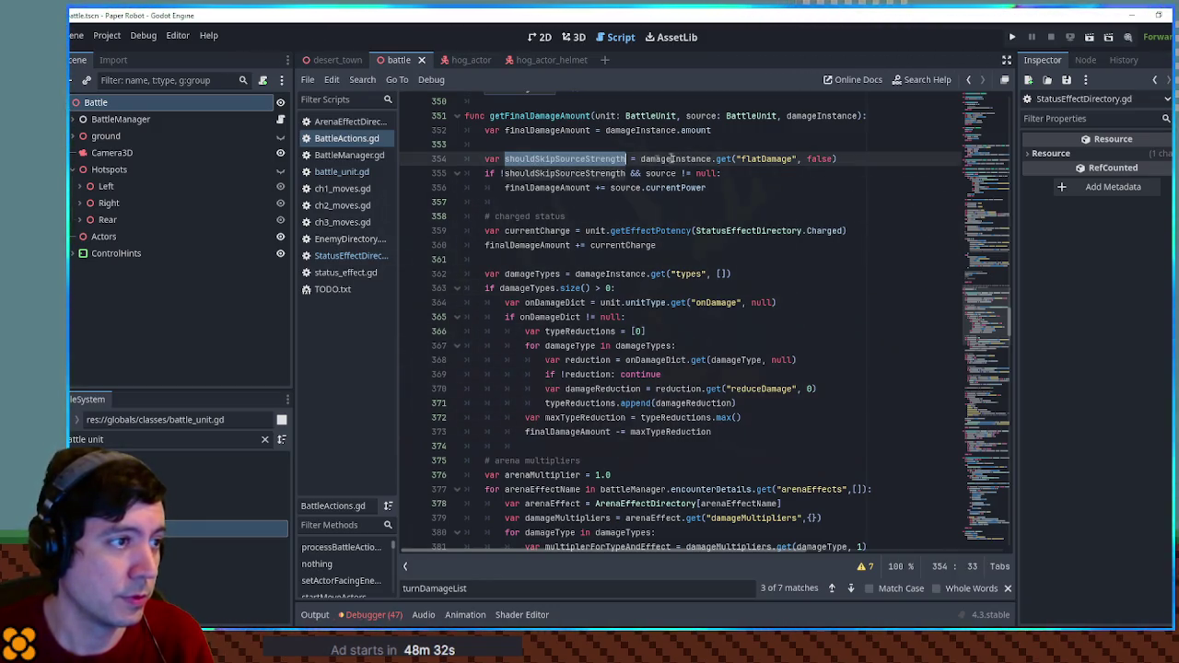
{"action": "double_click", "coordinate": [765, 159]}
{"action": "scroll", "coordinate": [767, 166], "scroll_direction": "down", "scroll_amount": 3}
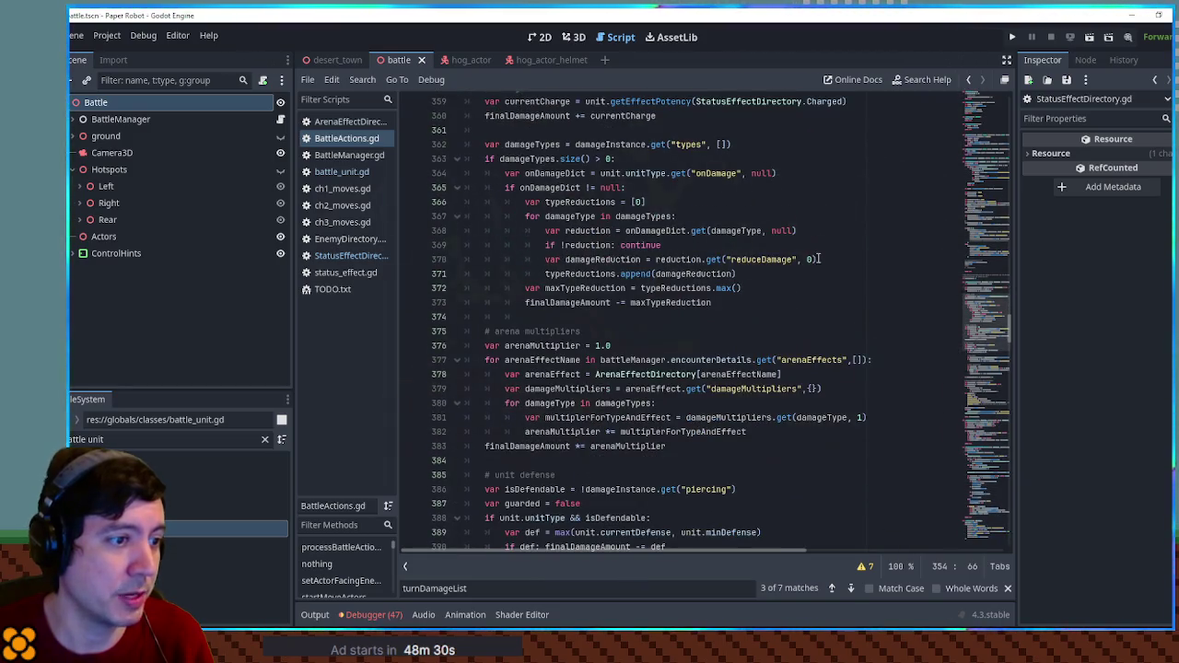
{"action": "scroll", "coordinate": [811, 250], "scroll_direction": "down", "scroll_amount": 7}
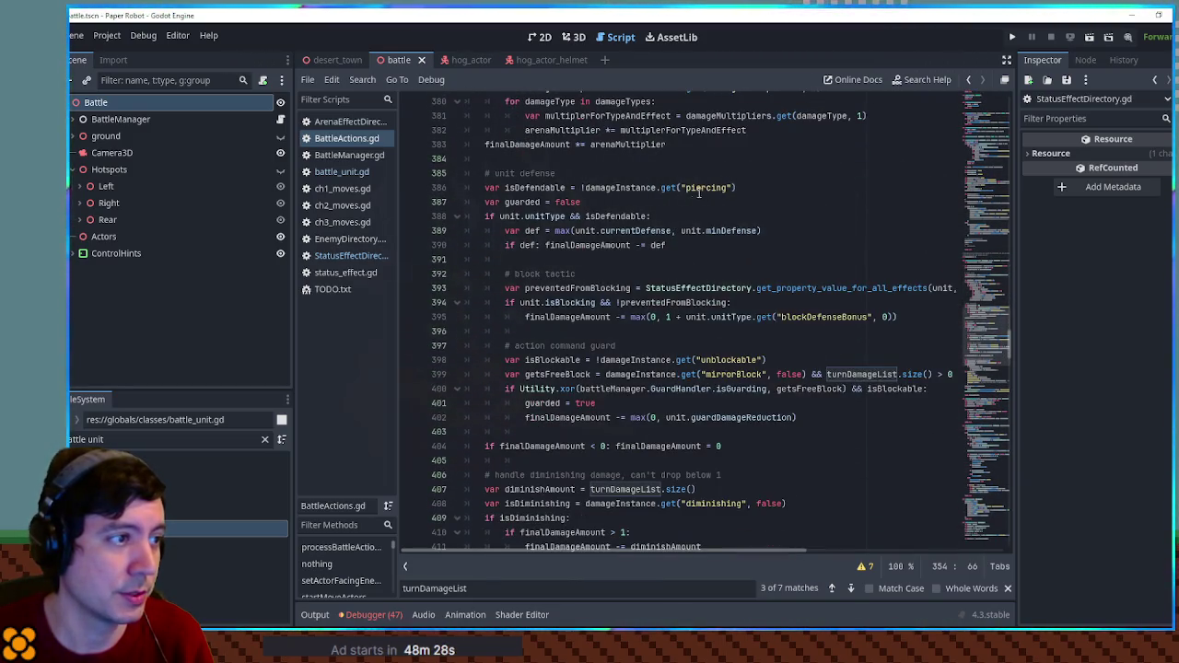
{"action": "double_click", "coordinate": [532, 187]}
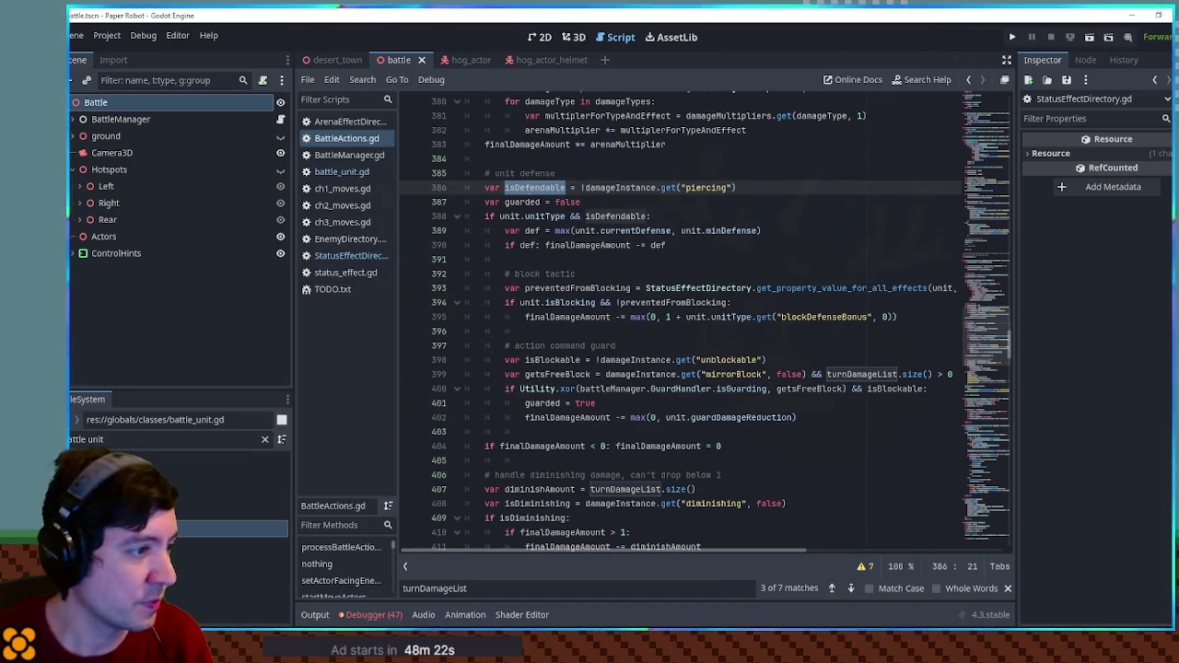
{"action": "scroll", "coordinate": [553, 189], "scroll_direction": "down", "scroll_amount": 6}
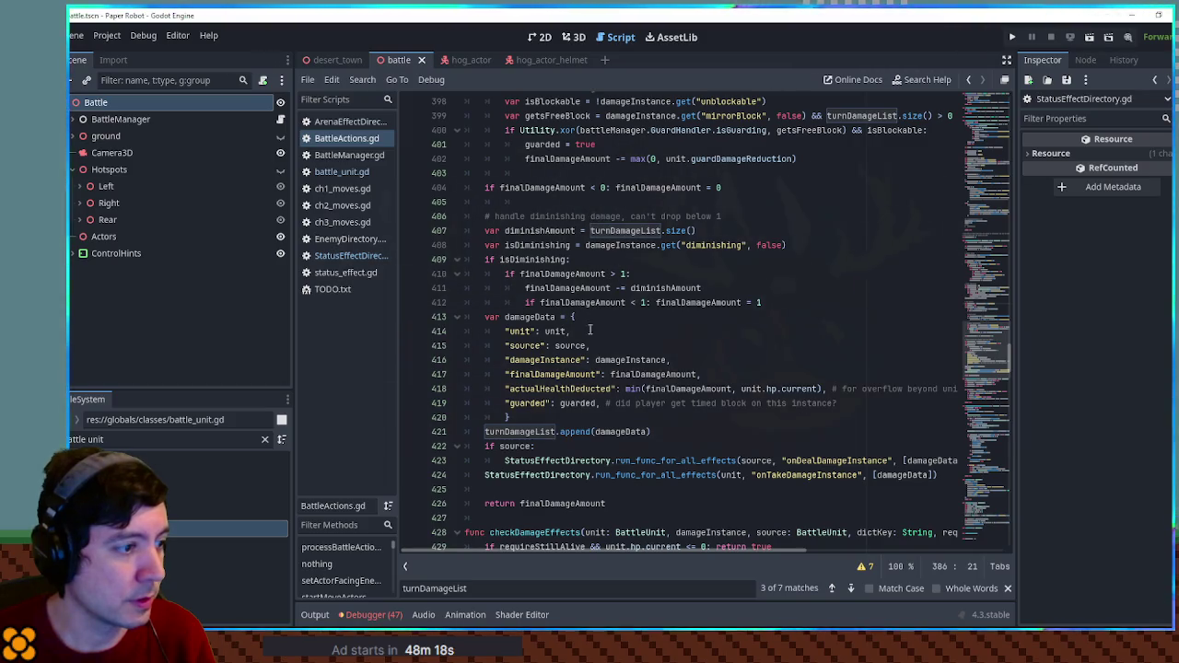
{"action": "scroll", "coordinate": [603, 303], "scroll_direction": "down", "scroll_amount": 3}
{"action": "double_click", "coordinate": [530, 310]}
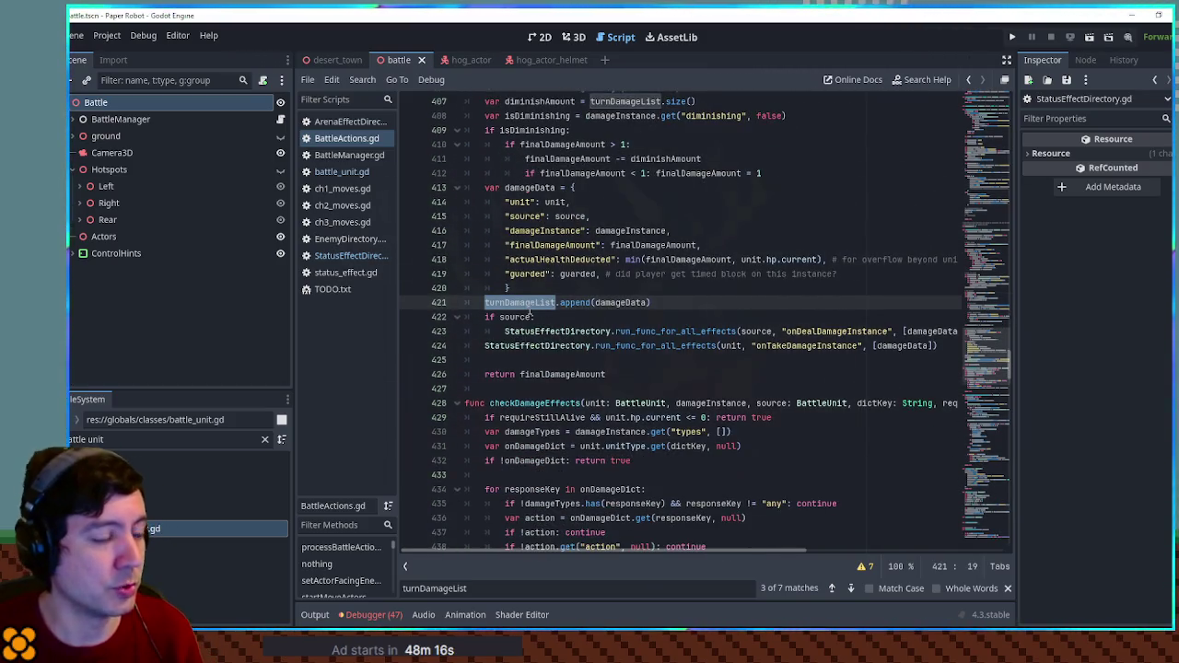
{"action": "key", "text": "ctrl+shift+f"}
{"action": "left_click", "coordinate": [645, 369]}
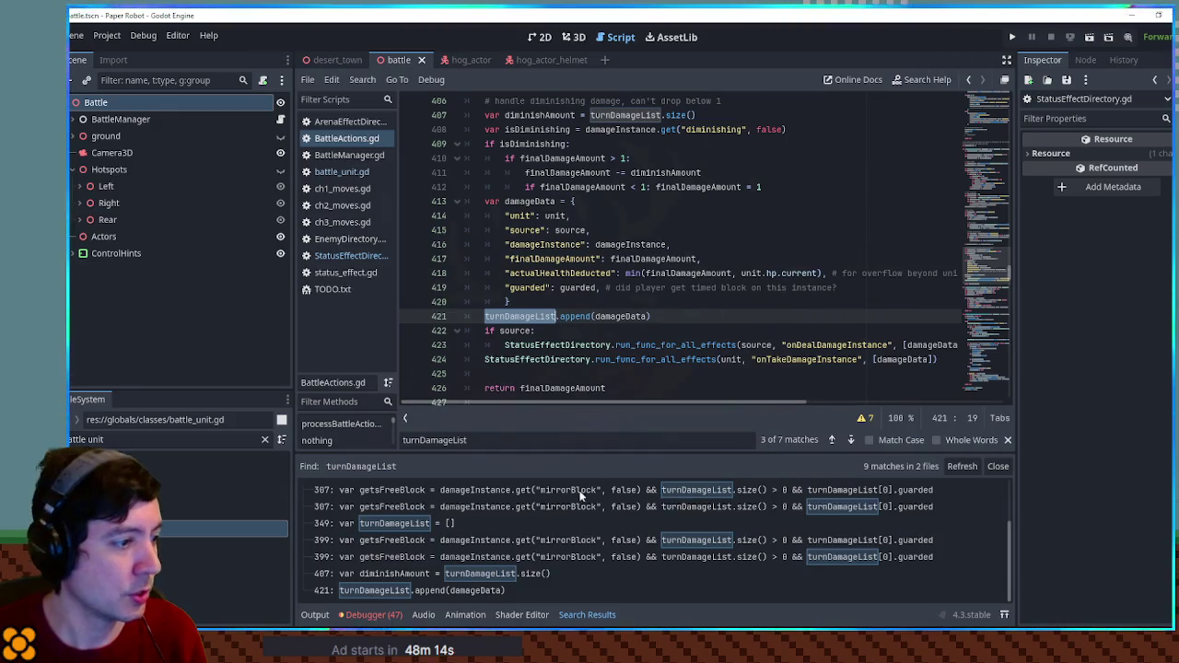
{"action": "scroll", "coordinate": [409, 531], "scroll_direction": "up", "scroll_amount": 3}
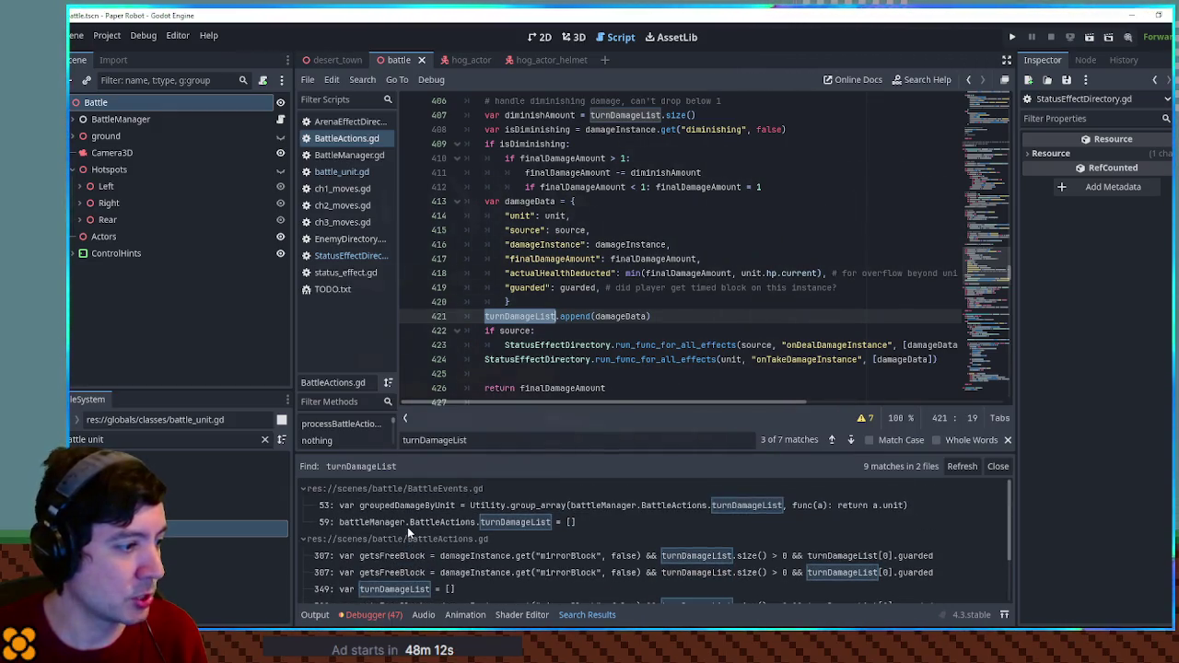
{"action": "left_click", "coordinate": [397, 522]}
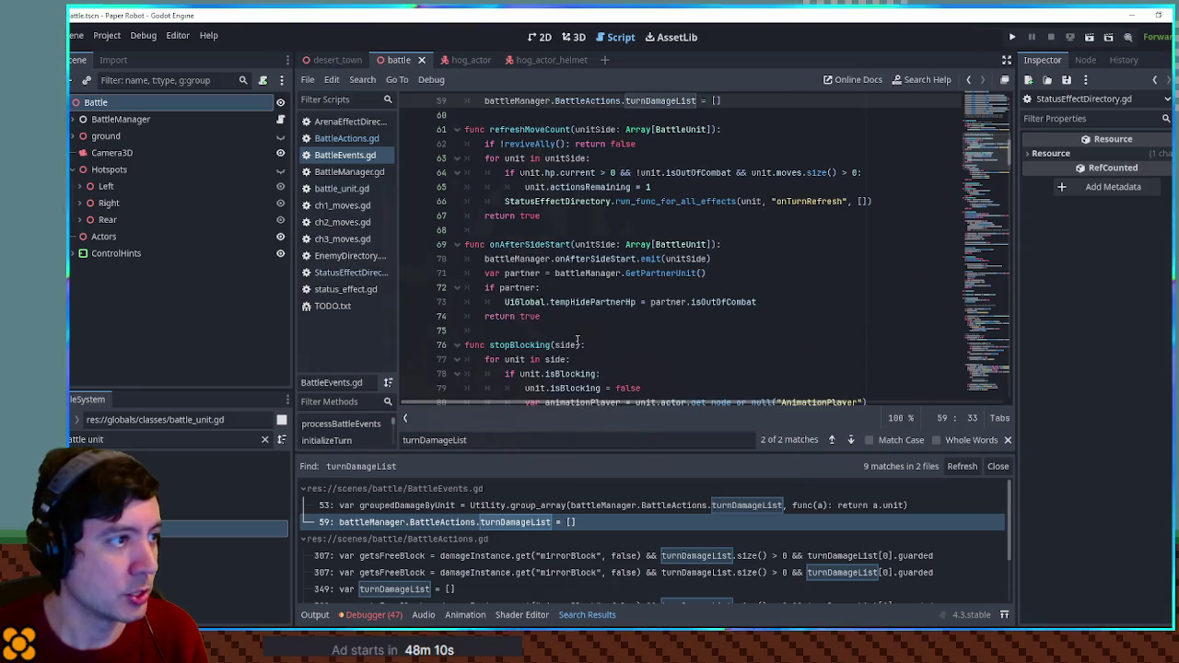
{"action": "scroll", "coordinate": [578, 341], "scroll_direction": "up", "scroll_amount": 4}
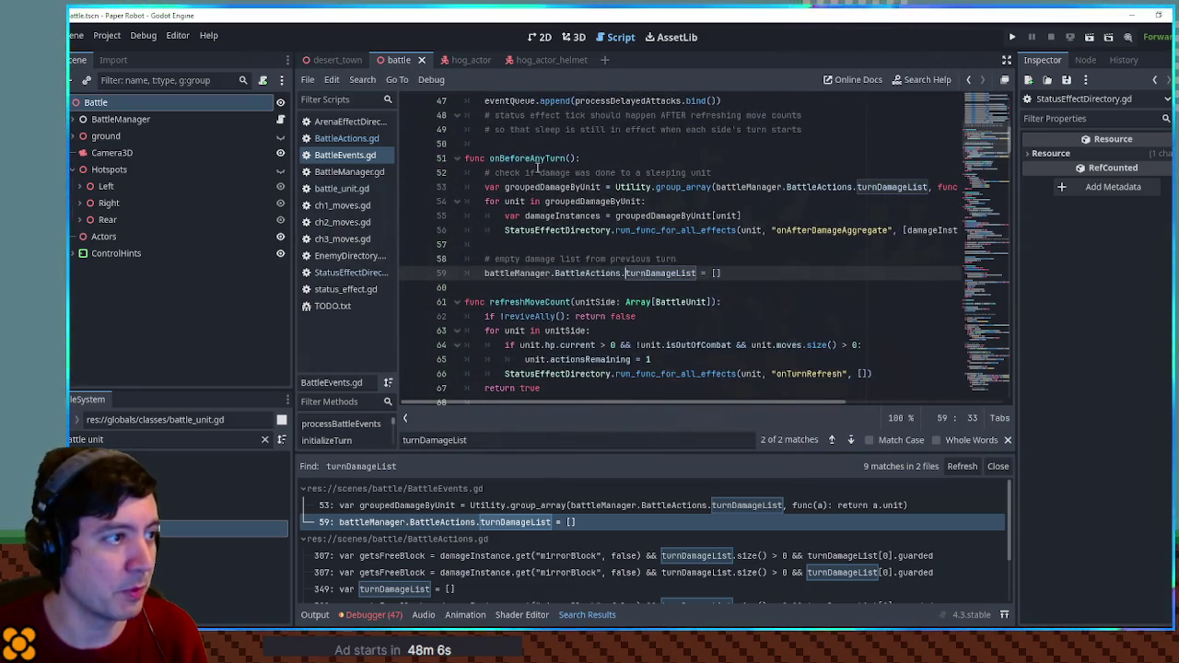
{"action": "double_click", "coordinate": [552, 158]}
{"action": "scroll", "coordinate": [660, 281], "scroll_direction": "up", "scroll_amount": 6}
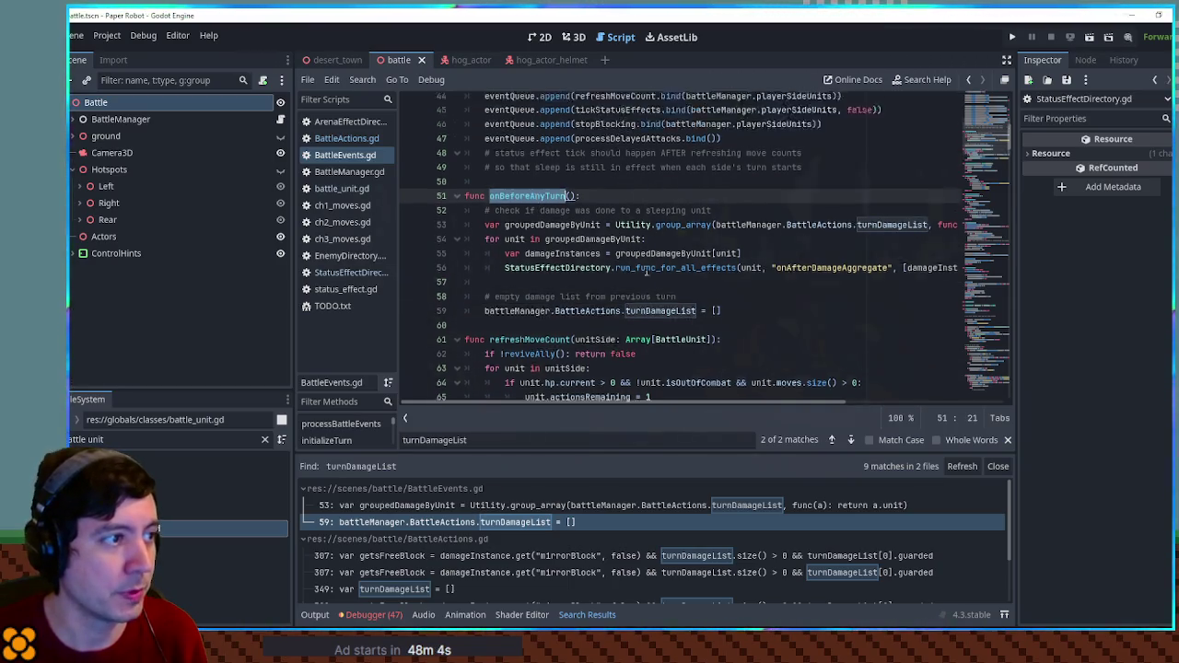
{"action": "scroll", "coordinate": [660, 281], "scroll_direction": "down", "scroll_amount": 5}
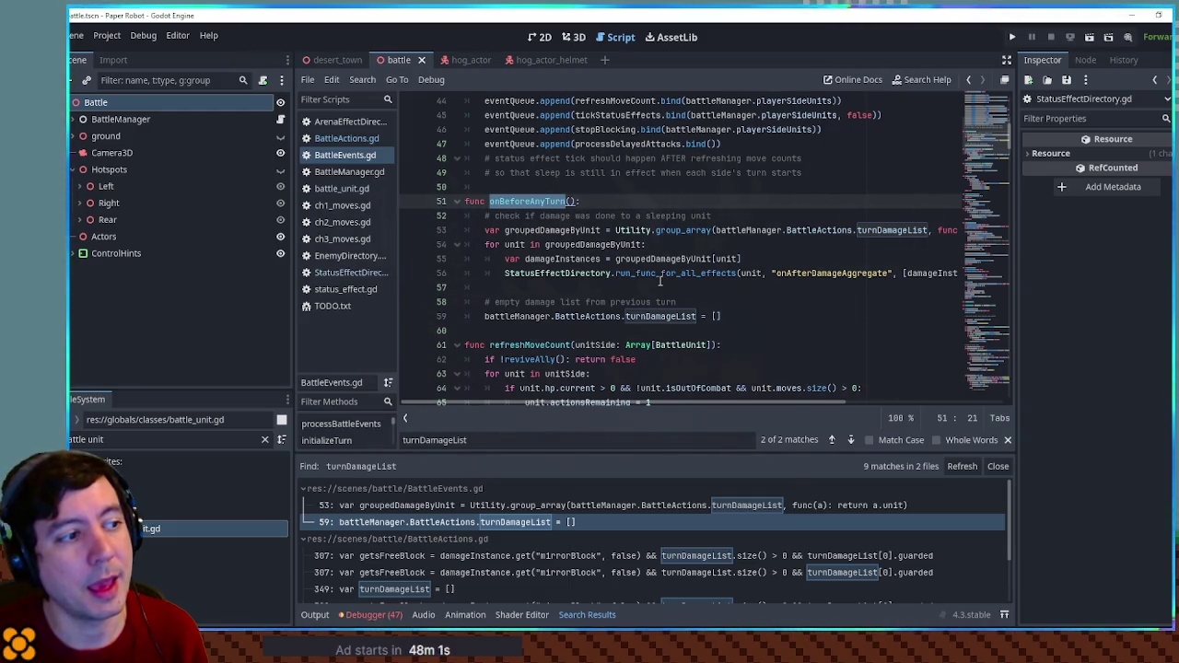
{"action": "scroll", "coordinate": [660, 281], "scroll_direction": "up", "scroll_amount": 4}
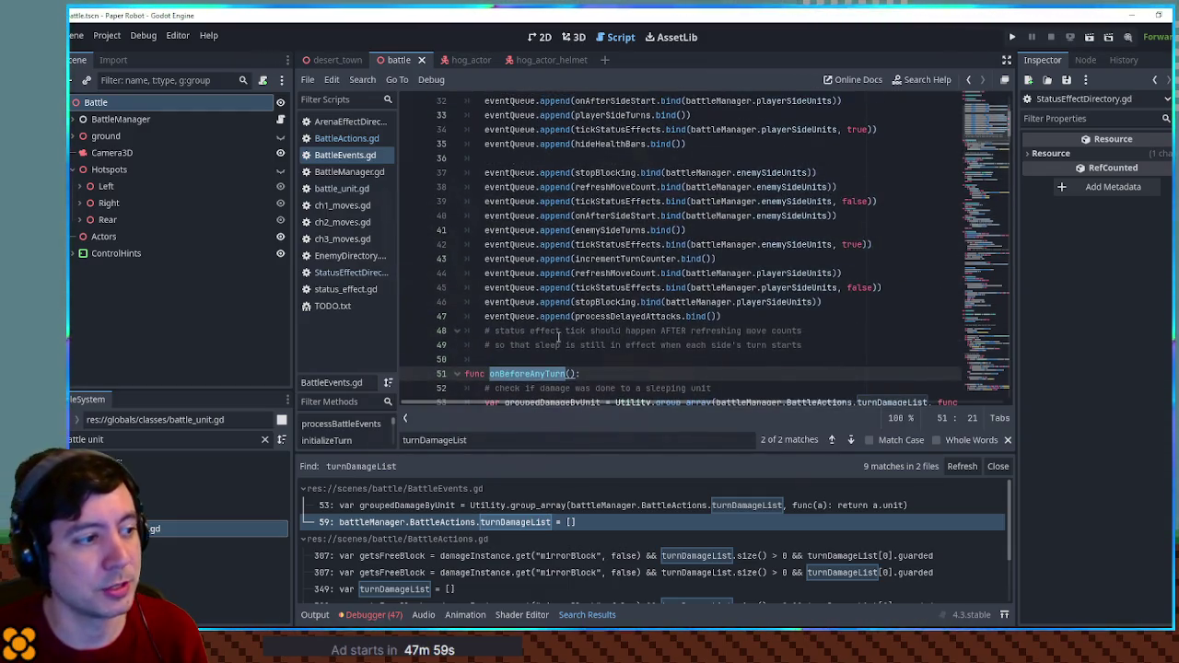
{"action": "key", "text": "ctrl+f"}
Step through the onBeforeAnyTurn matches to the last occurrence in BattleEvents.gd.
{"action": "left_click", "coordinate": [850, 440]}
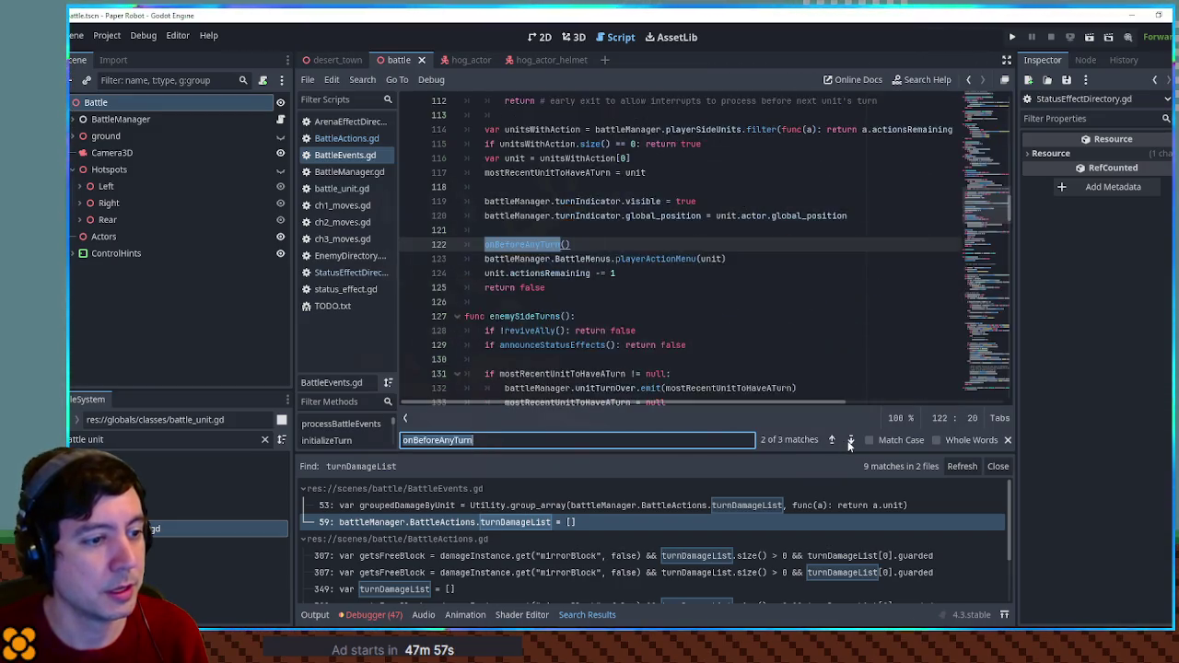
{"action": "left_click", "coordinate": [851, 440]}
{"action": "scroll", "coordinate": [556, 260], "scroll_direction": "down", "scroll_amount": 8}
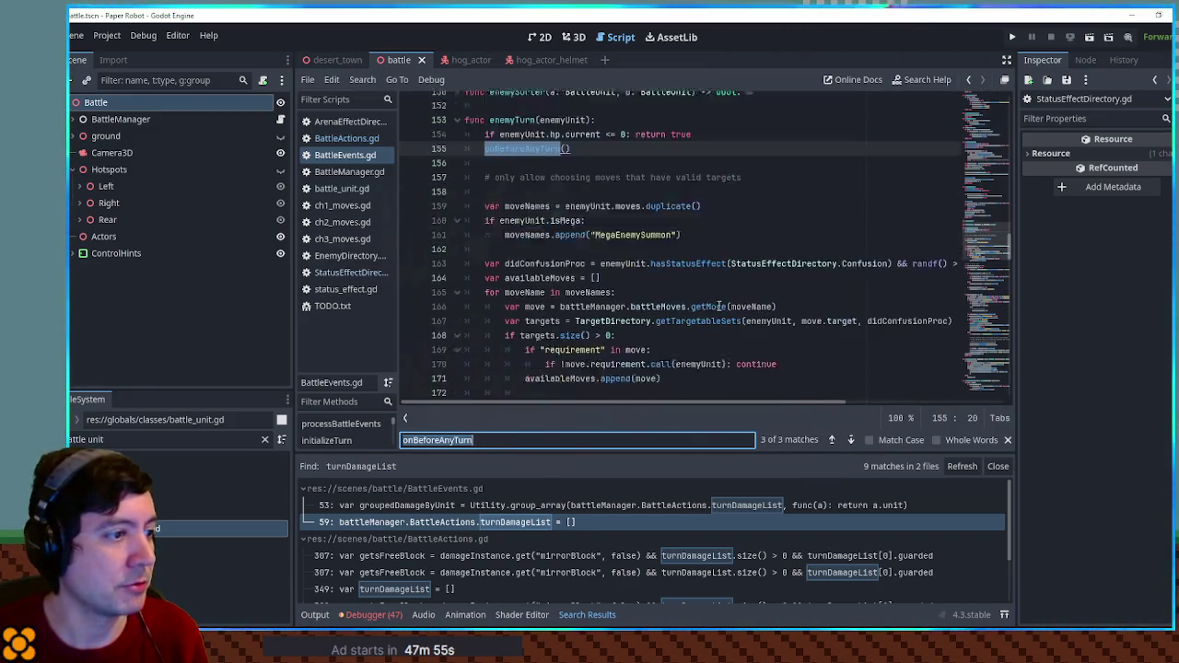
{"action": "scroll", "coordinate": [556, 261], "scroll_direction": "down", "scroll_amount": 6}
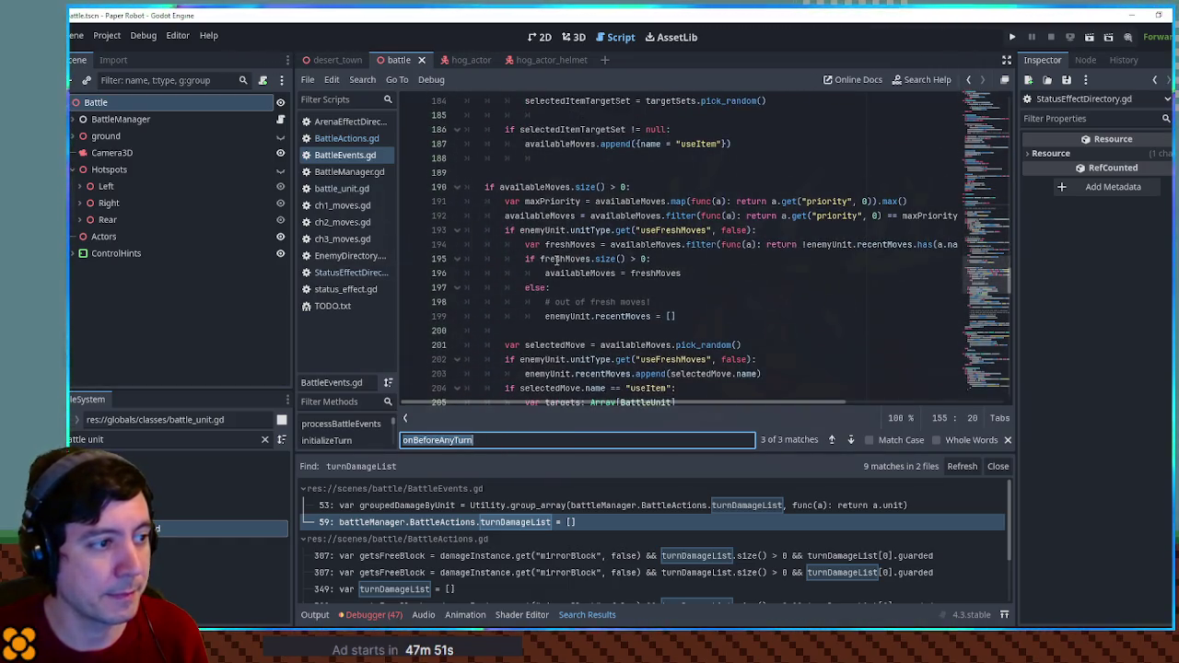
{"action": "scroll", "coordinate": [556, 260], "scroll_direction": "up", "scroll_amount": 13}
Search BattleEvents.gd for enemyTurn and return to its previous occurrence.
{"action": "double_click", "coordinate": [516, 173]}
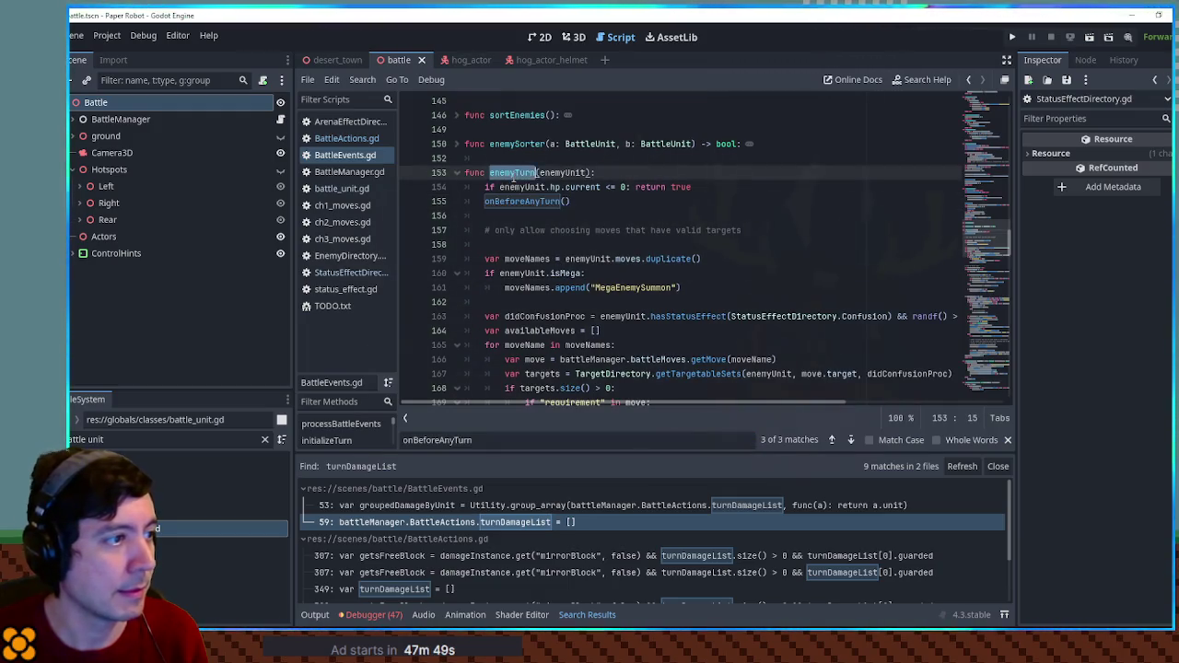
{"action": "key", "text": "ctrl+f"}
{"action": "scroll", "coordinate": [612, 268], "scroll_direction": "up", "scroll_amount": 17}
{"action": "scroll", "coordinate": [612, 269], "scroll_direction": "up", "scroll_amount": 18}
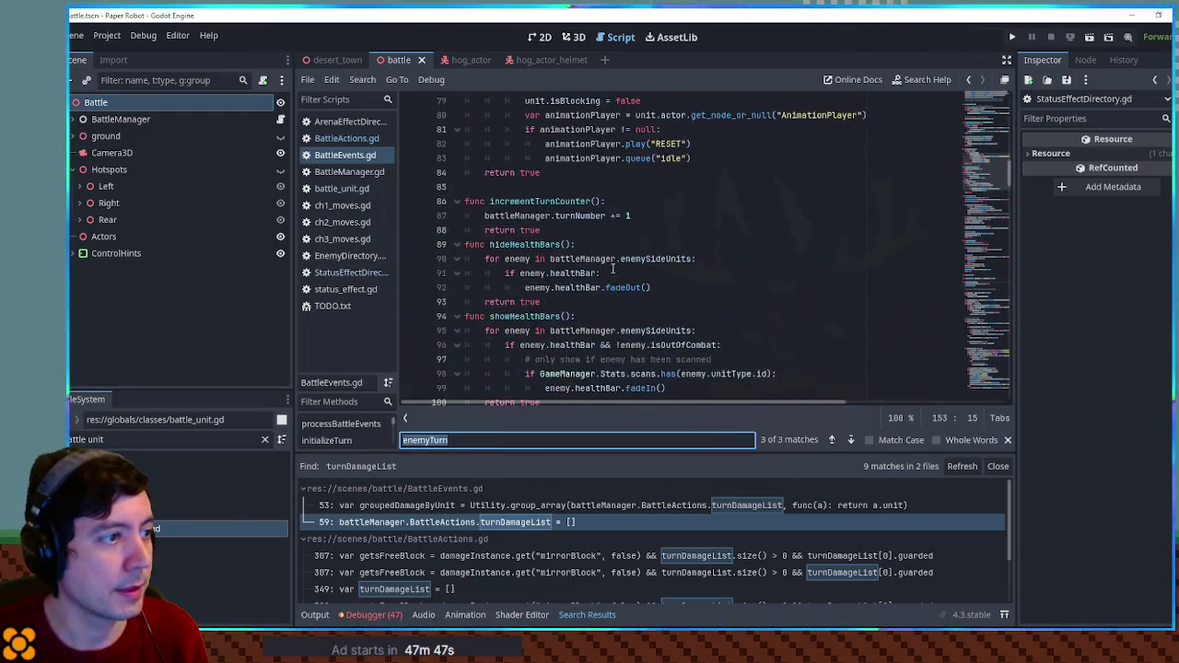
{"action": "scroll", "coordinate": [613, 268], "scroll_direction": "up", "scroll_amount": 6}
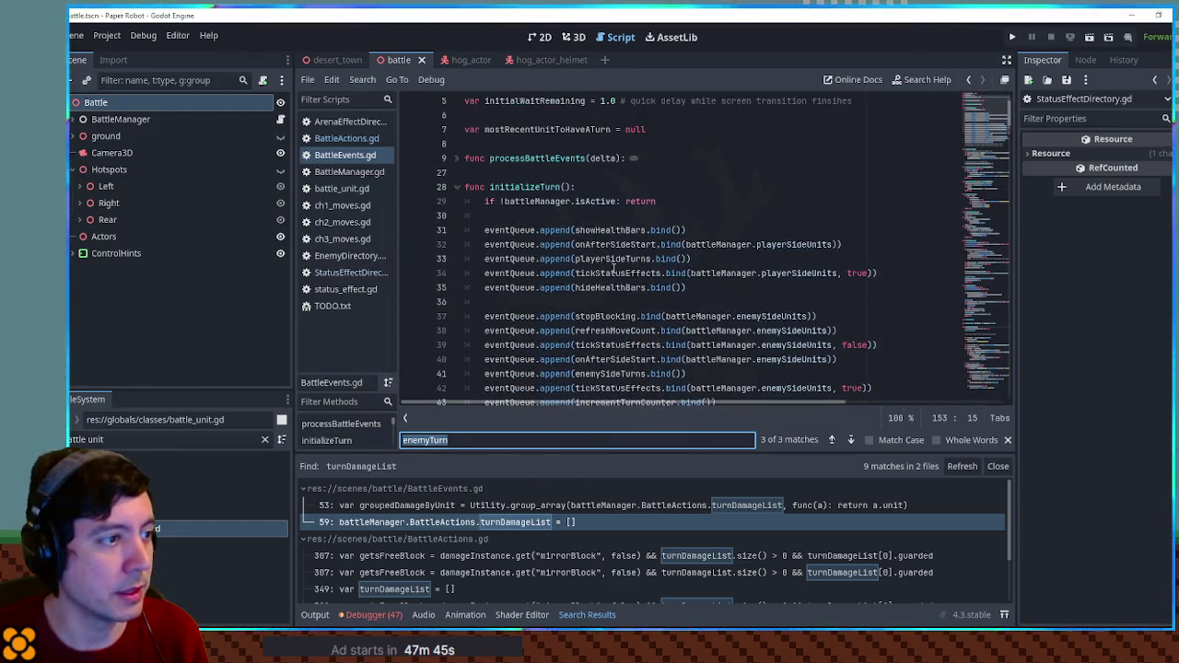
{"action": "scroll", "coordinate": [614, 267], "scroll_direction": "down", "scroll_amount": 20}
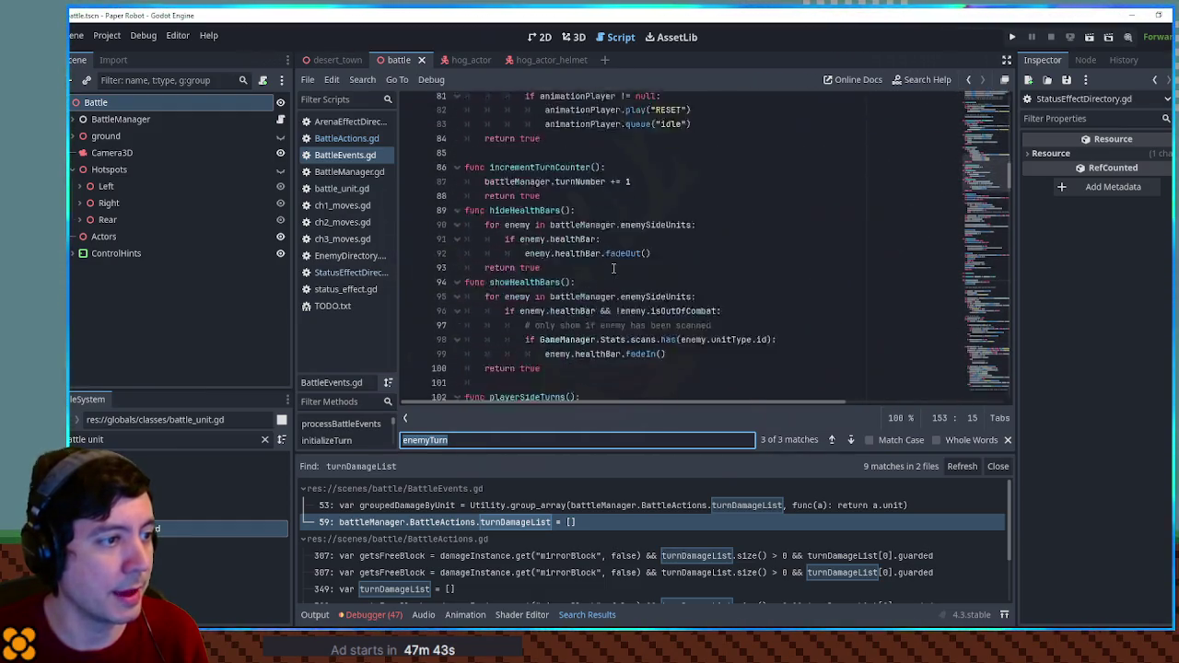
{"action": "scroll", "coordinate": [614, 268], "scroll_direction": "down", "scroll_amount": 5}
{"action": "left_click", "coordinate": [830, 439]}
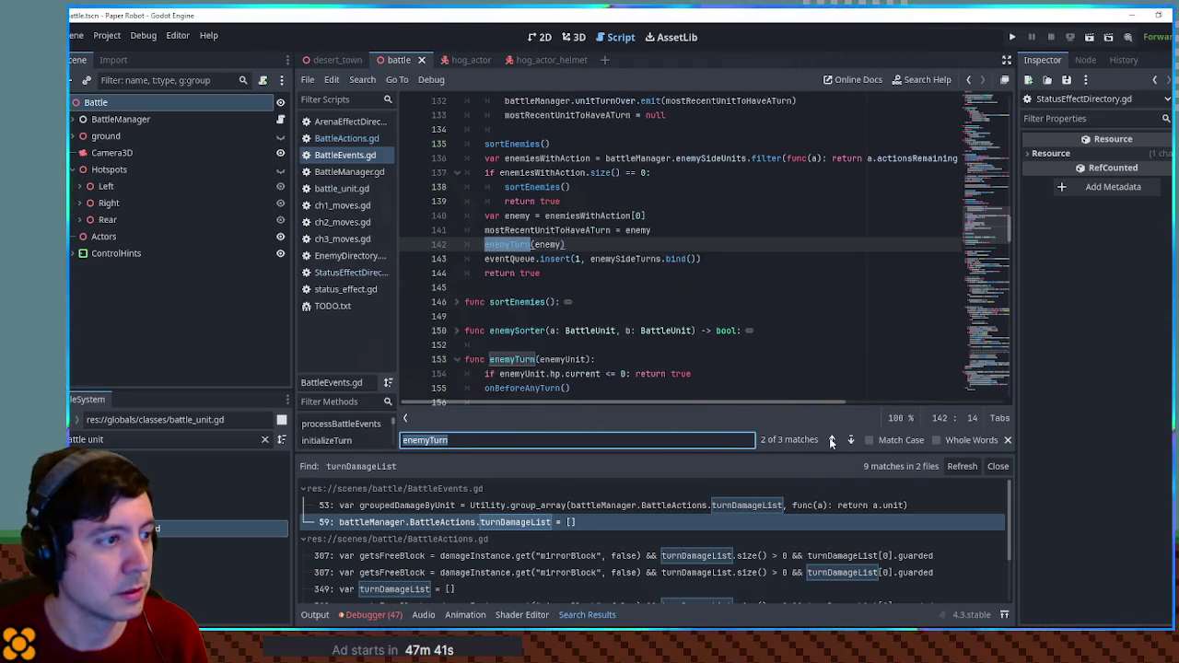
Inspect the enemySideTurns function and the enemyTurn call on line 142.
{"action": "double_click", "coordinate": [518, 244]}
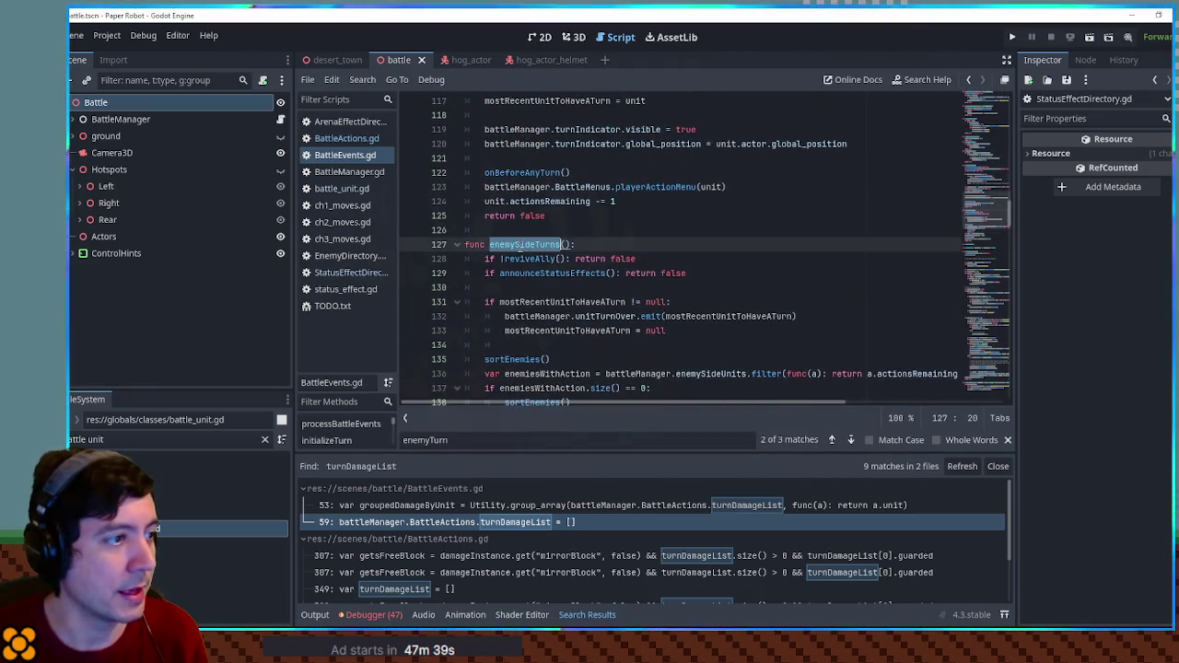
{"action": "scroll", "coordinate": [639, 281], "scroll_direction": "down", "scroll_amount": 6}
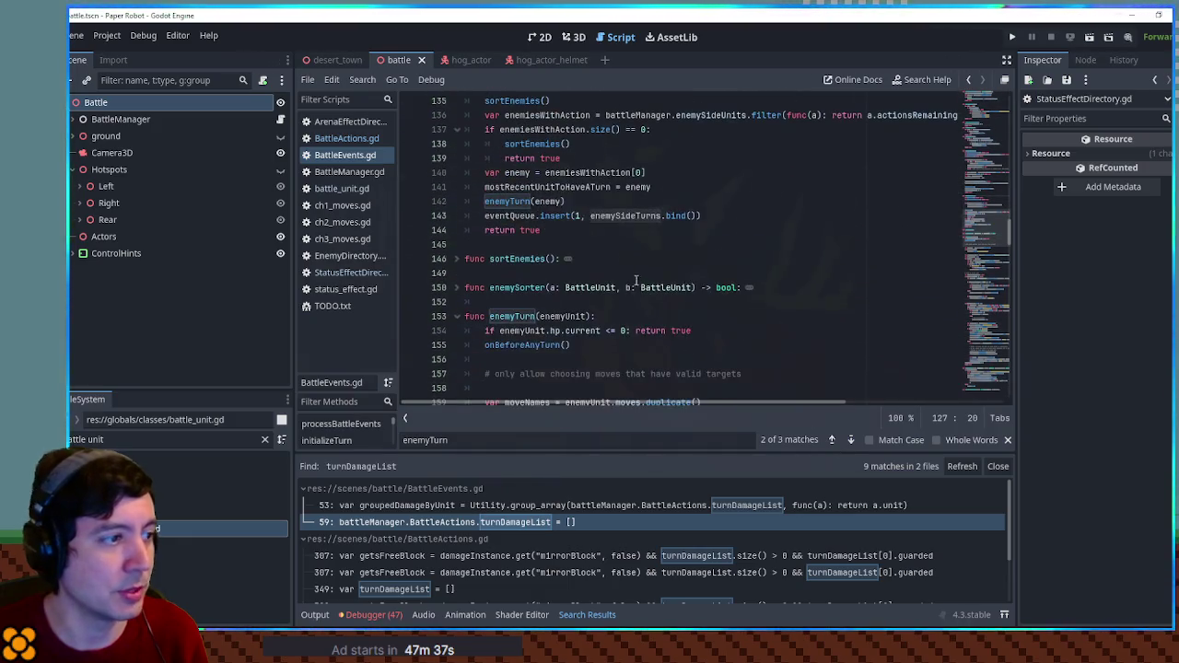
{"action": "double_click", "coordinate": [499, 201]}
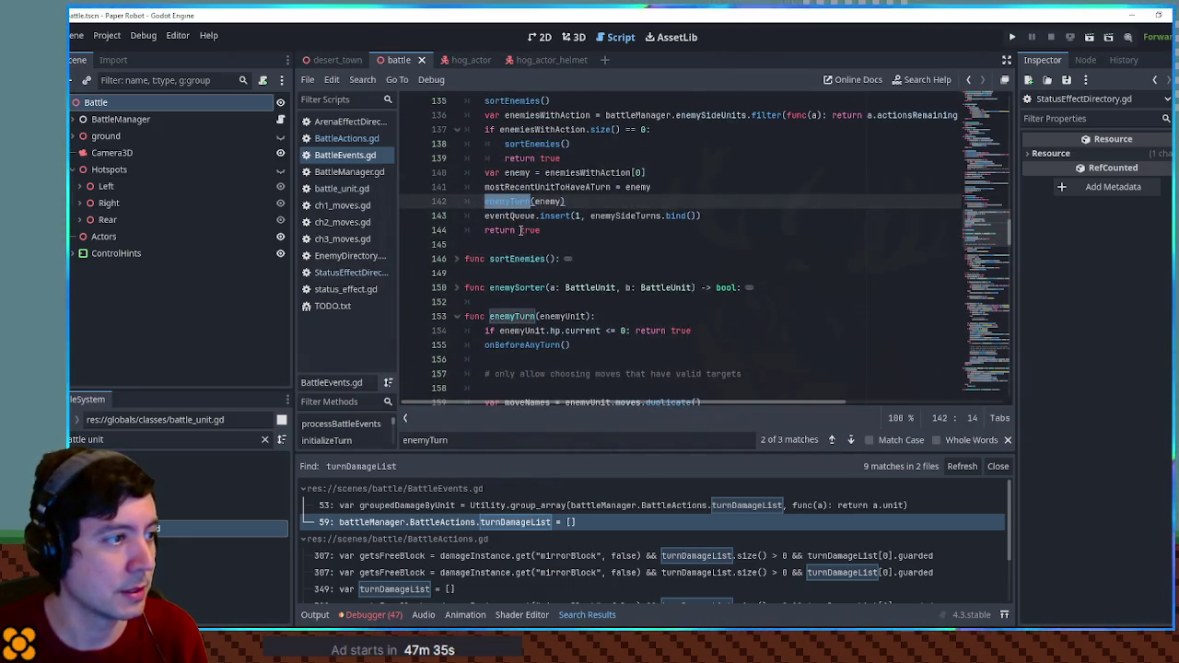
{"action": "scroll", "coordinate": [576, 265], "scroll_direction": "up", "scroll_amount": 2}
{"action": "left_click", "coordinate": [707, 258]}
Search for 'after' and step to the onAfterDamageAggregate call on line 56.
{"action": "key", "text": "ctrl+f"}
{"action": "type", "text": "after"}
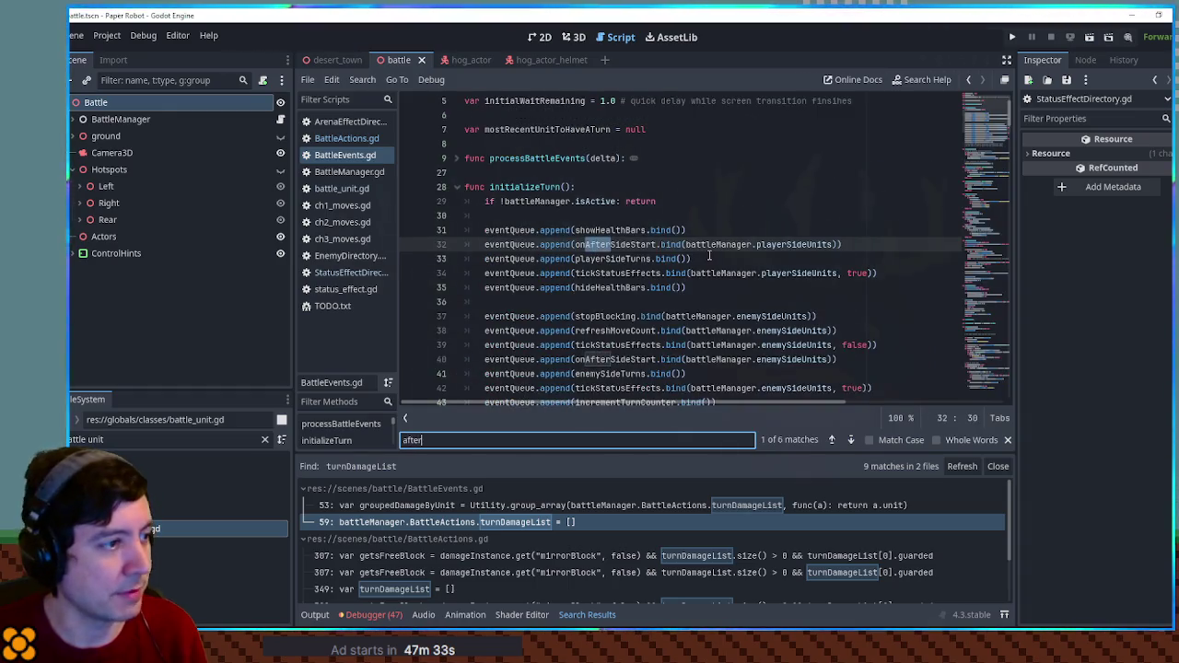
{"action": "scroll", "coordinate": [710, 257], "scroll_direction": "down", "scroll_amount": 2}
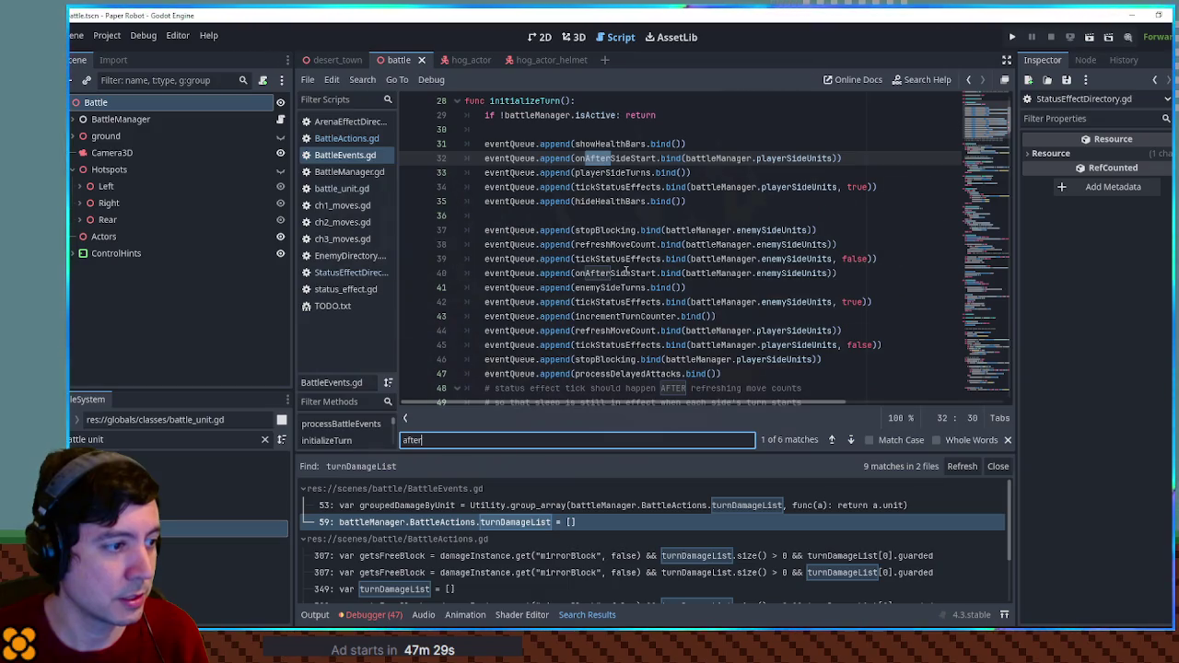
{"action": "scroll", "coordinate": [626, 273], "scroll_direction": "down", "scroll_amount": 2}
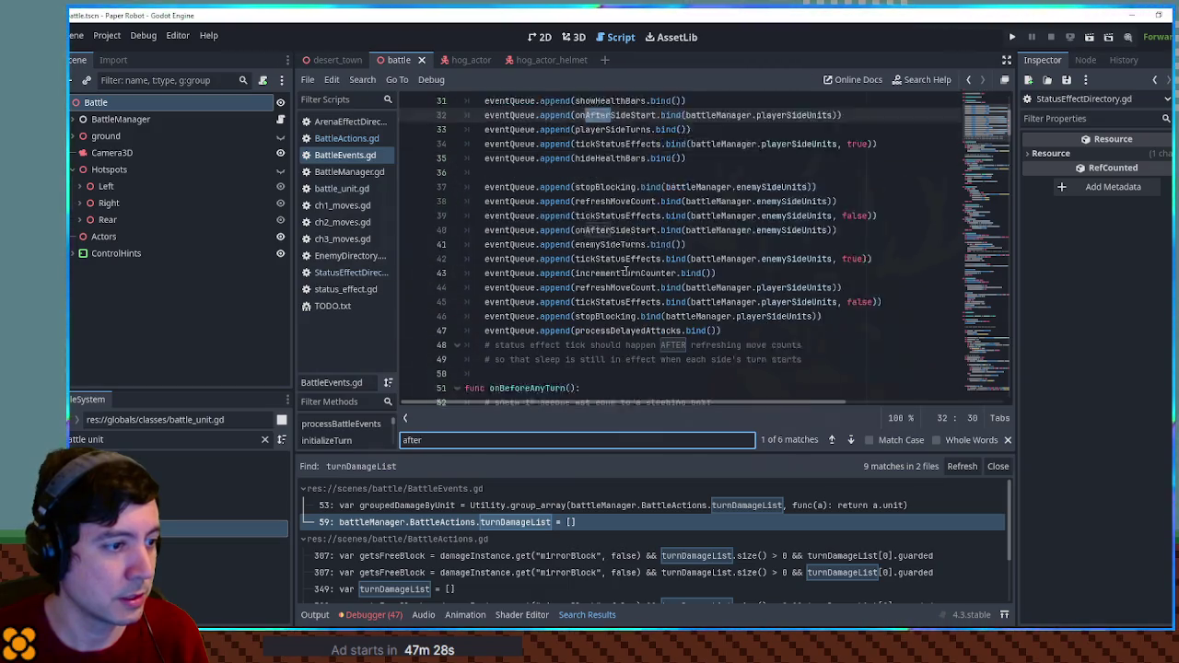
{"action": "left_click", "coordinate": [850, 440]}
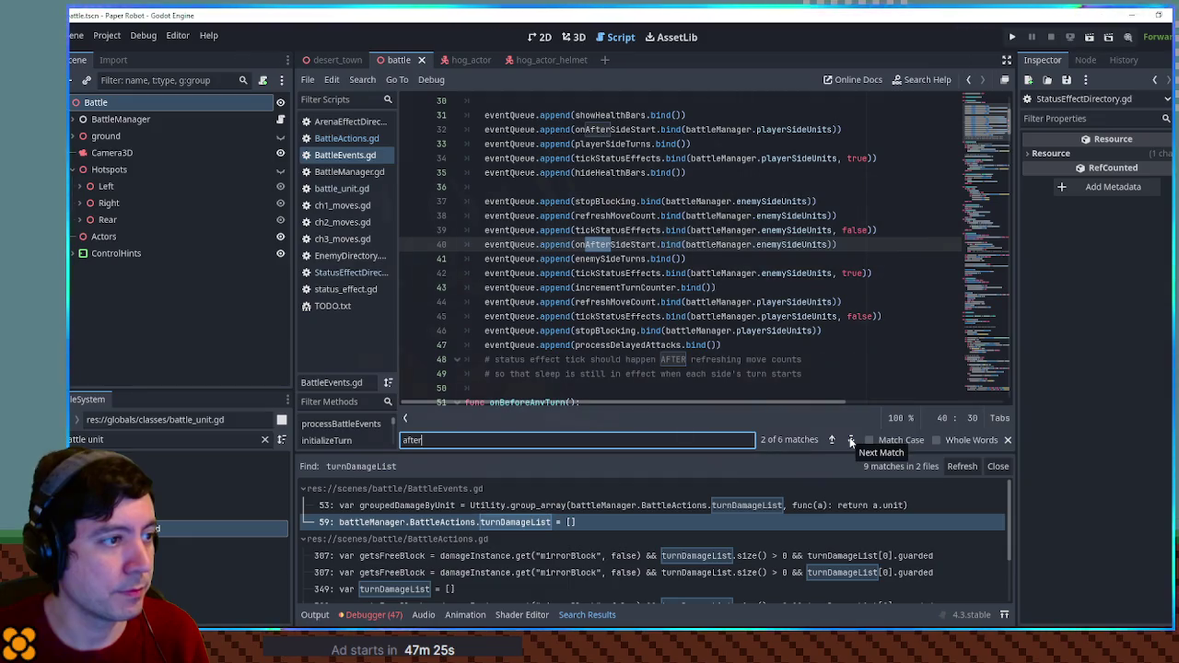
{"action": "left_click", "coordinate": [850, 441]}
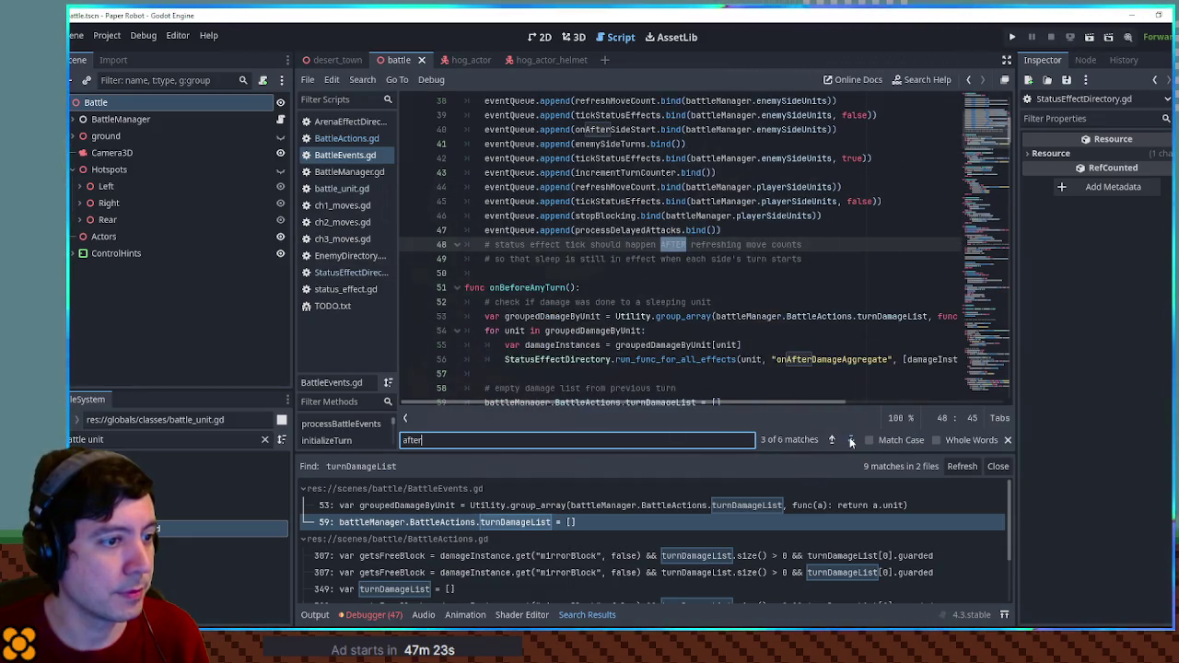
{"action": "left_click", "coordinate": [851, 441]}
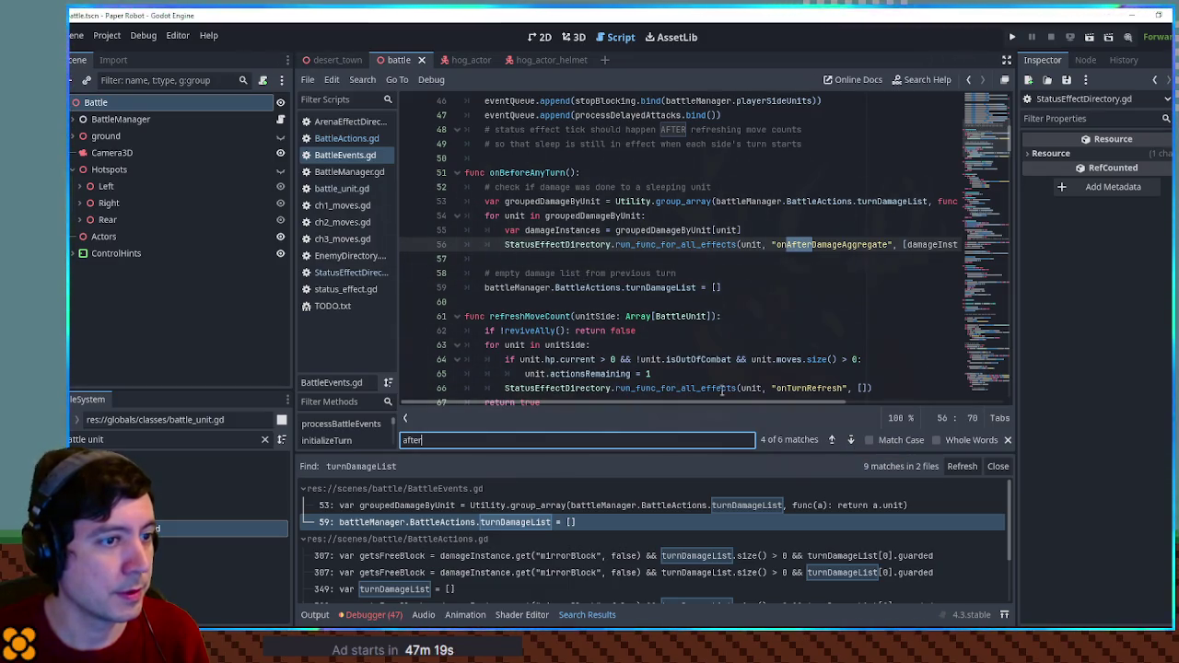
{"action": "mouse_move", "coordinate": [734, 403]}
{"action": "left_mouse_down"}
{"action": "mouse_move", "coordinate": [850, 403]}
{"action": "mouse_move", "coordinate": [660, 402]}
{"action": "left_mouse_up"}
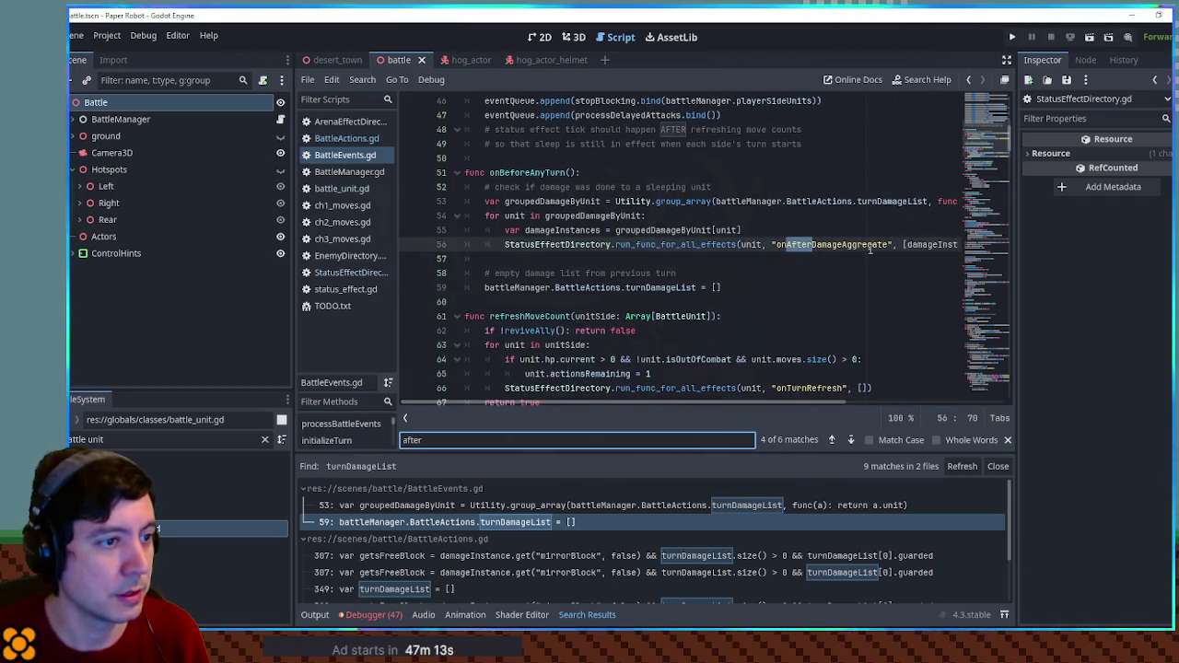
{"action": "double_click", "coordinate": [851, 246]}
{"action": "key", "text": "ctrl+c"}
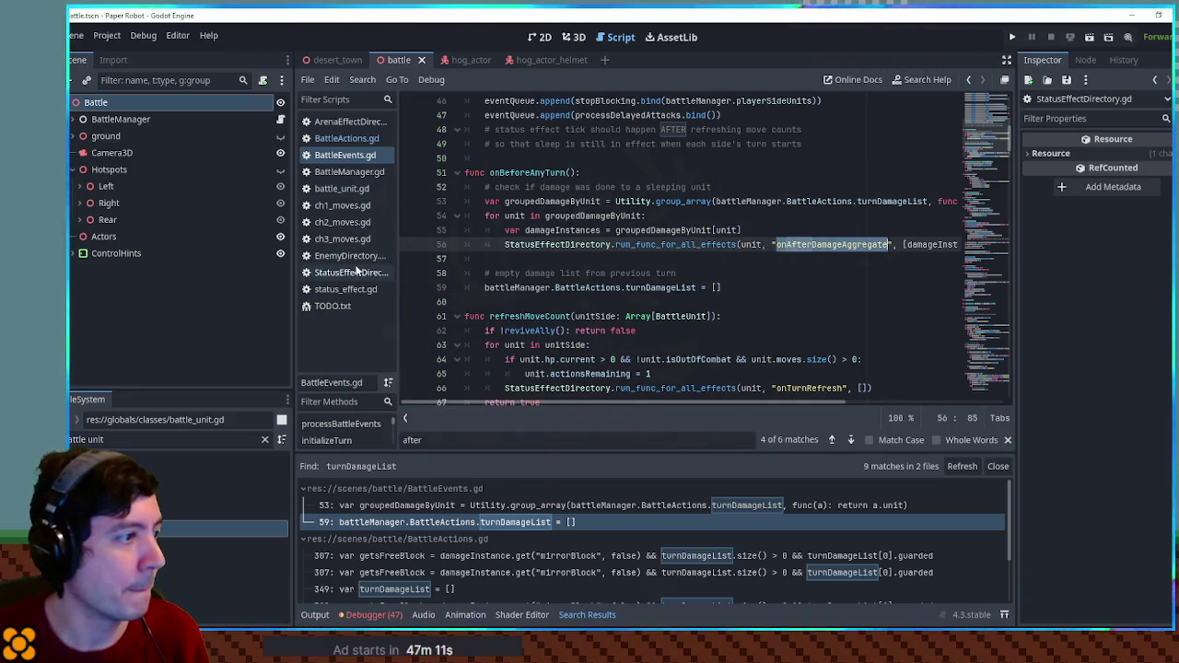
{"action": "left_click", "coordinate": [350, 273]}
{"action": "key", "text": "ctrl+f"}
{"action": "key", "text": "ctrl+v"}
{"action": "key", "text": "Return"}
{"action": "scroll", "coordinate": [498, 188], "scroll_direction": "up", "scroll_amount": 2}
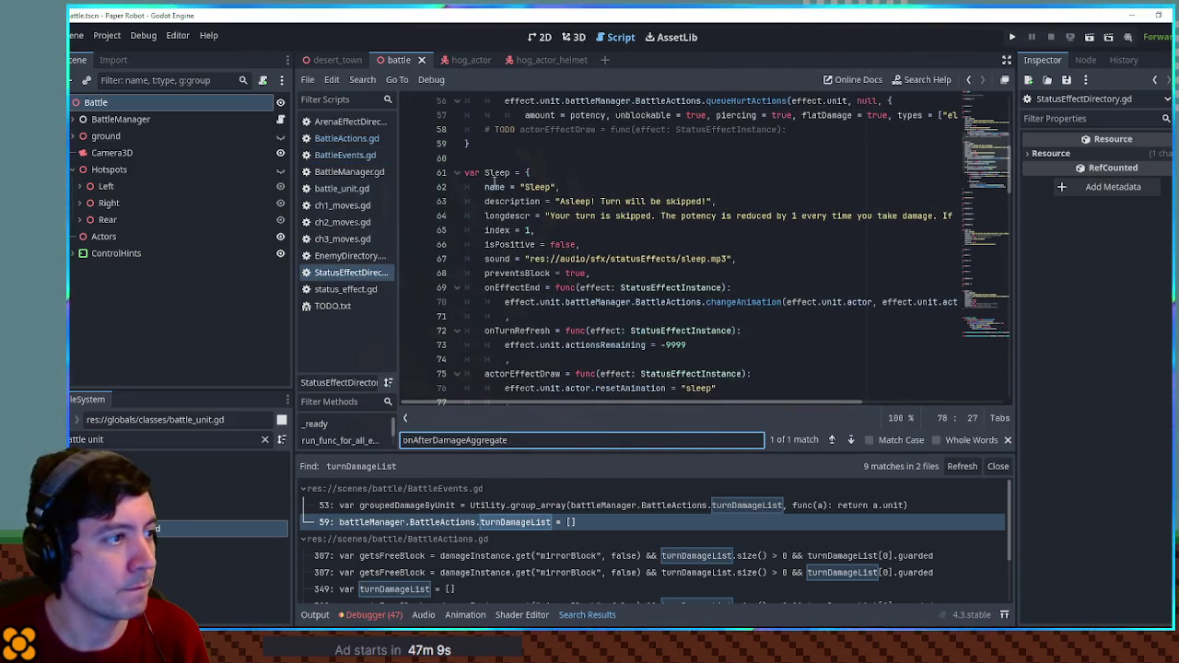
{"action": "key", "text": "Return"}
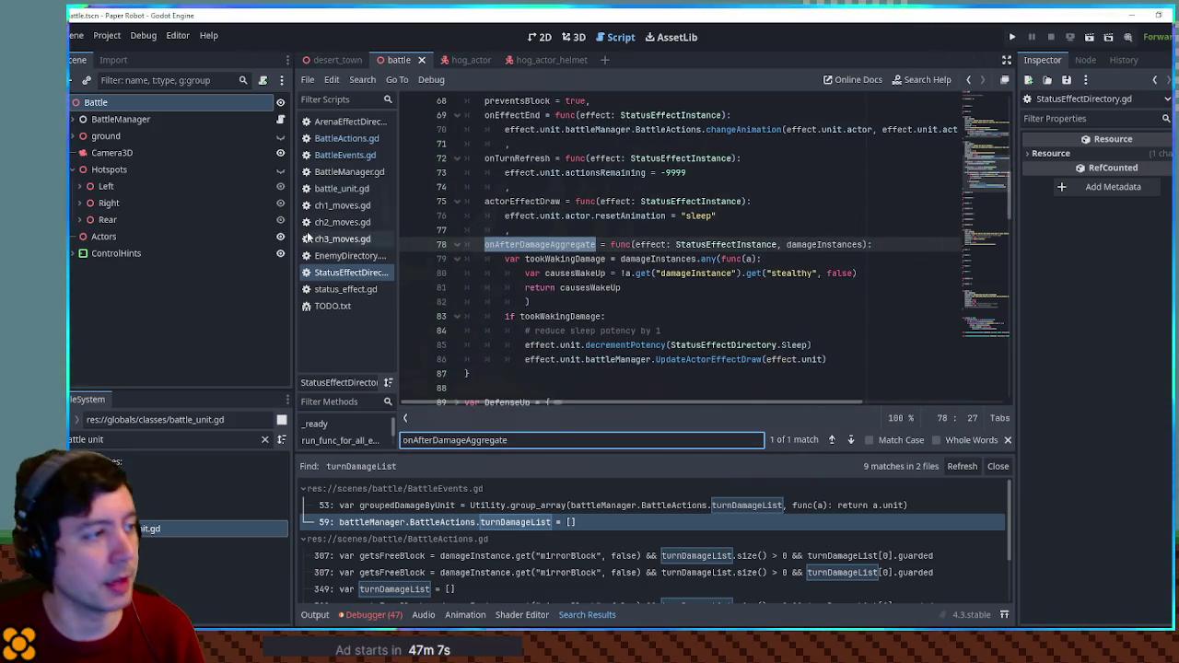
{"action": "left_click", "coordinate": [330, 157]}
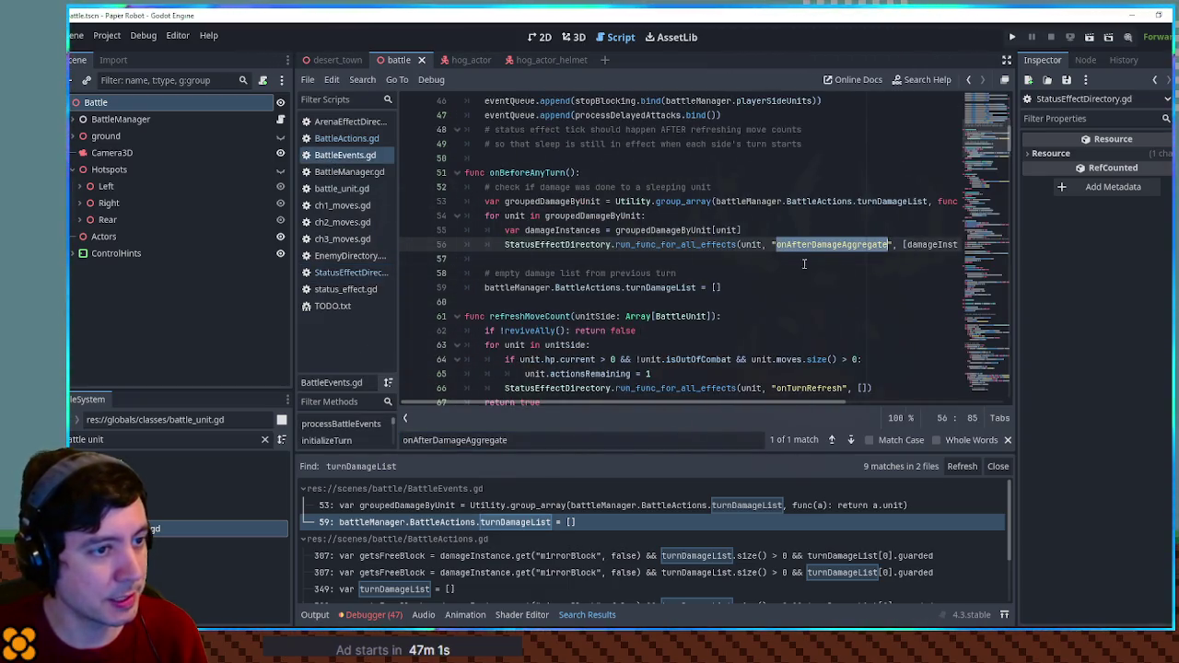
{"action": "mouse_move", "coordinate": [707, 405]}
{"action": "left_mouse_down"}
{"action": "mouse_move", "coordinate": [788, 413]}
{"action": "mouse_move", "coordinate": [700, 405]}
{"action": "left_mouse_up"}
{"action": "left_click", "coordinate": [350, 273]}
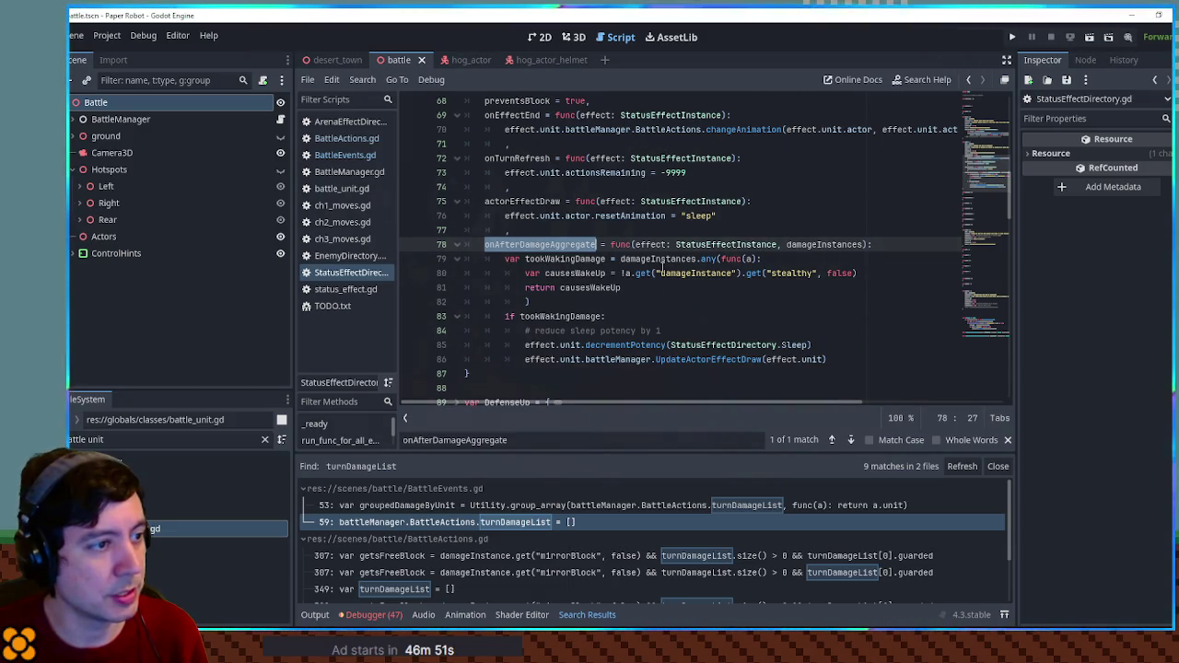
{"action": "double_click", "coordinate": [660, 261]}
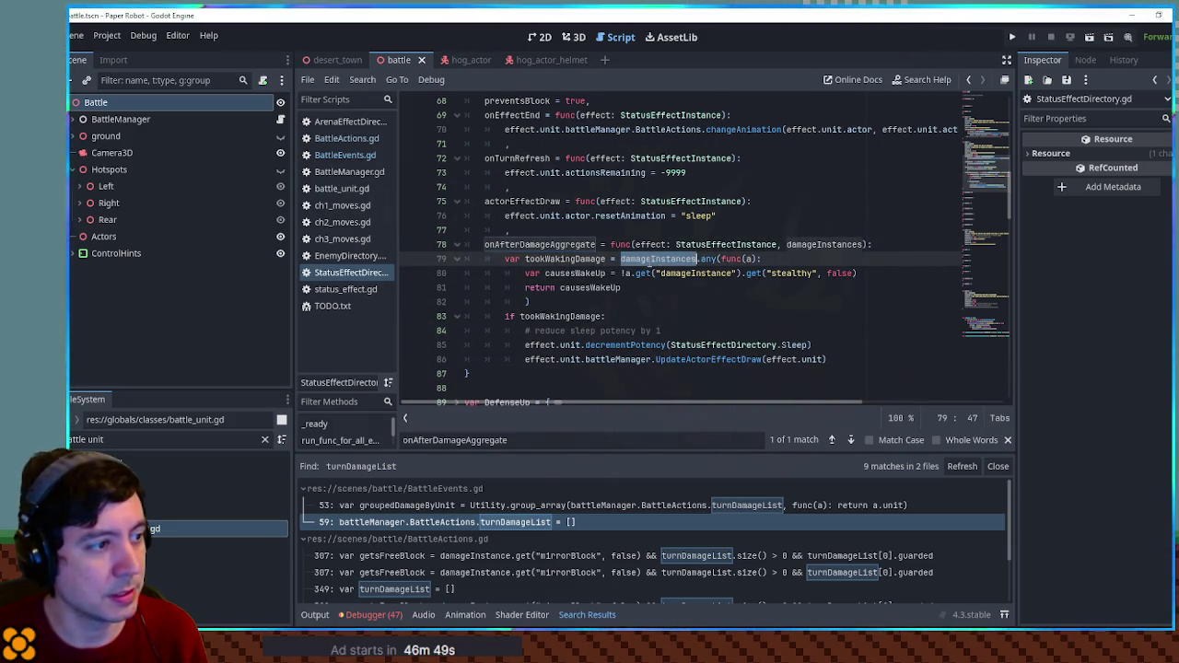
{"action": "double_click", "coordinate": [563, 317]}
{"action": "double_click", "coordinate": [648, 265]}
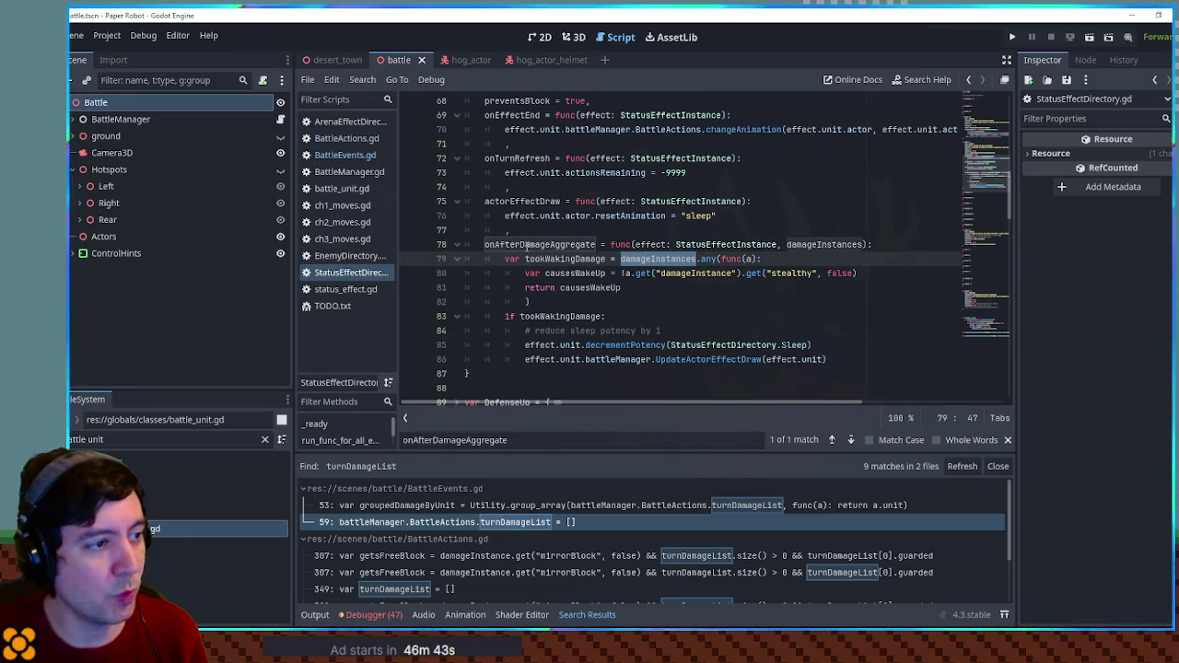
{"action": "left_click", "coordinate": [344, 155]}
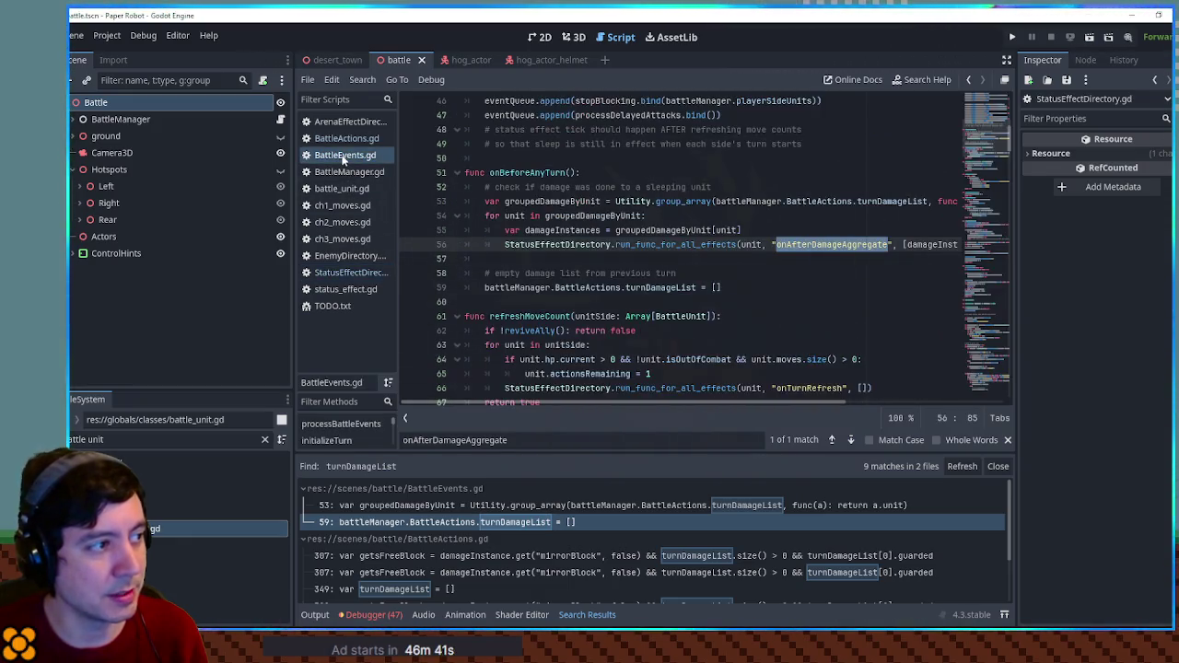
{"action": "left_click", "coordinate": [572, 231]}
{"action": "double_click", "coordinate": [663, 231]}
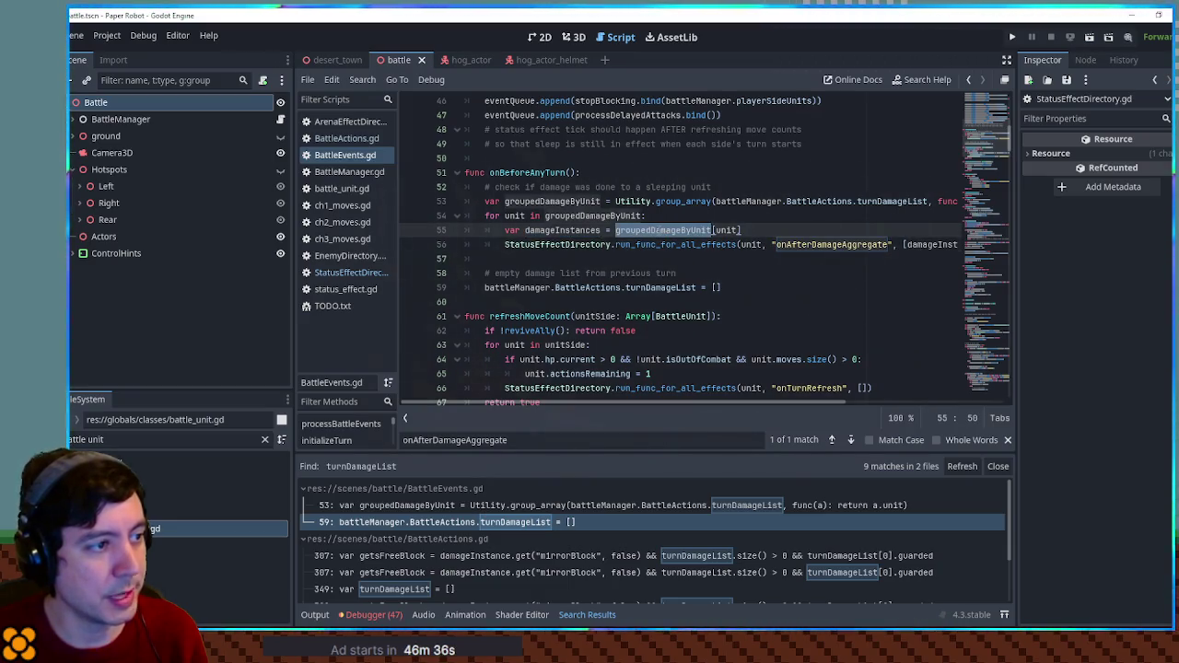
{"action": "left_click_drag", "start_coordinate": [715, 201], "coordinate": [929, 201]}
{"action": "key", "text": "ctrl+c"}
{"action": "left_click", "coordinate": [759, 190]}
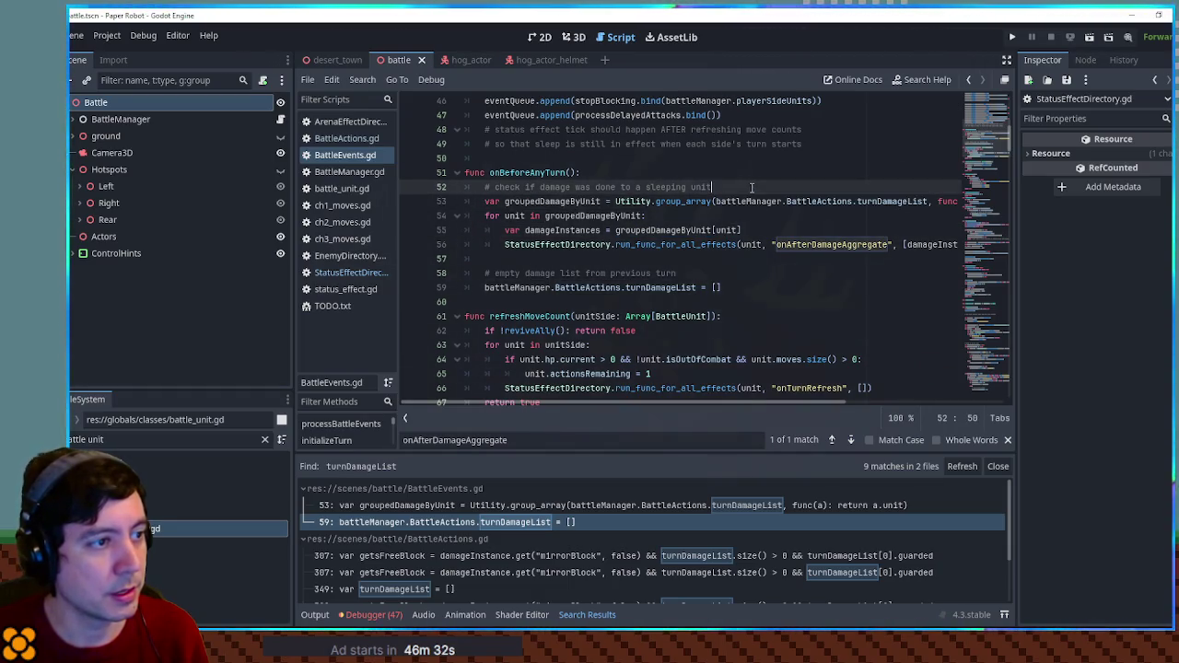
Add a print(turnDamageList) line below the comment in onBeforeAnyTurn.
{"action": "key", "text": "Return"}
{"action": "type", "text": "print"}
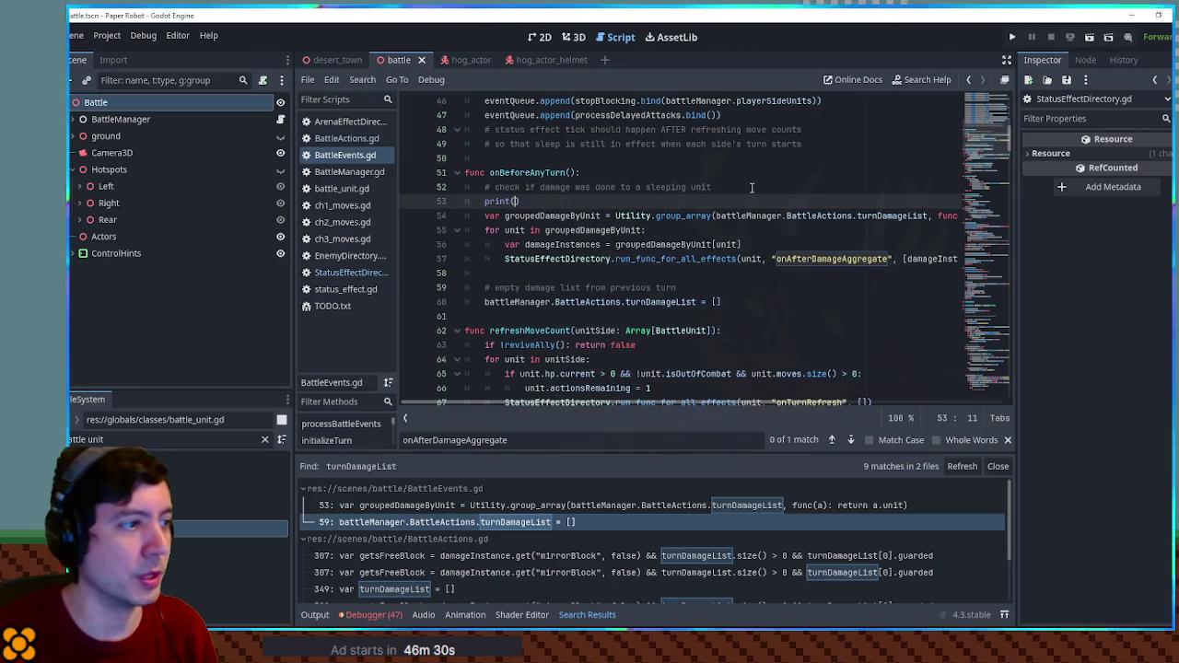
{"action": "type", "text": "("}
{"action": "key", "text": "ctrl+v"}
Run the game, use Spring Fling on a pig with the timing prompt, then stop it.
{"action": "key", "text": "F5"}
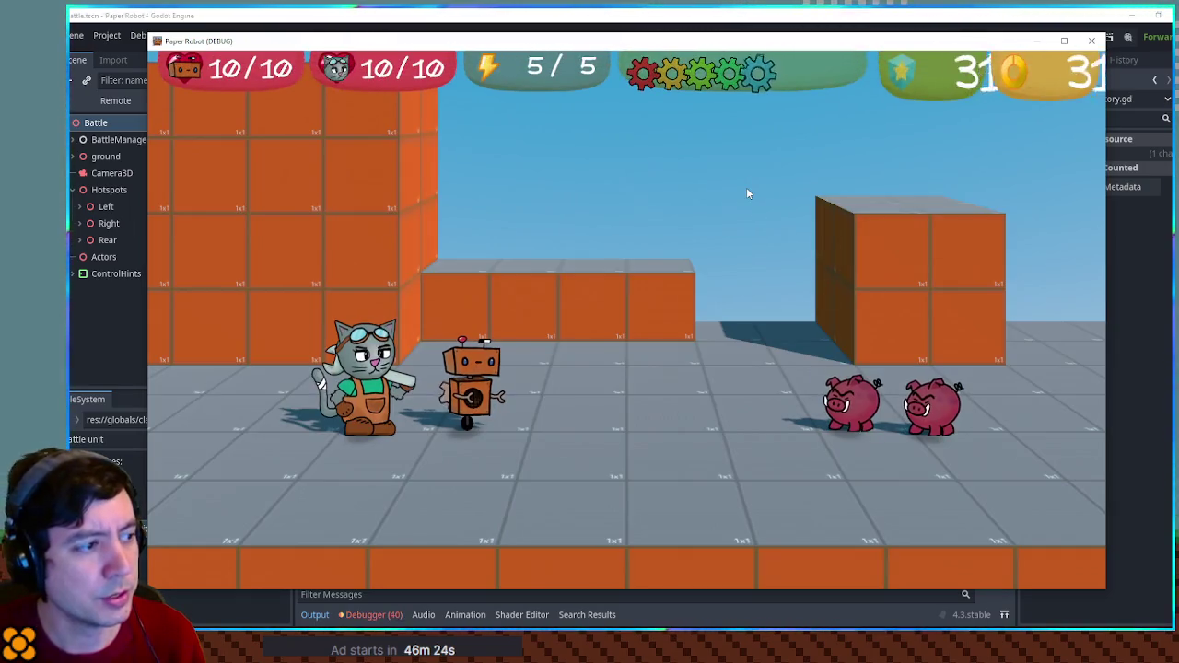
{"action": "key", "text": "space"}
{"action": "key", "text": "Down"}
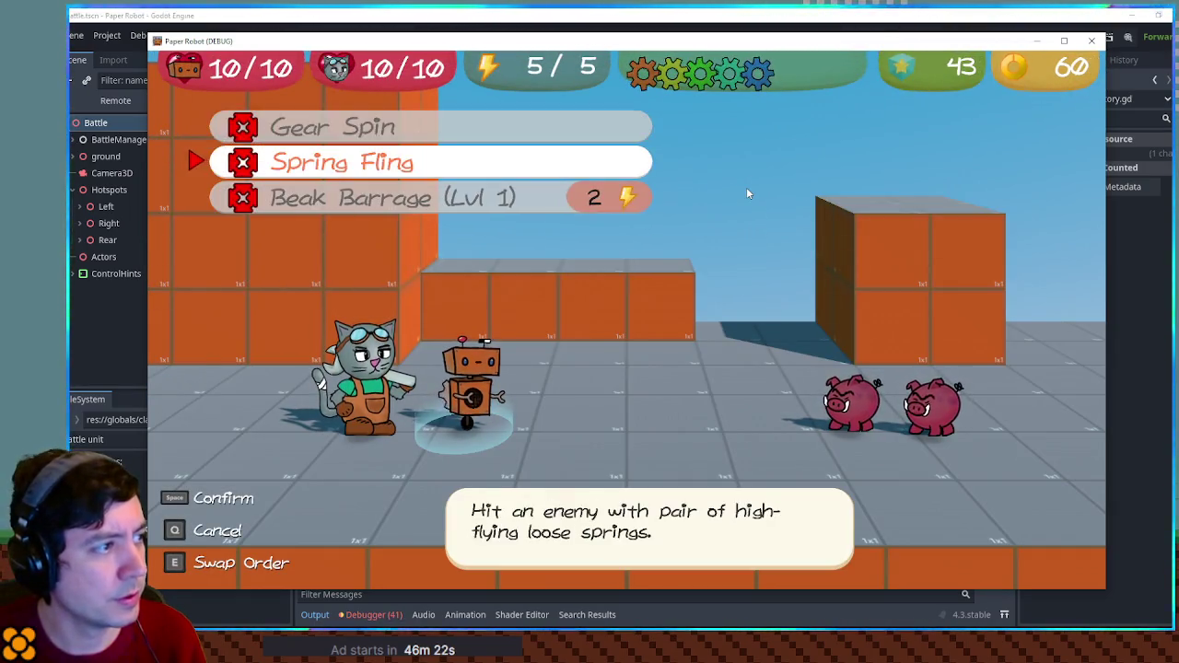
{"action": "key", "text": "space"}
{"action": "key", "text": "space"}
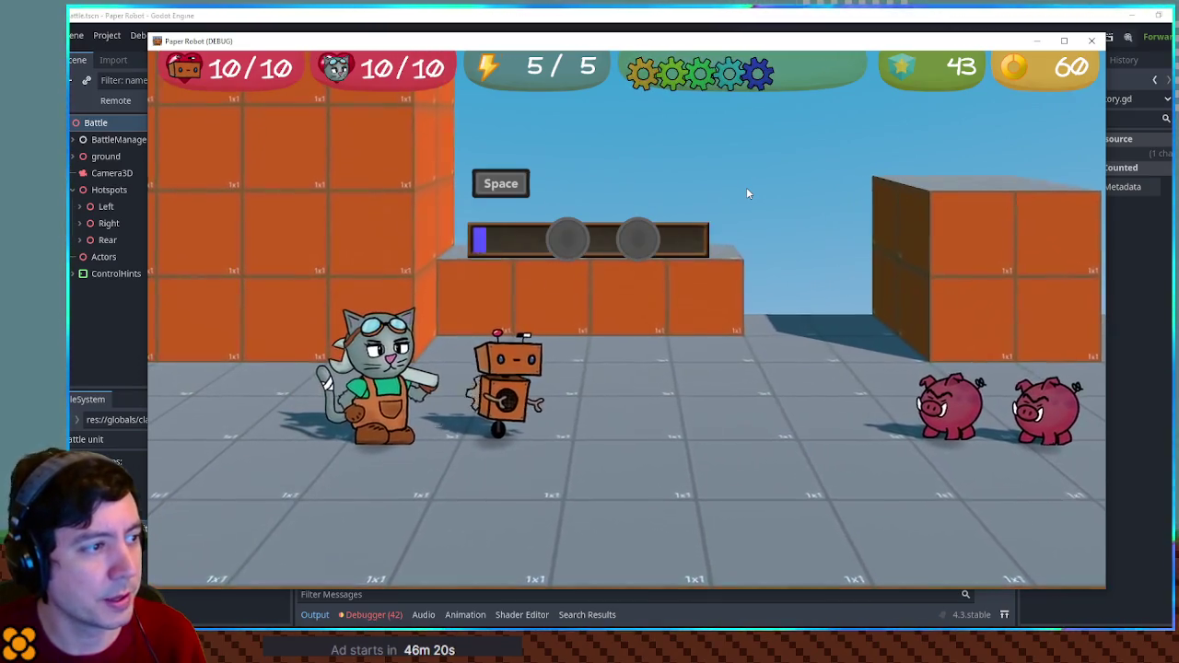
{"action": "key", "text": "space"}
{"action": "key", "text": "space"}
{"action": "key", "text": "F8"}
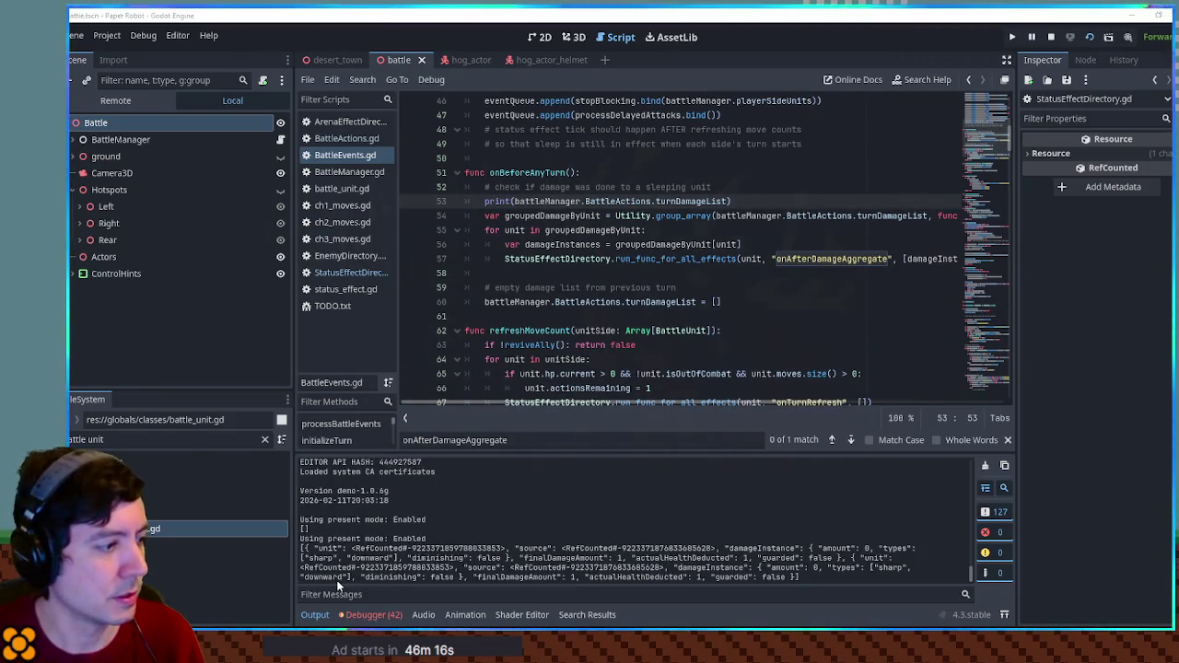
Select the printed turnDamageList entries in the Output panel.
{"action": "left_click_drag", "start_coordinate": [304, 548], "coordinate": [846, 557]}
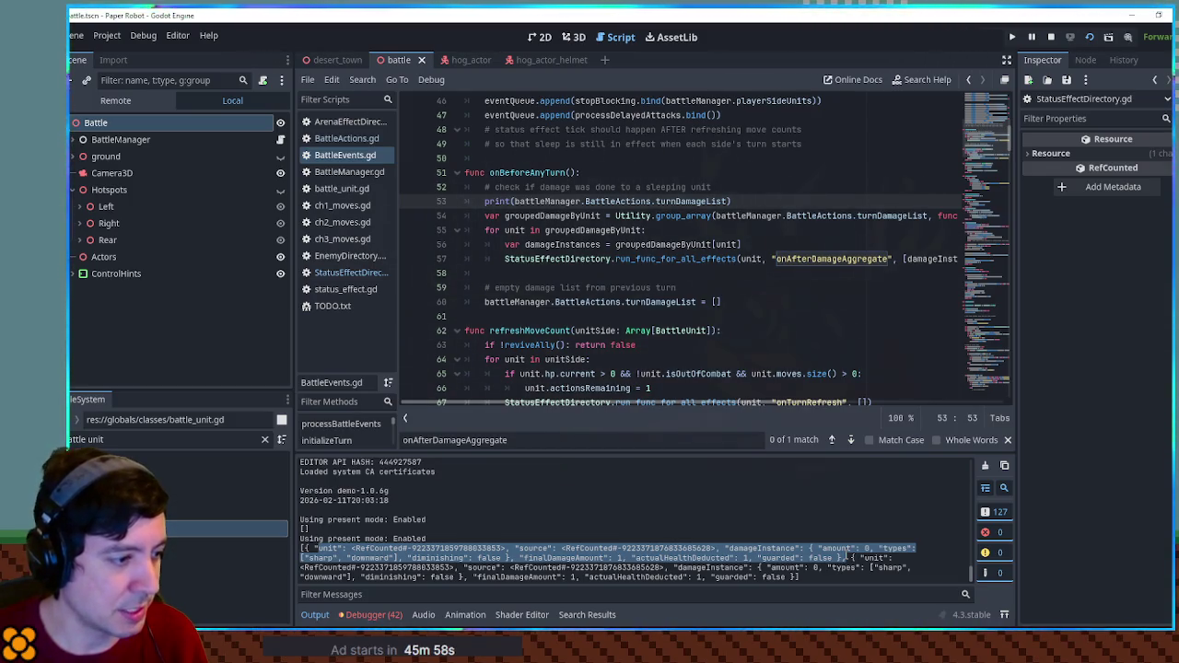
{"action": "left_click_drag", "start_coordinate": [845, 557], "coordinate": [798, 579]}
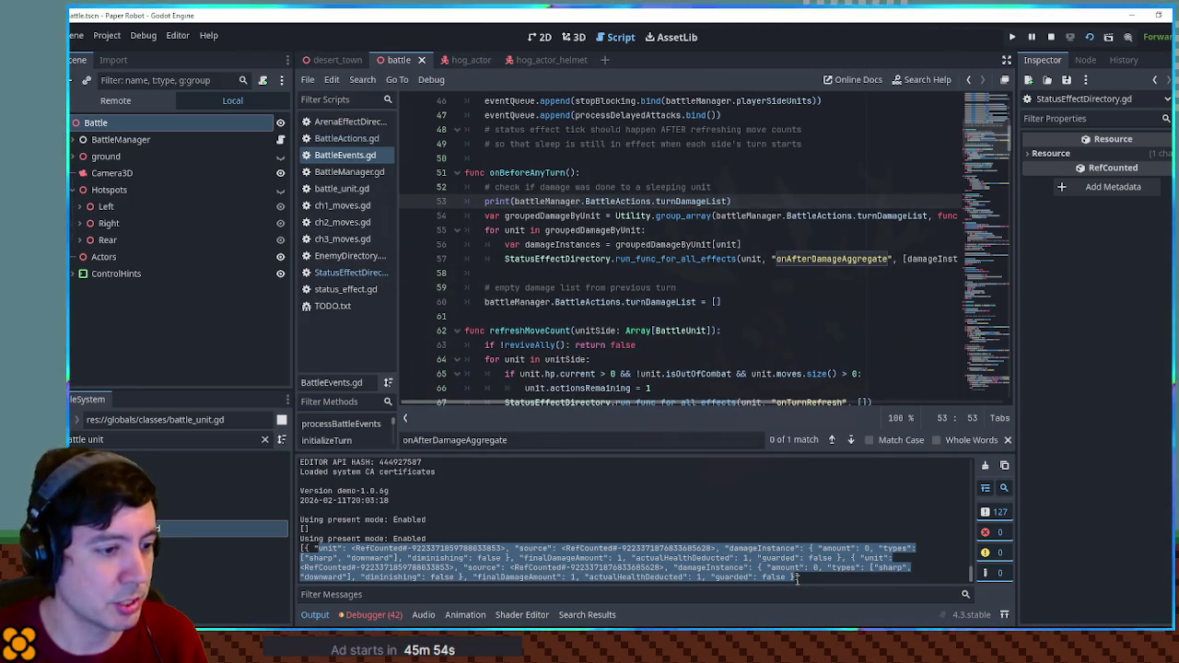
{"action": "mouse_move", "coordinate": [798, 578]}
{"action": "left_mouse_down"}
{"action": "mouse_move", "coordinate": [645, 551]}
{"action": "mouse_move", "coordinate": [387, 543]}
{"action": "mouse_move", "coordinate": [552, 562]}
{"action": "mouse_move", "coordinate": [387, 568]}
{"action": "left_mouse_up"}
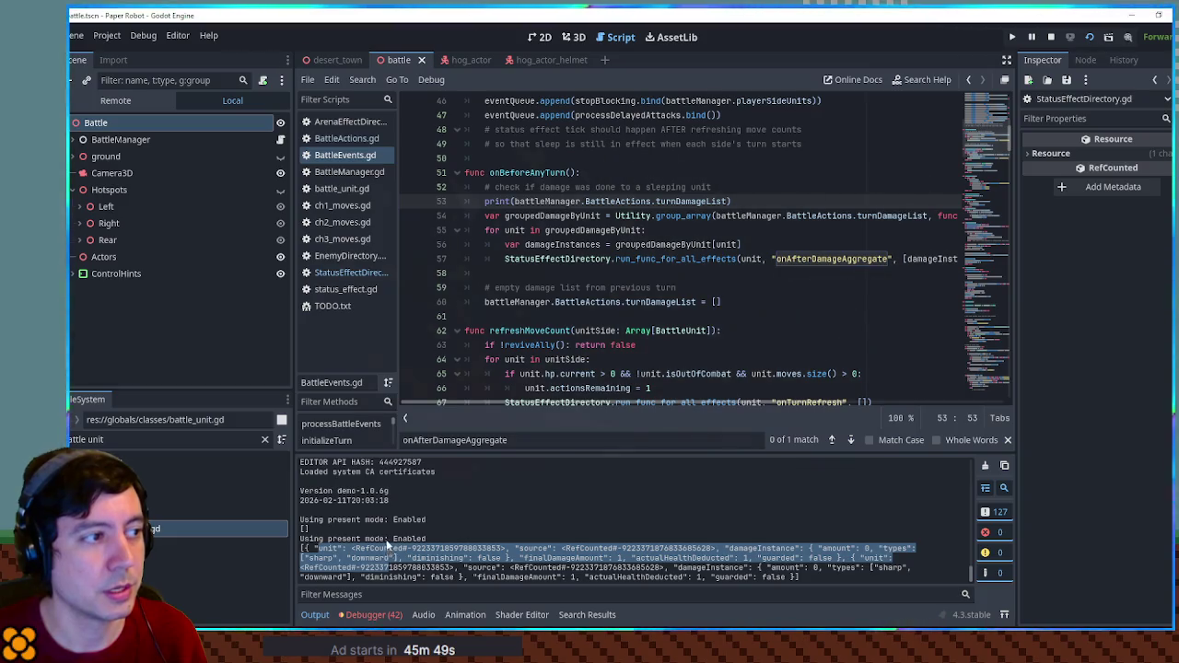
Delete the print(battleManager.BattleActions.turnDamageList) line 53 from onBeforeAnyTurn.
{"action": "left_click", "coordinate": [648, 201]}
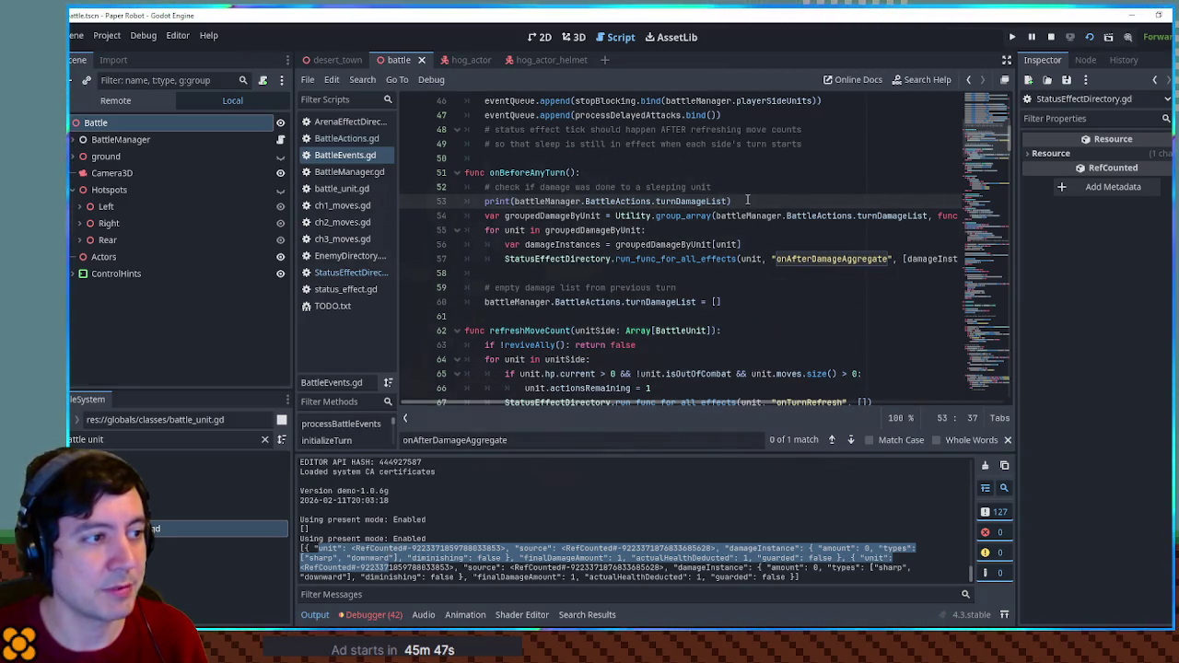
{"action": "key", "text": "ctrl+shift+k"}
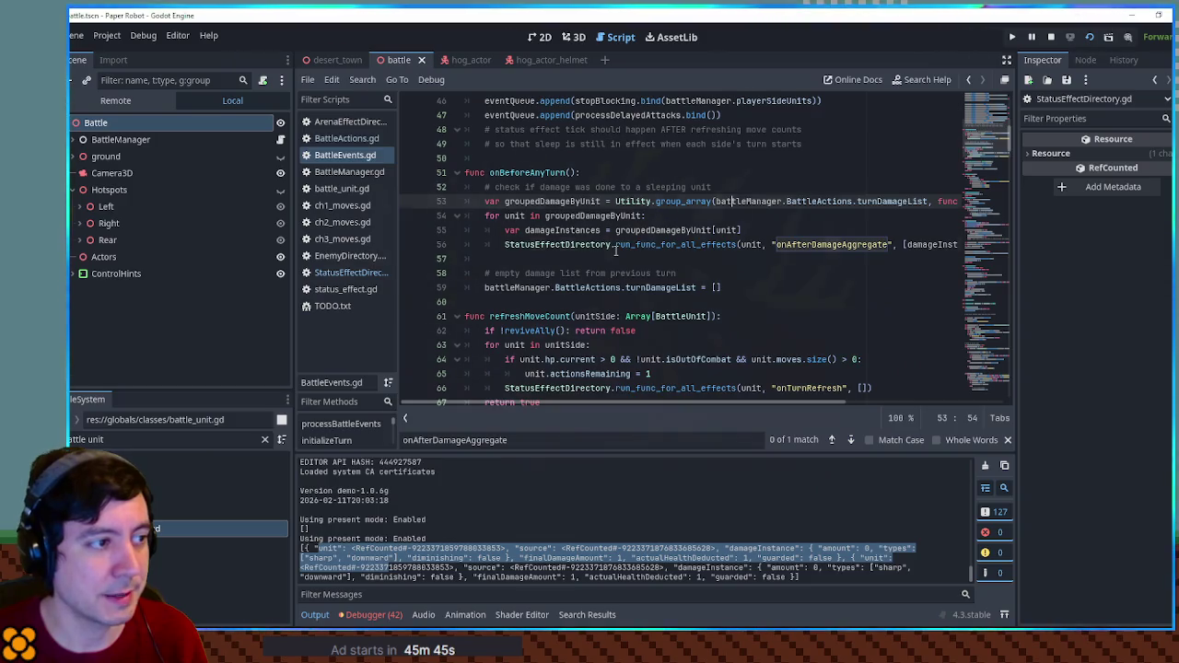
{"action": "left_click", "coordinate": [616, 258]}
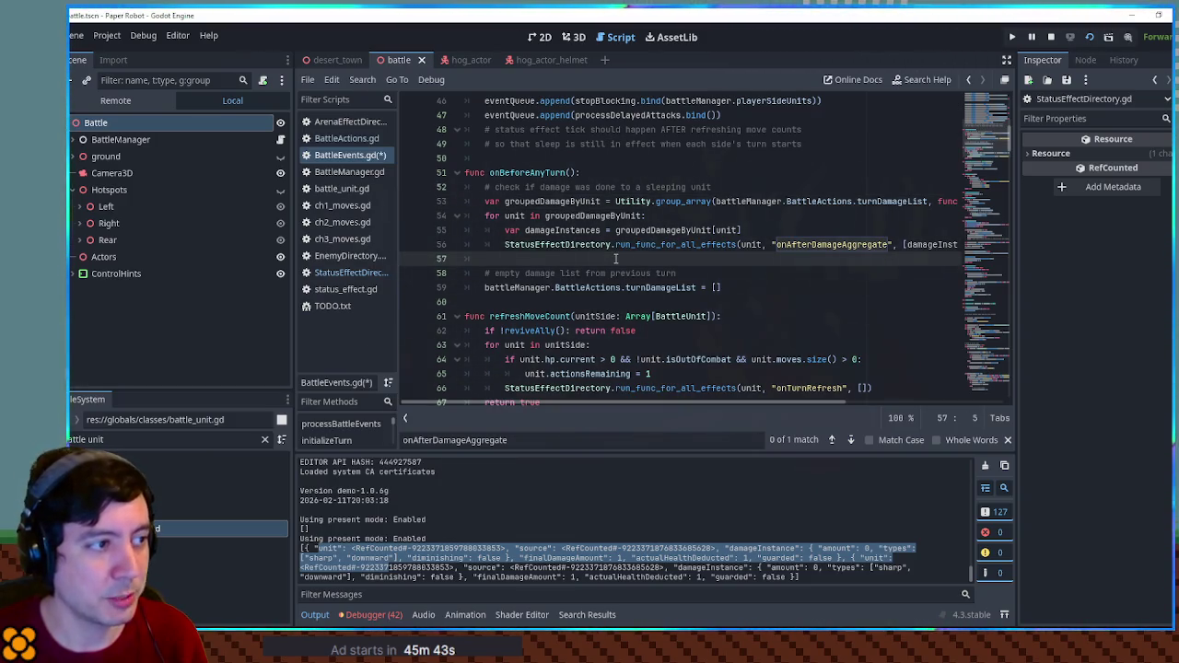
Add a '# check if a charged unit attacked' comment at the top of onBeforeAnyTurn.
{"action": "left_click", "coordinate": [743, 189]}
{"action": "key", "text": "Up"}
{"action": "key", "text": "Return"}
{"action": "key", "text": "Return"}
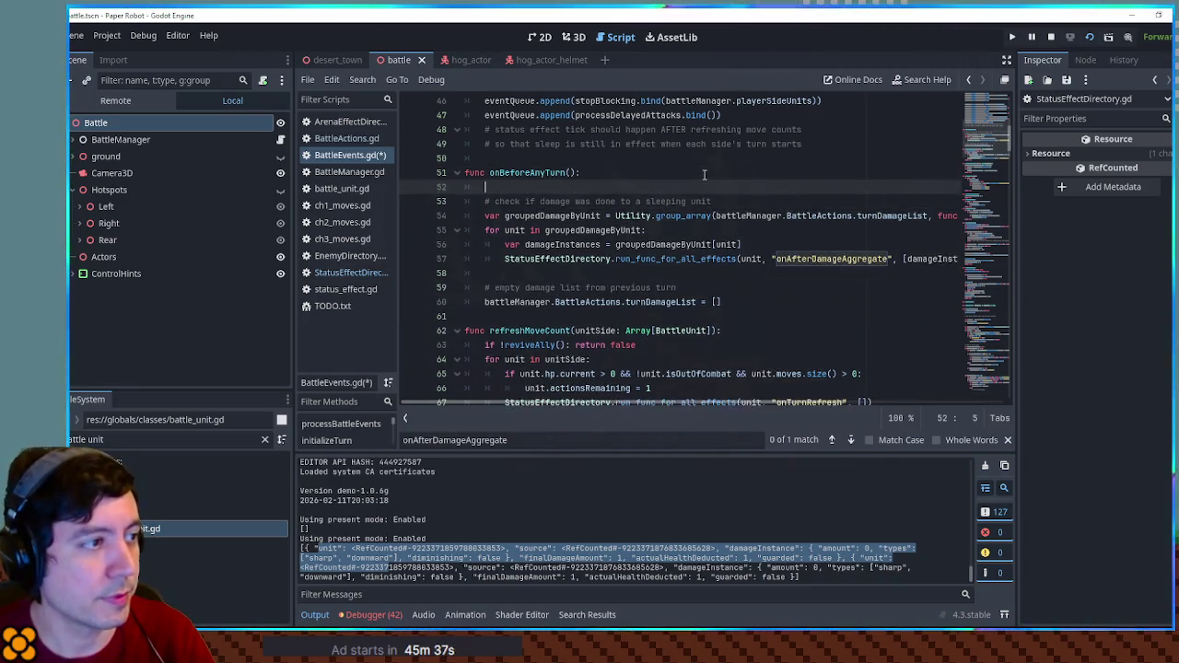
{"action": "key", "text": "Up"}
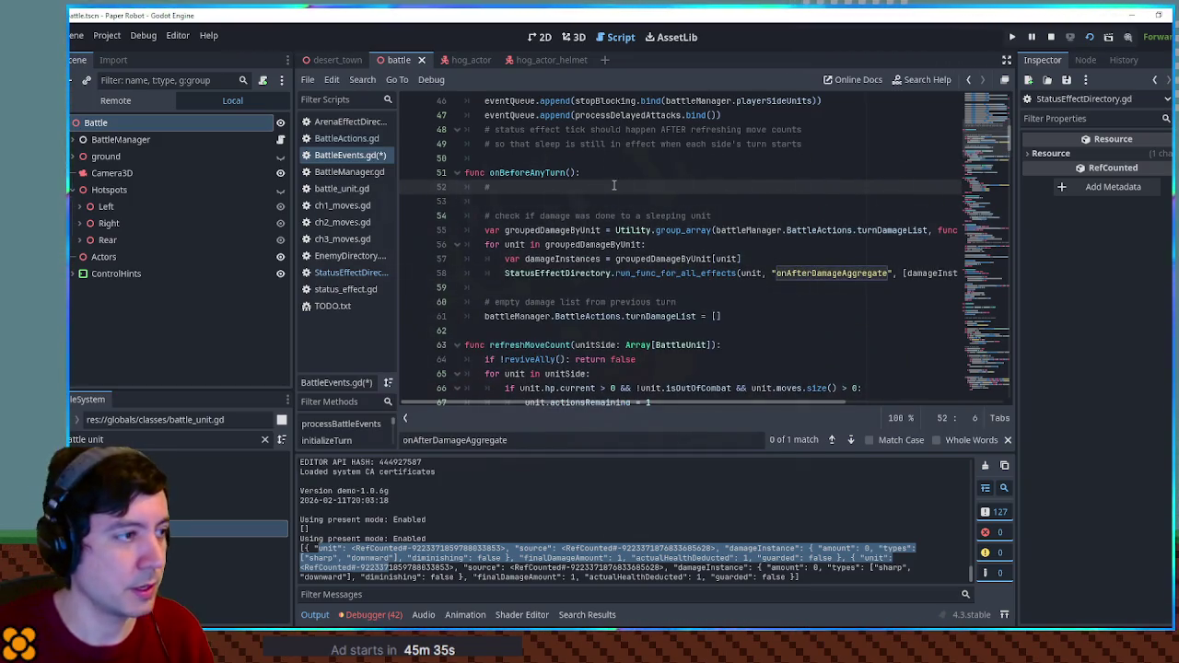
{"action": "type", "text": " check"}
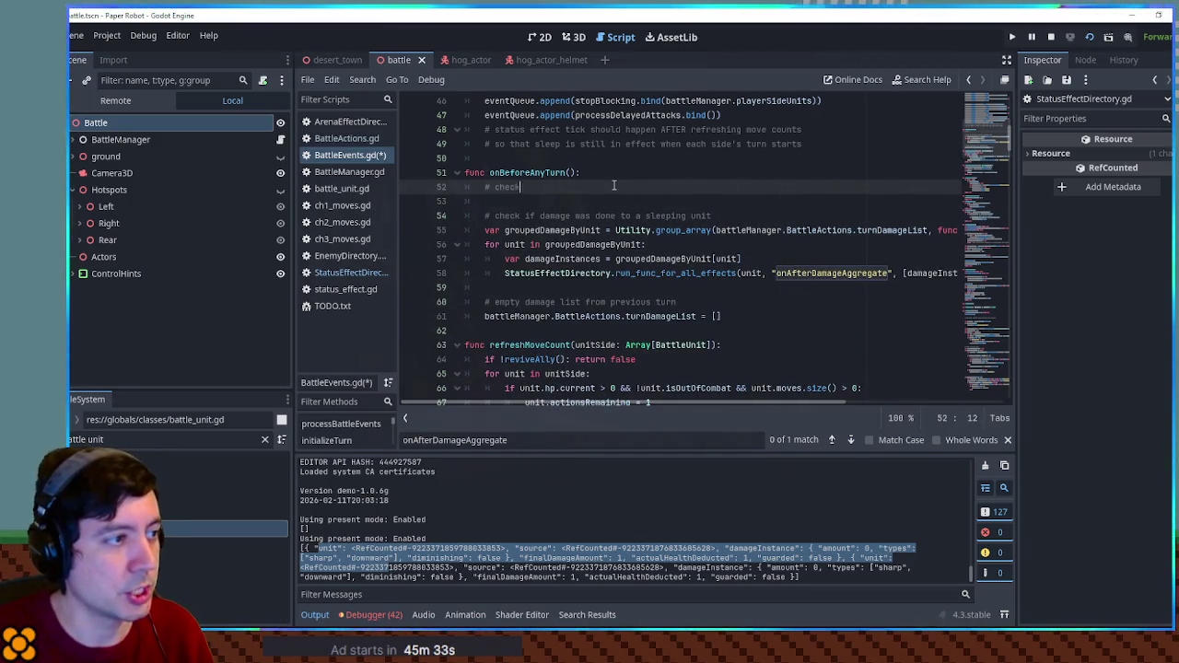
{"action": "type", "text": " if a charged "}
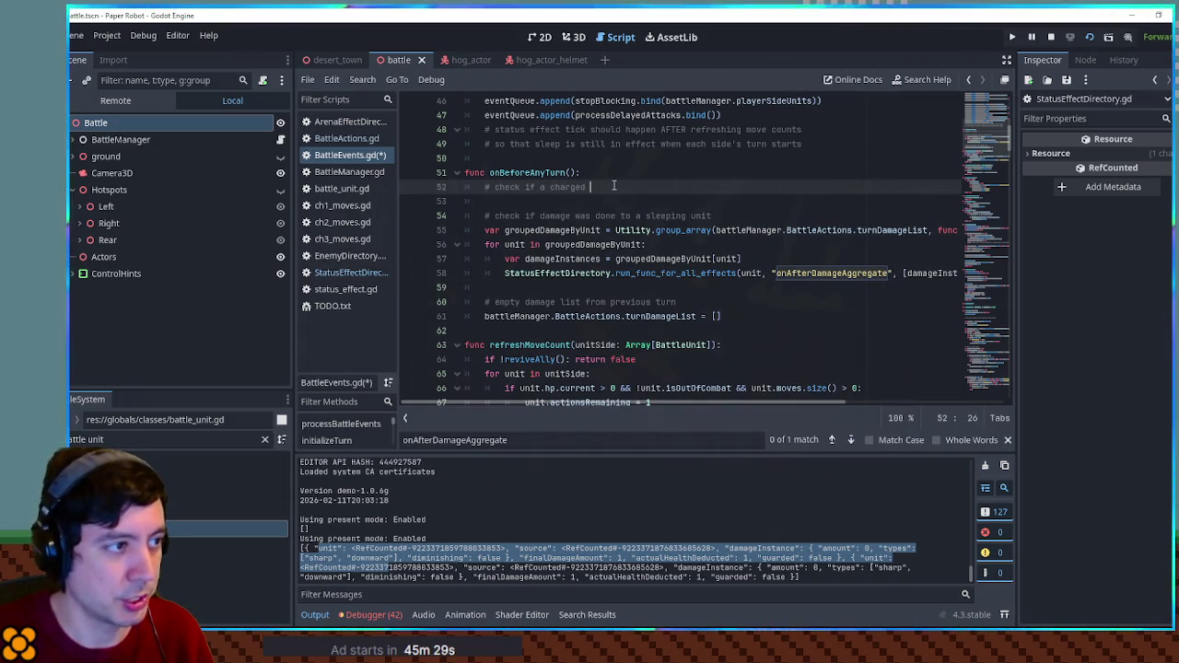
{"action": "type", "text": "unit attacked"}
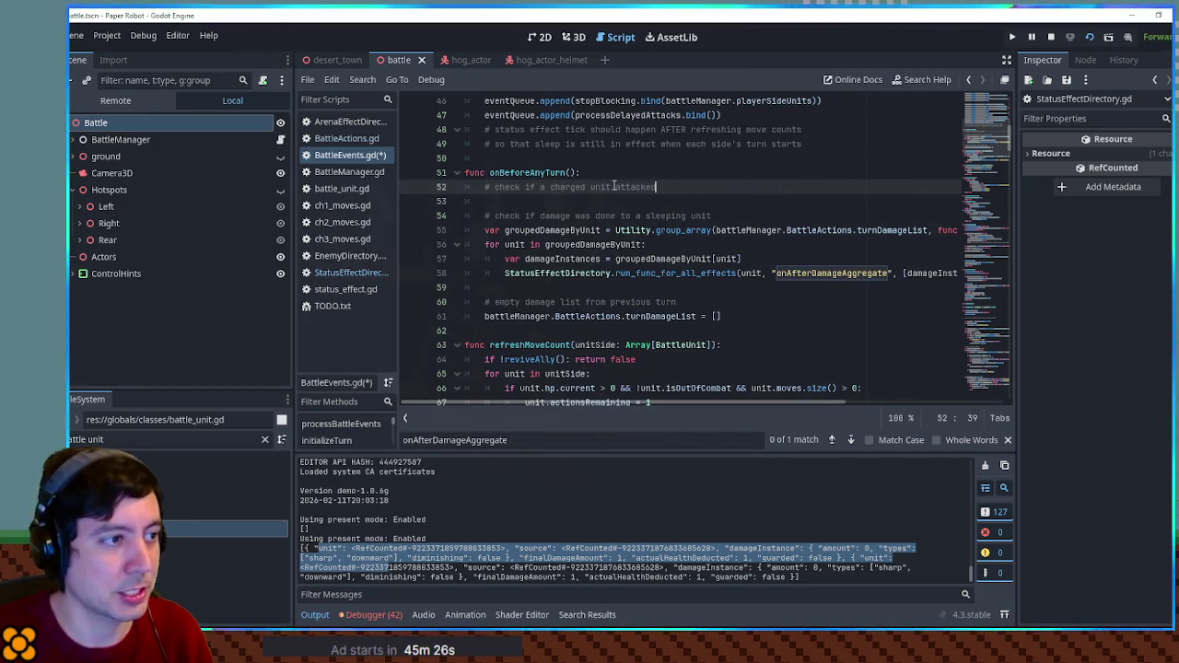
{"action": "key", "text": "Return"}
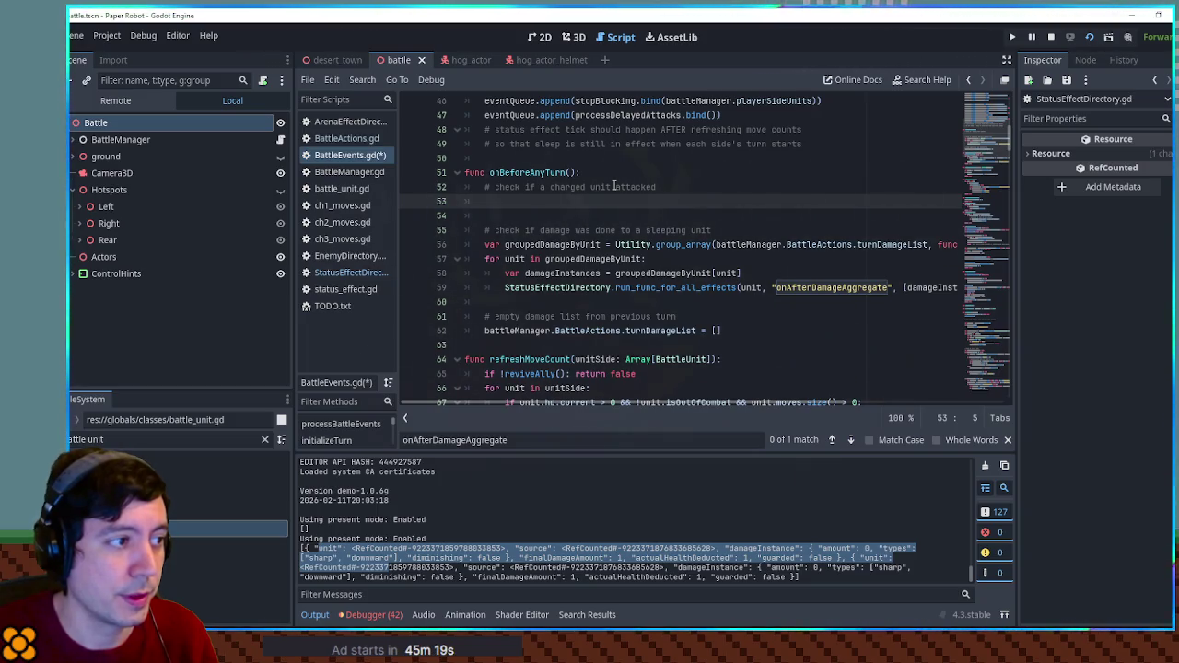
Duplicate the grouping line as groupedDamageBySource, grouping turnDamageList by a.source.
{"action": "left_click_drag", "start_coordinate": [484, 244], "coordinate": [486, 258]}
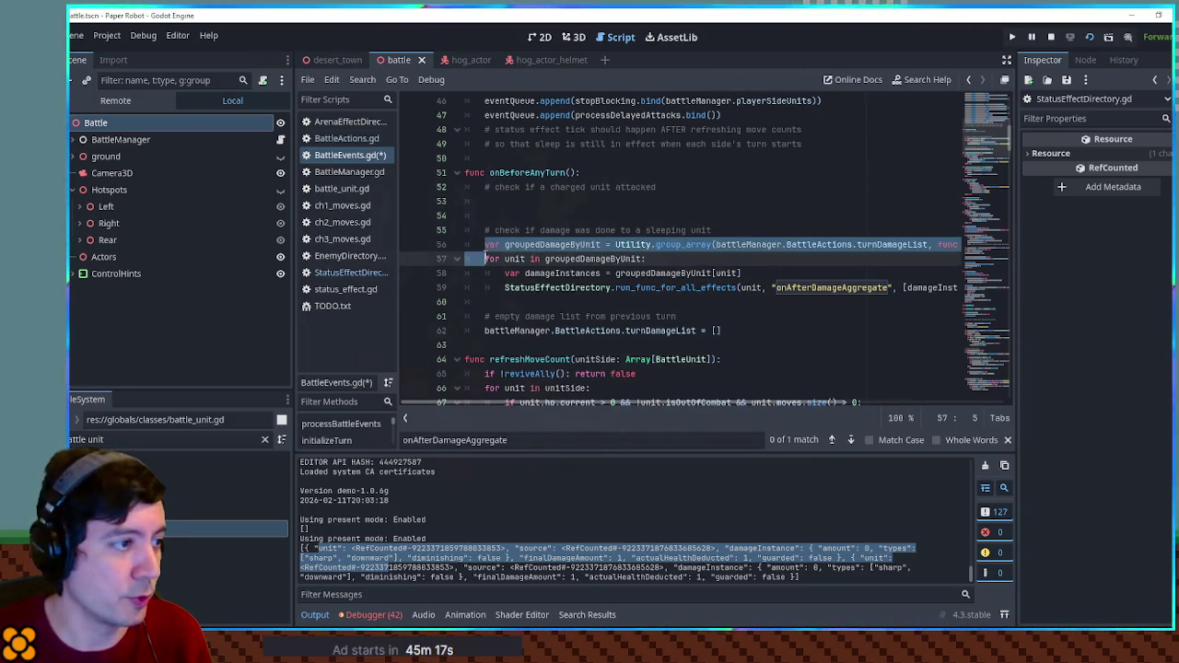
{"action": "left_click", "coordinate": [490, 188]}
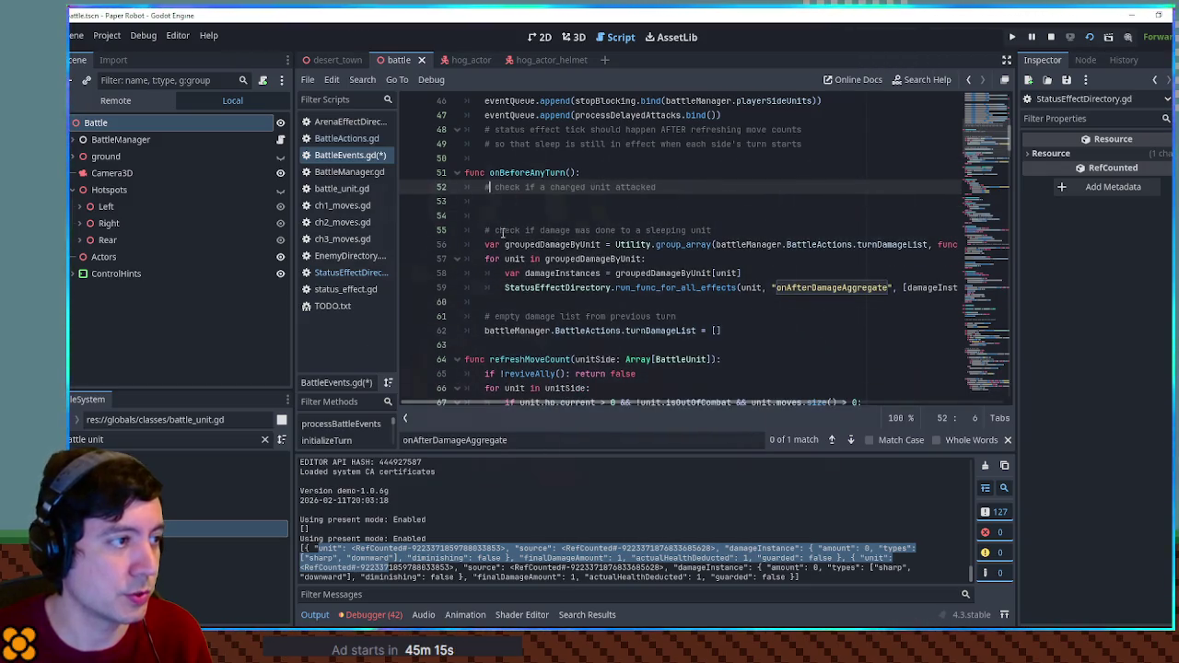
{"action": "left_click_drag", "start_coordinate": [487, 244], "coordinate": [488, 259]}
{"action": "key", "text": "ctrl+c"}
{"action": "left_click", "coordinate": [491, 201]}
{"action": "key", "text": "ctrl+v"}
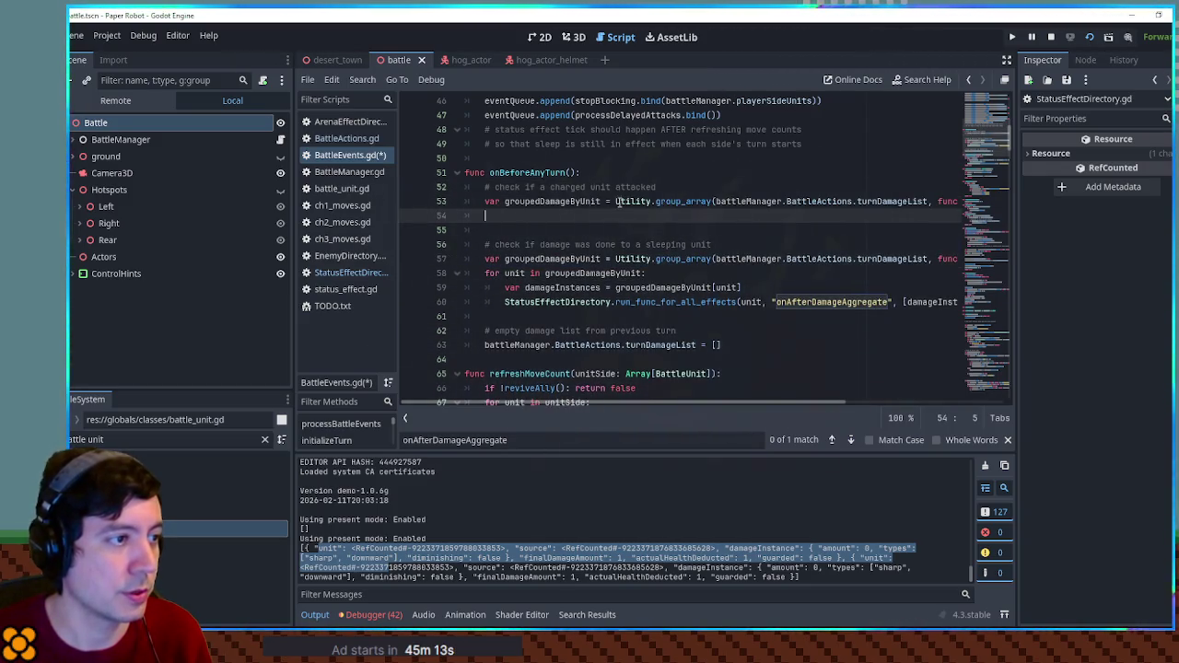
{"action": "left_click_drag", "start_coordinate": [576, 201], "coordinate": [600, 203]}
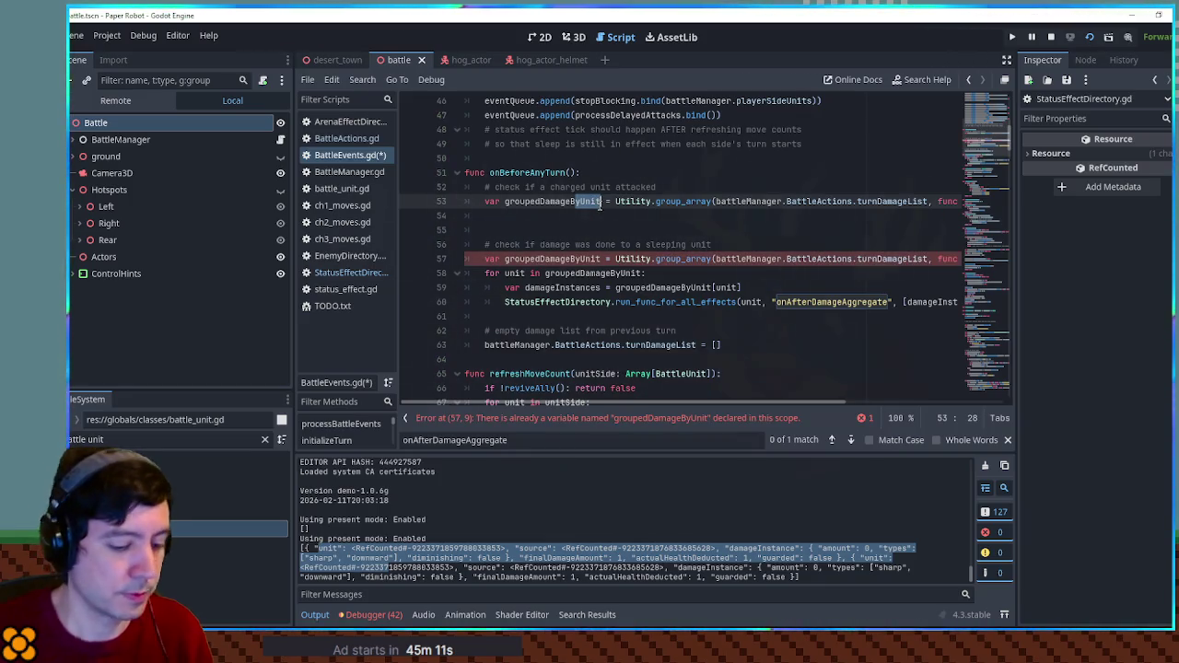
{"action": "type", "text": "Source"}
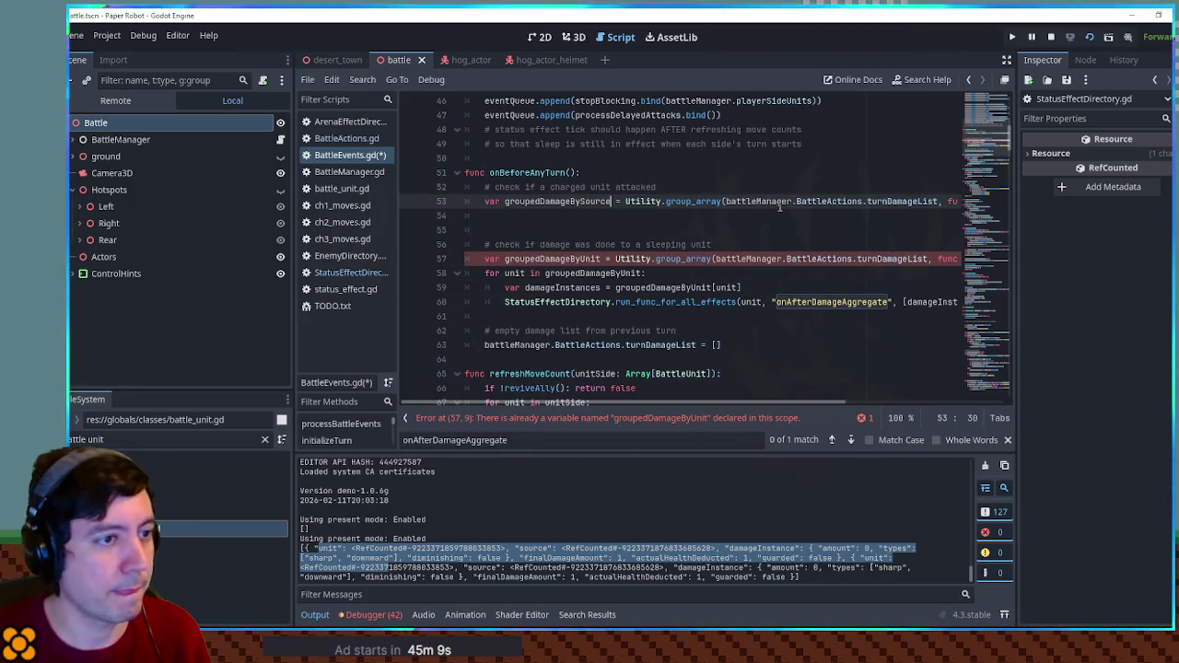
{"action": "scroll", "coordinate": [826, 371], "scroll_direction": "right", "scroll_amount": 5}
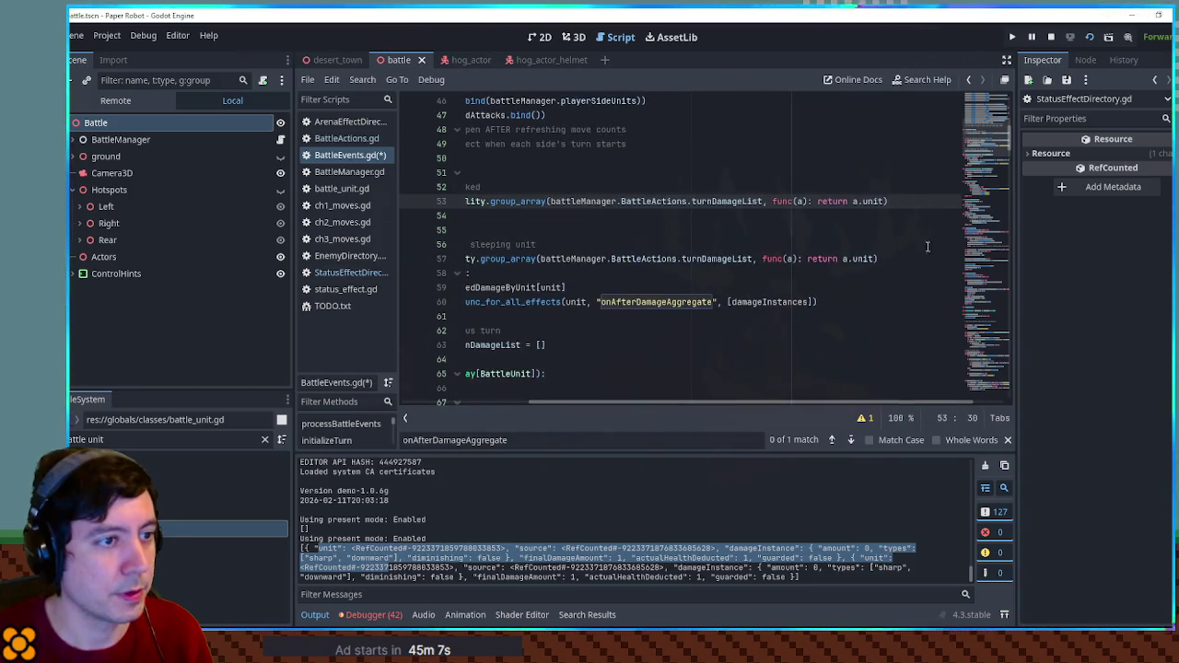
{"action": "double_click", "coordinate": [873, 201]}
{"action": "type", "text": "source"}
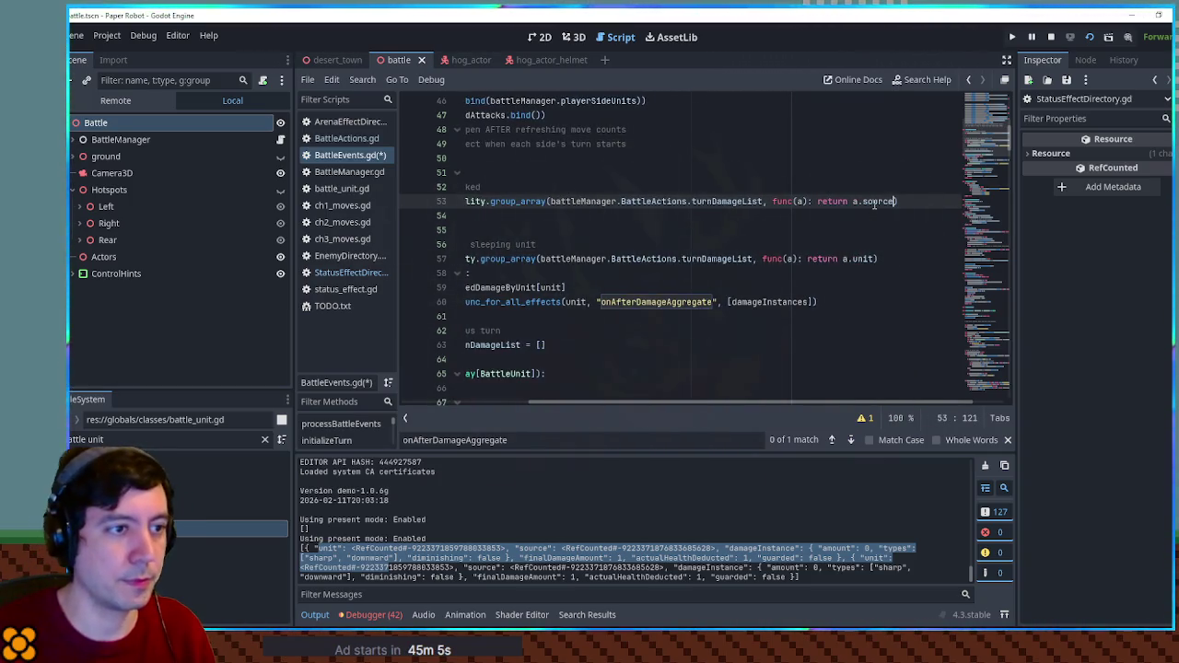
{"action": "key", "text": "Return"}
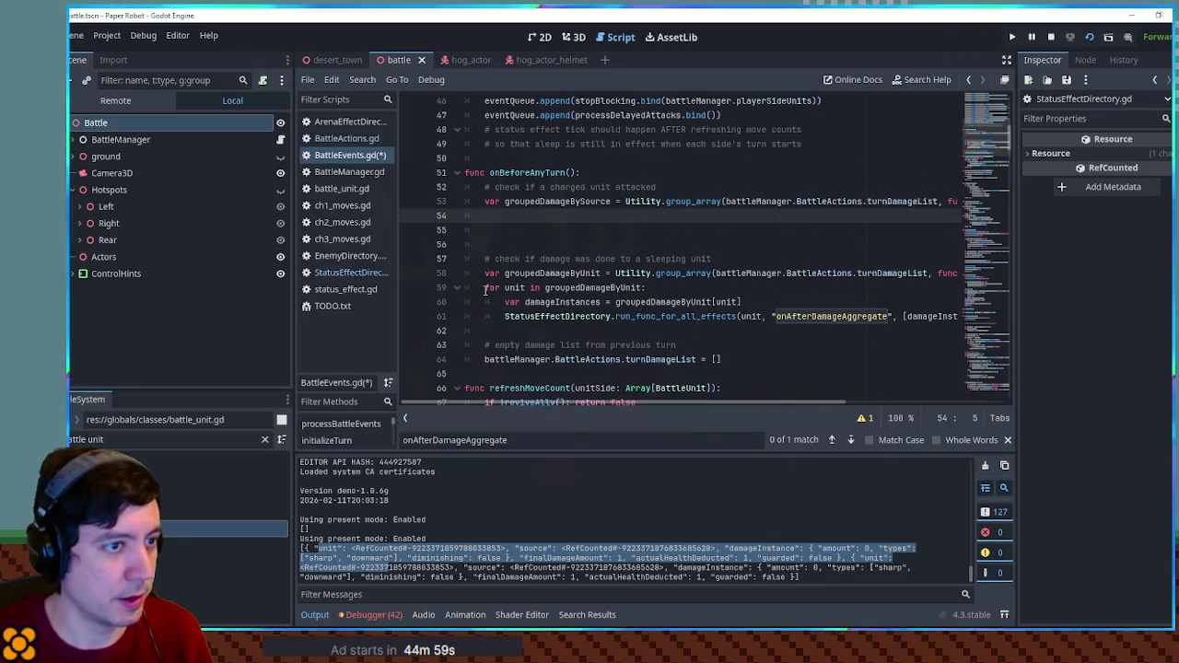
Paste the per-unit effects loop below it, iterating over groupedDamageBySource.
{"action": "left_click_drag", "start_coordinate": [485, 288], "coordinate": [491, 326]}
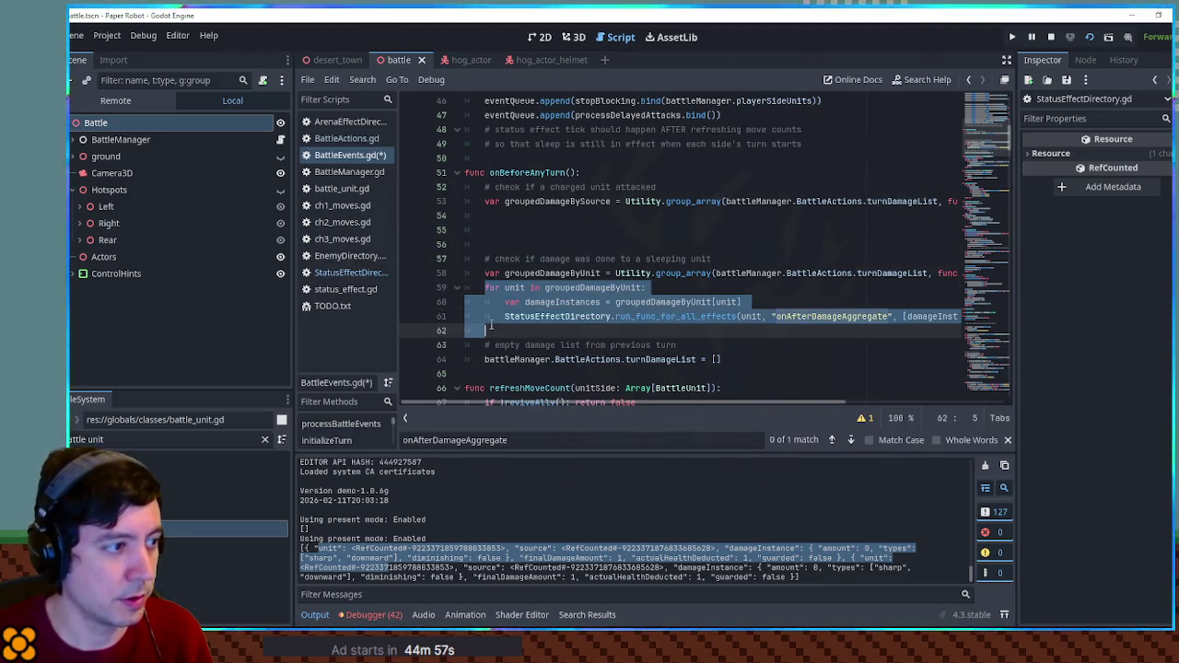
{"action": "left_click", "coordinate": [487, 216]}
{"action": "key", "text": "ctrl+v"}
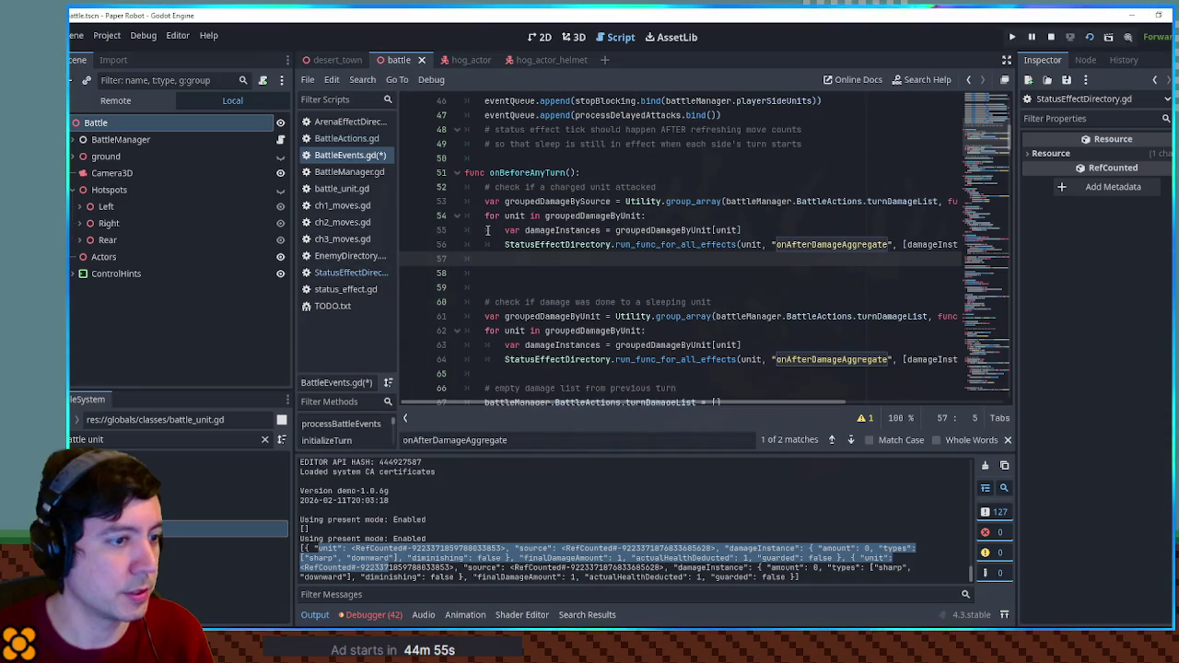
{"action": "mouse_move", "coordinate": [684, 403]}
{"action": "left_mouse_down"}
{"action": "mouse_move", "coordinate": [727, 403]}
{"action": "mouse_move", "coordinate": [684, 401]}
{"action": "left_mouse_up"}
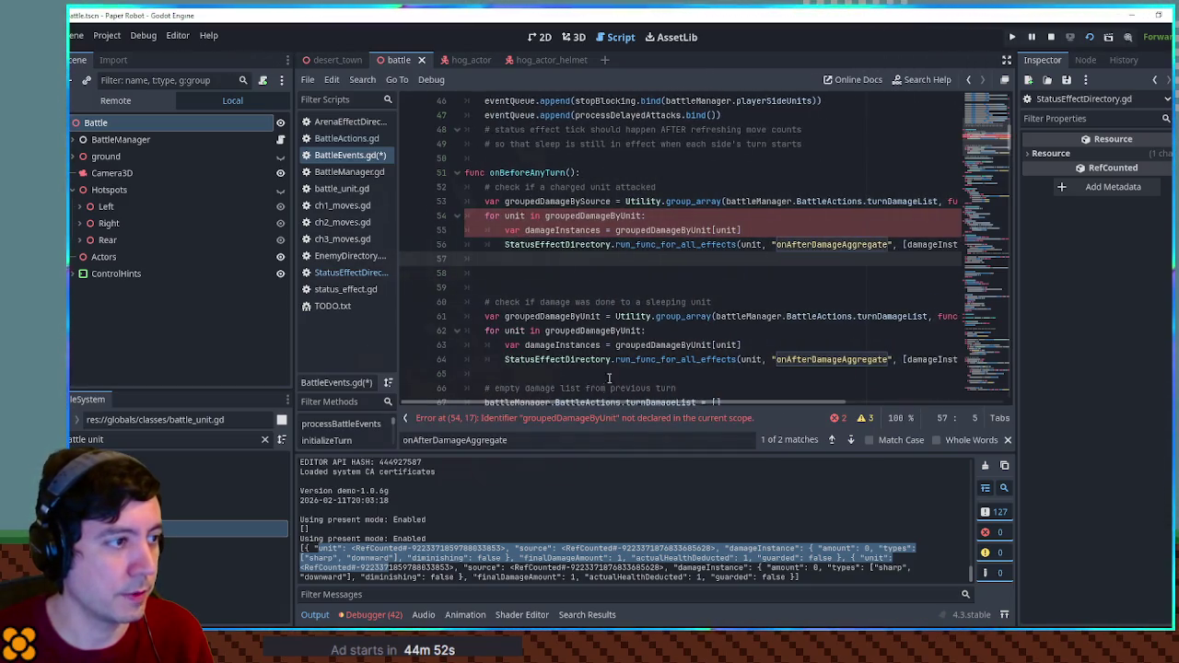
{"action": "double_click", "coordinate": [566, 216]}
{"action": "type", "text": "groupedDamageBySource"}
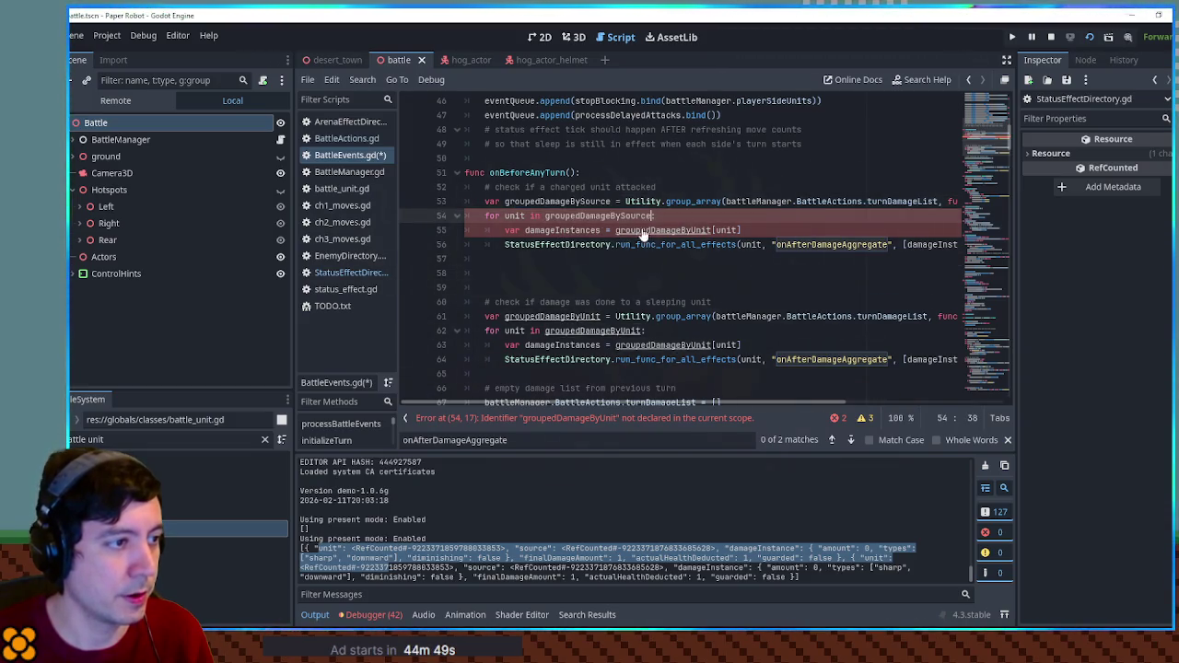
{"action": "double_click", "coordinate": [711, 231]}
{"action": "key", "text": "ctrl+v"}
{"action": "mouse_move", "coordinate": [674, 401]}
{"action": "left_mouse_down"}
{"action": "mouse_move", "coordinate": [738, 402]}
{"action": "mouse_move", "coordinate": [705, 402]}
{"action": "left_mouse_up"}
Change the loop's call to onAfterDealDamage and save BattleEvents.gd.
{"action": "left_click", "coordinate": [757, 245]}
{"action": "left_click", "coordinate": [829, 245], "text": "shift"}
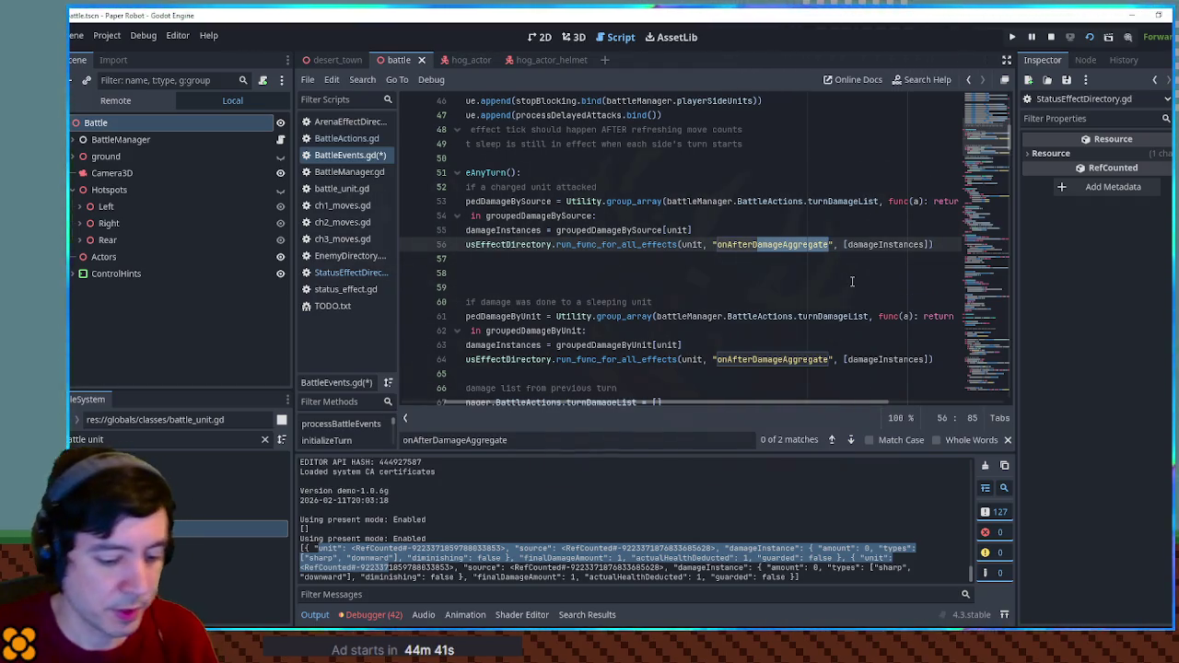
{"action": "type", "text": "DealDamage"}
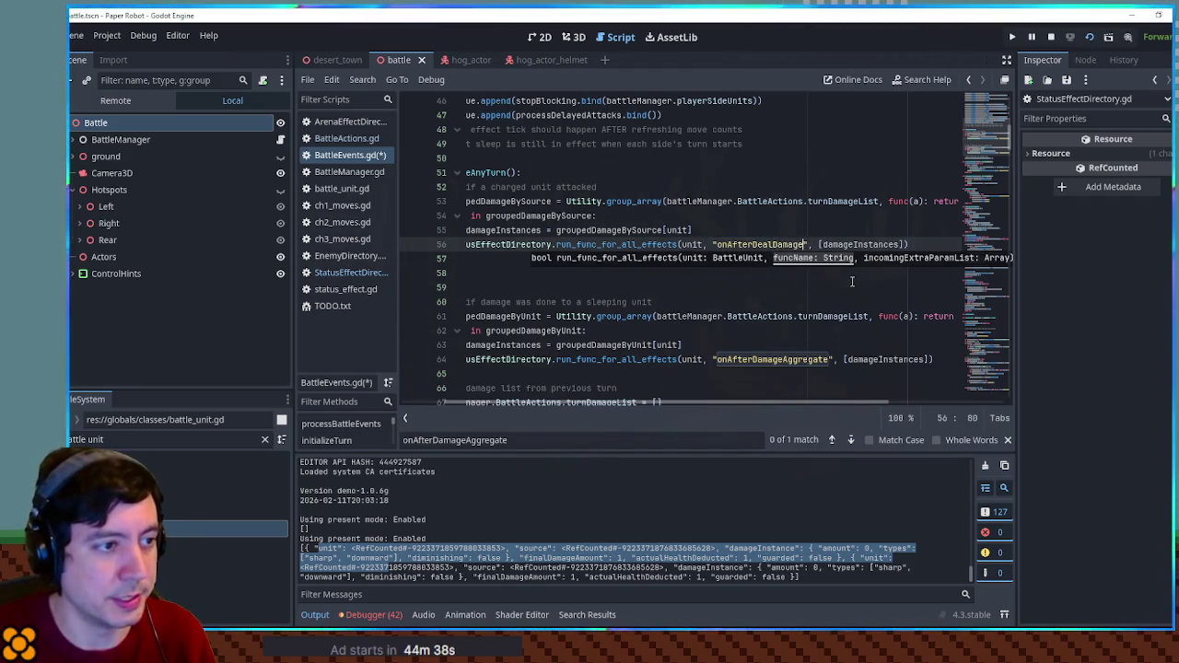
{"action": "key", "text": "Home"}
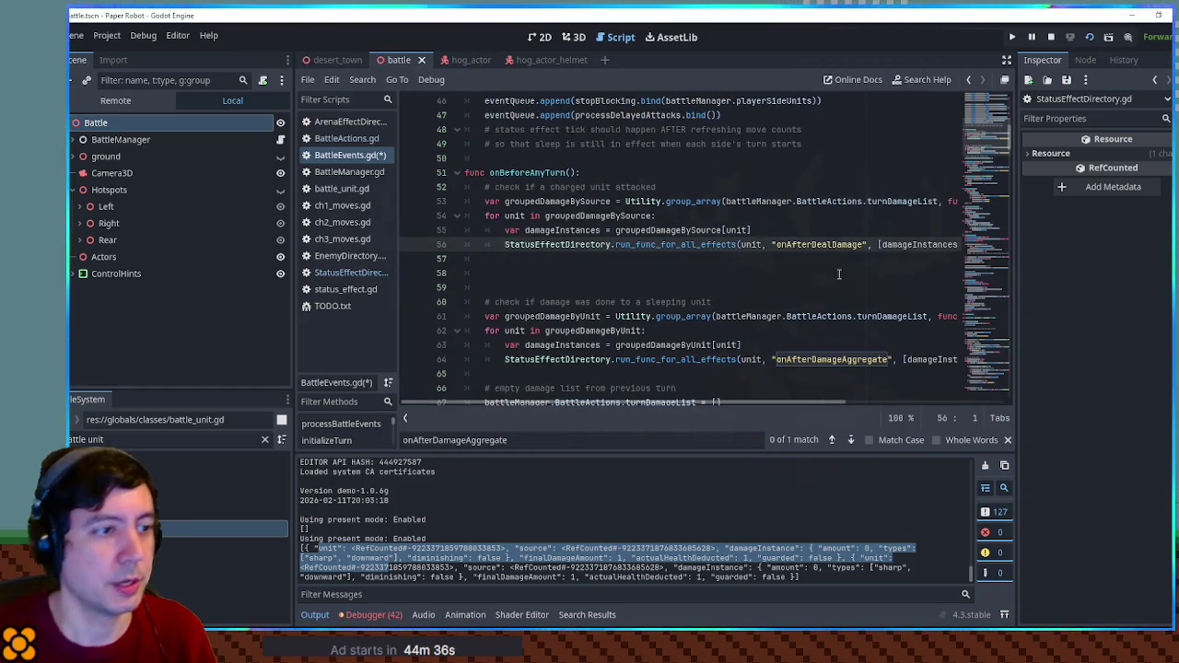
{"action": "double_click", "coordinate": [818, 245]}
{"action": "key", "text": "ctrl+s"}
{"action": "left_click", "coordinate": [351, 273]}
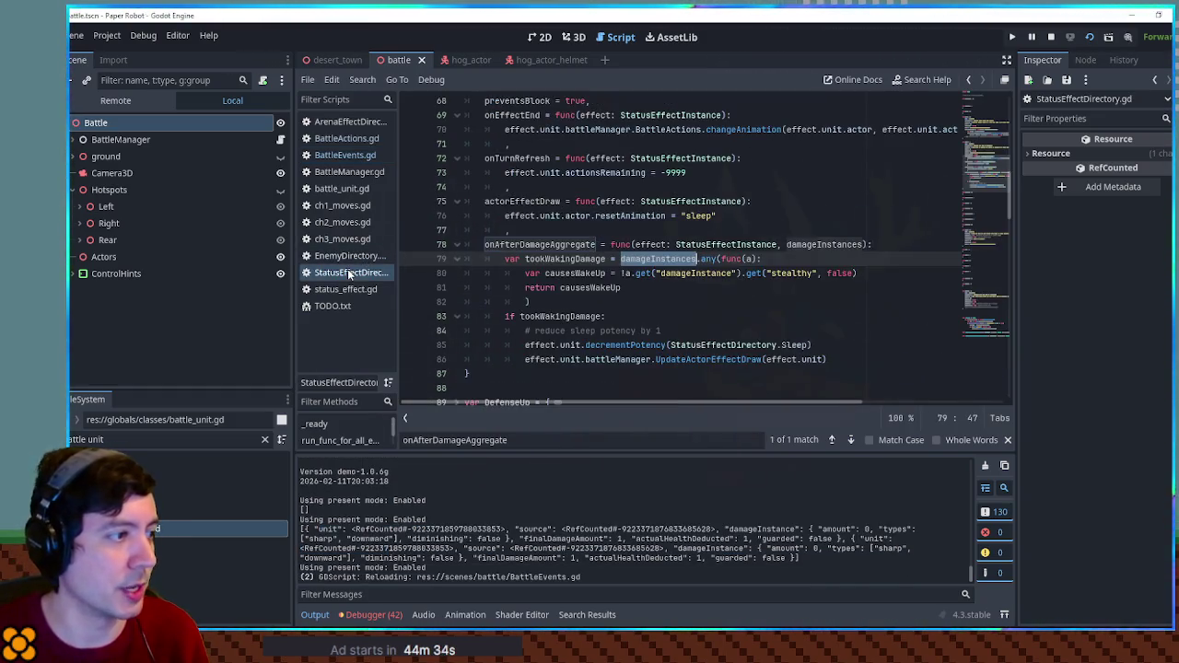
Start an 'onAfterDealDamage =' line in the Charged effect definition.
{"action": "left_click_drag", "start_coordinate": [1005, 189], "coordinate": [984, 309]}
{"action": "left_click", "coordinate": [772, 274]}
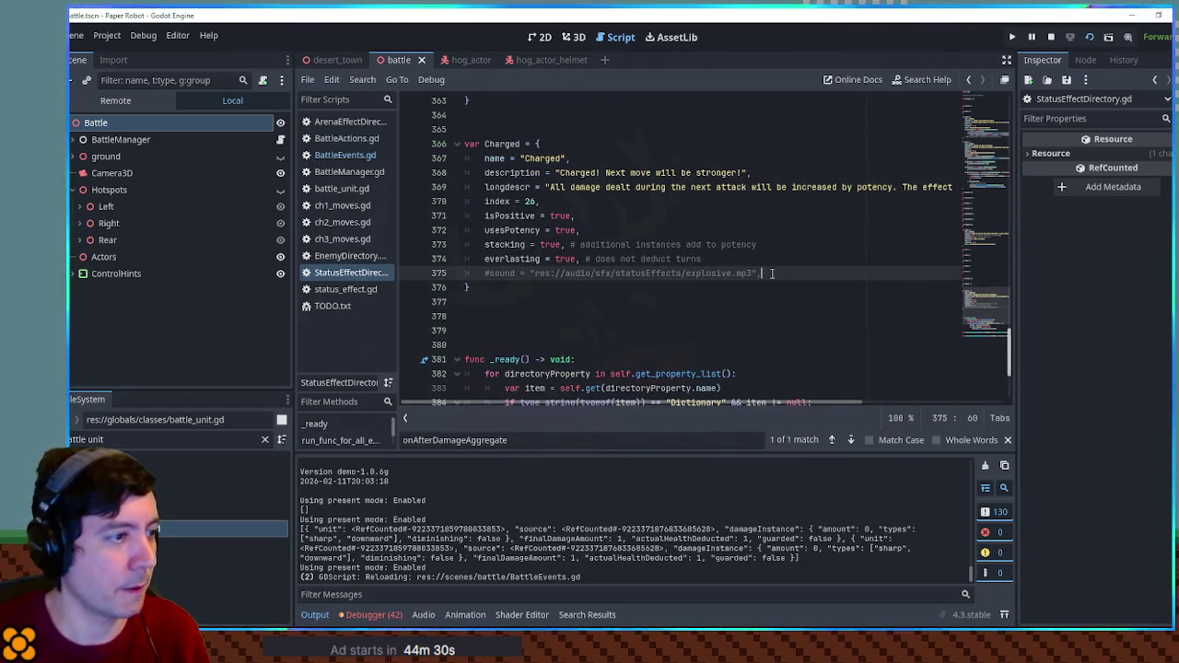
{"action": "key", "text": "Return"}
{"action": "type", "text": "onAfterDealDamage"}
{"action": "type", "text": "="}
Complete it with Sleep's signature: func(effect: StatusEffectInstance, damageInstances):.
{"action": "key", "text": "F3"}
{"action": "left_click", "coordinate": [598, 158]}
{"action": "mouse_move", "coordinate": [599, 158]}
{"action": "left_mouse_down"}
{"action": "mouse_move", "coordinate": [922, 173]}
{"action": "mouse_move", "coordinate": [908, 160]}
{"action": "left_mouse_up"}
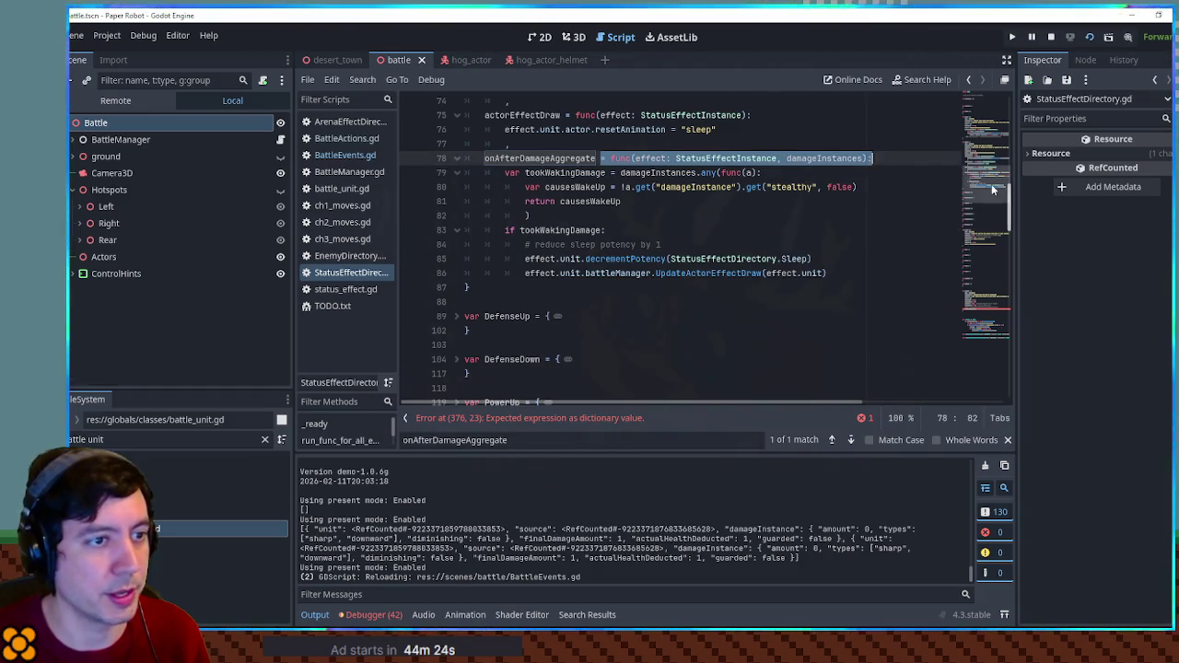
{"action": "key", "text": "ctrl+c"}
{"action": "key", "text": "alt+Left"}
{"action": "key", "text": "ctrl+v"}
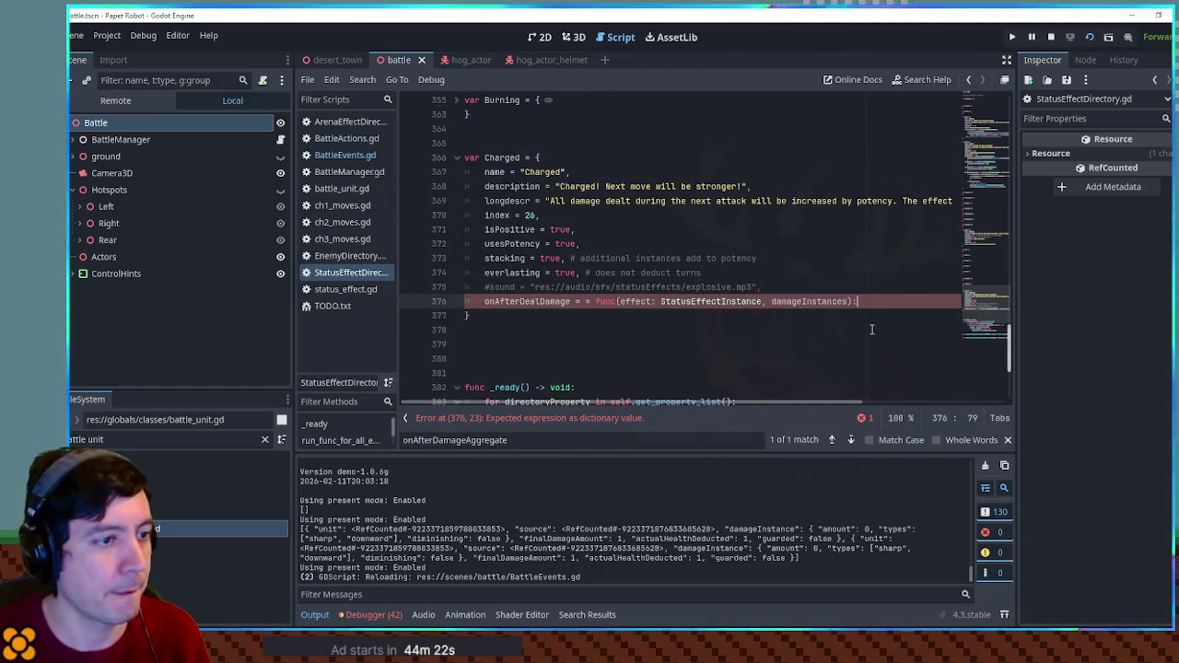
{"action": "key", "text": "BackSpace"}
{"action": "key", "text": "BackSpace"}
{"action": "key", "text": "End"}
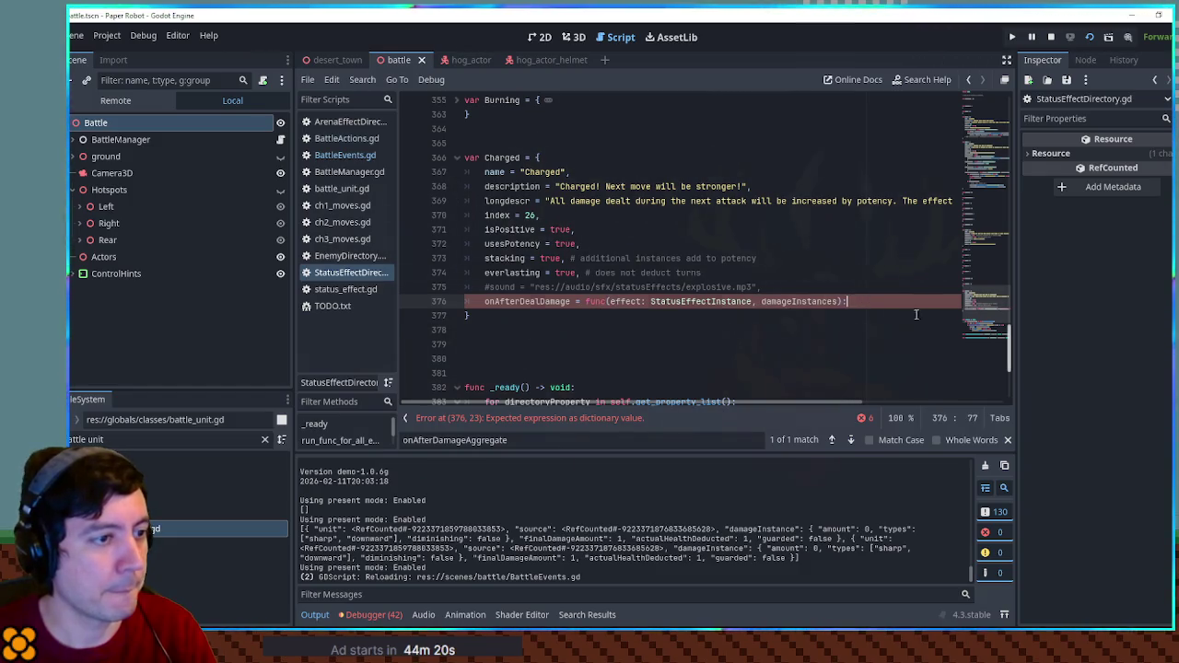
{"action": "key", "text": "Return"}
Look up Sleep's effect.unit.decrementPotency call and search battle_unit.gd for decrementPotency.
{"action": "scroll", "coordinate": [978, 198], "scroll_direction": "up", "scroll_amount": 2}
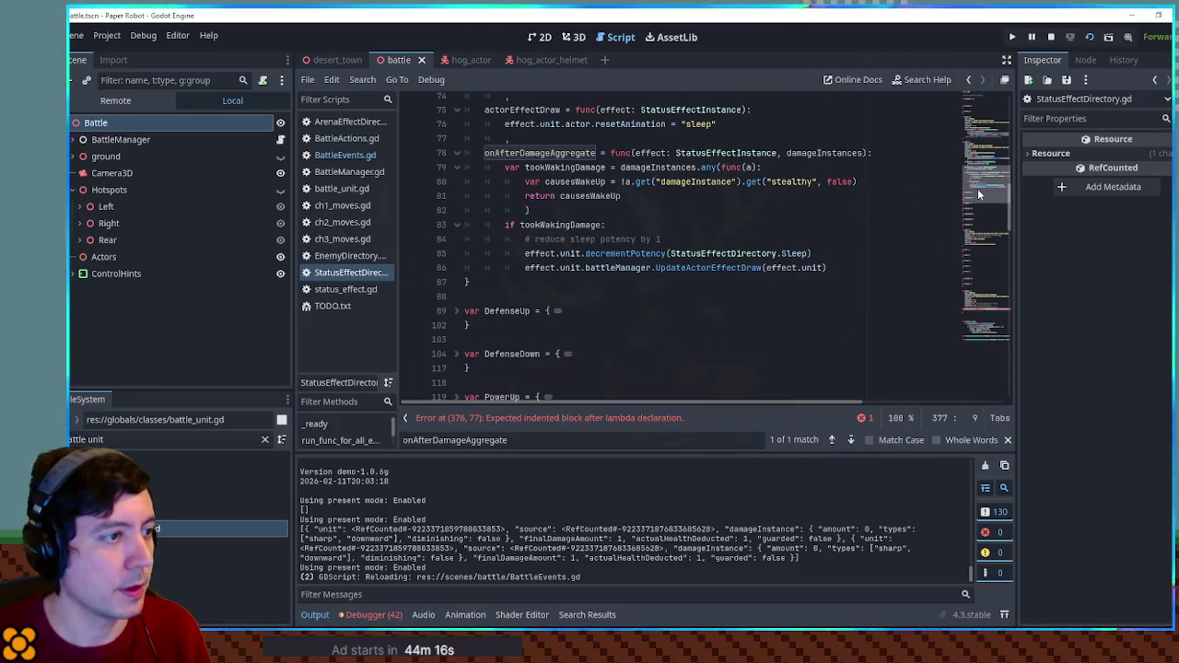
{"action": "double_click", "coordinate": [541, 253]}
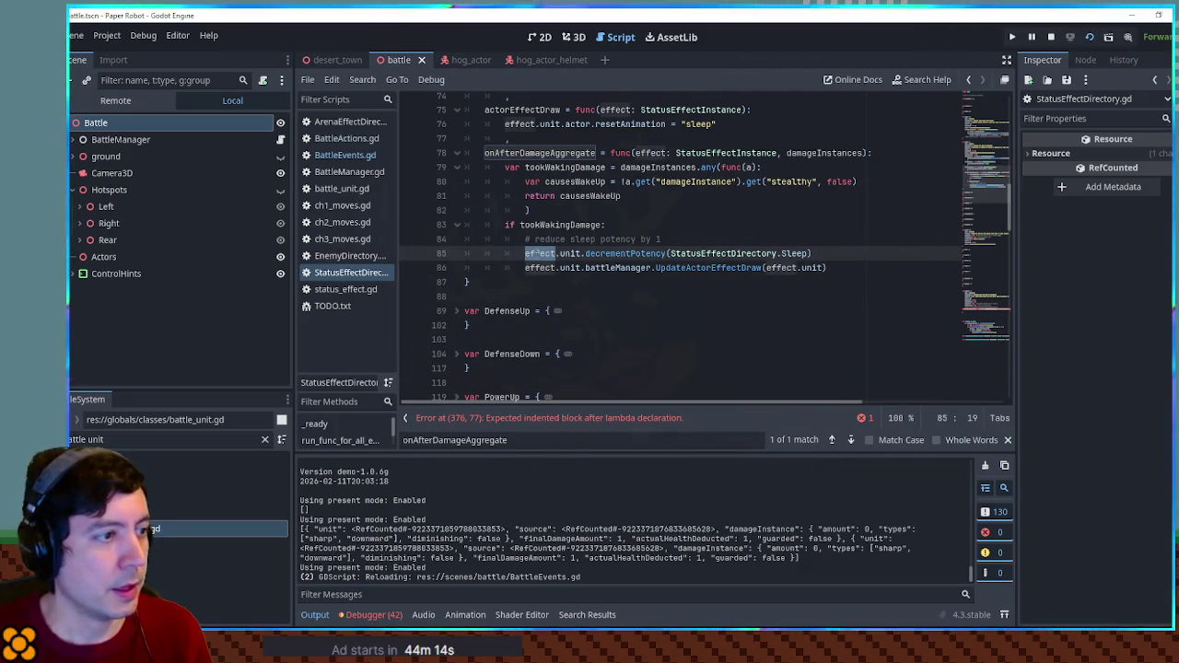
{"action": "key", "text": "ctrl+shift+Right"}
{"action": "double_click", "coordinate": [587, 255]}
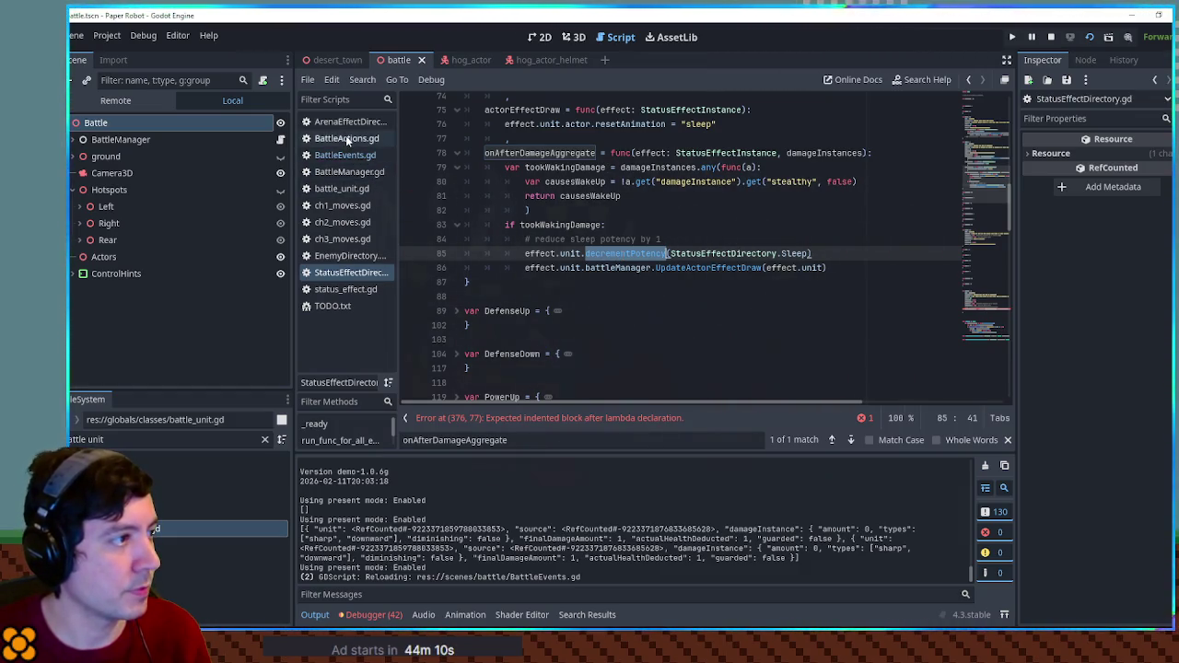
{"action": "left_click", "coordinate": [339, 188]}
{"action": "key", "text": "ctrl+f"}
{"action": "type", "text": "decrementPotency"}
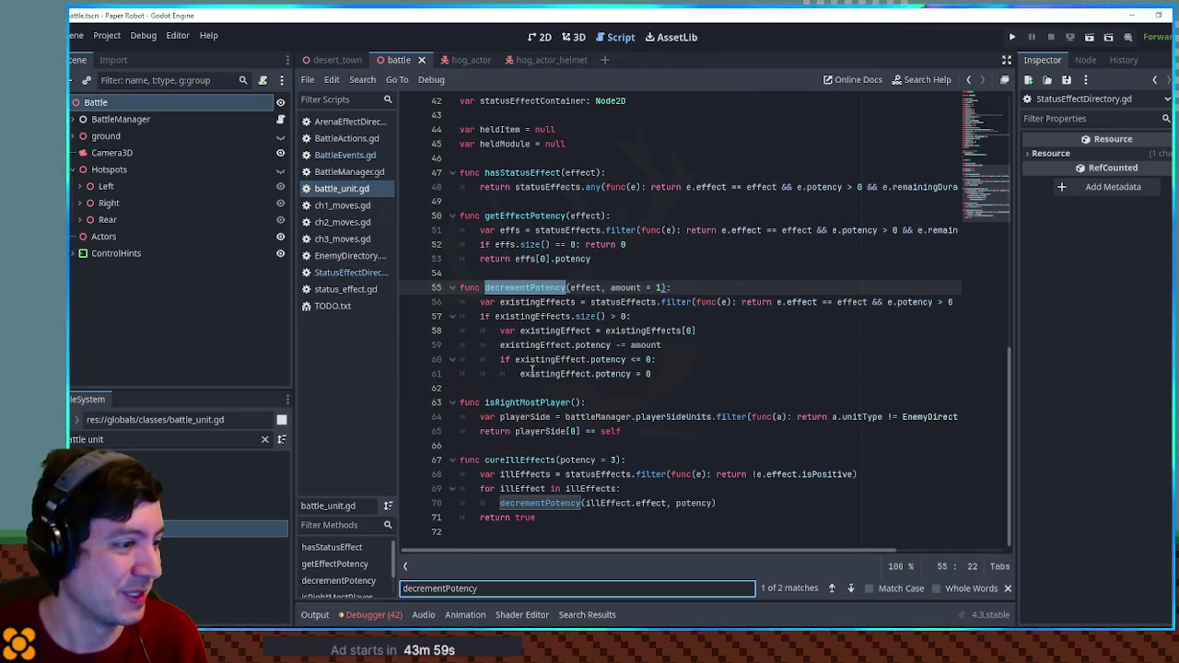
{"action": "double_click", "coordinate": [566, 503]}
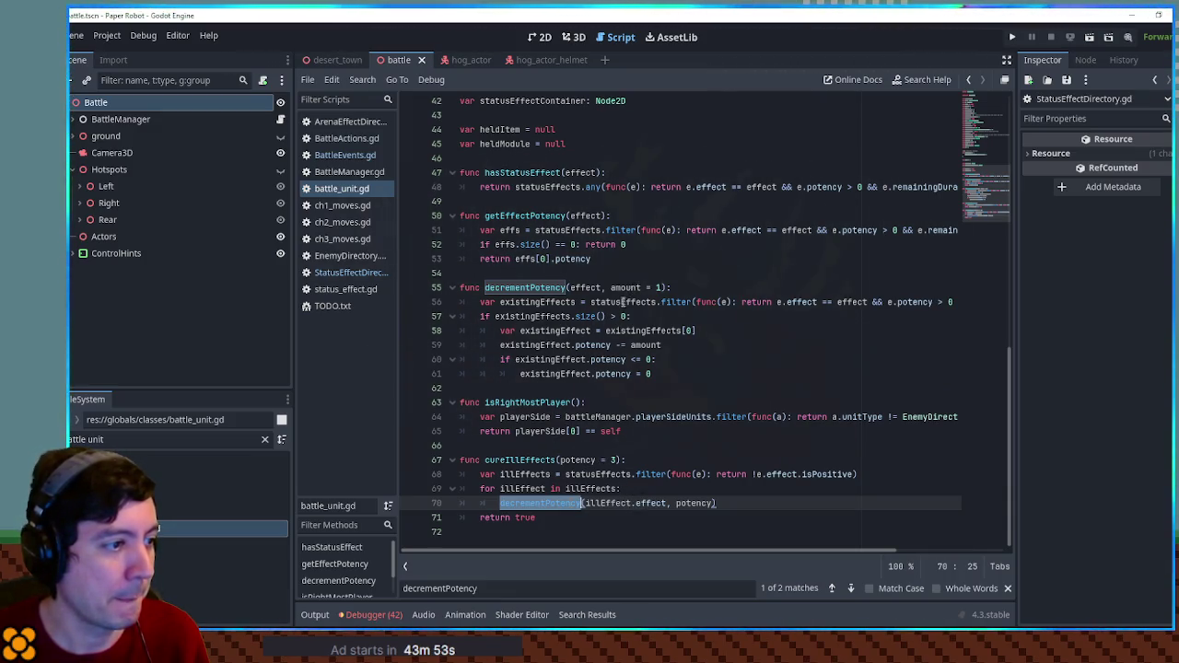
{"action": "left_click_drag", "start_coordinate": [556, 345], "coordinate": [595, 344]}
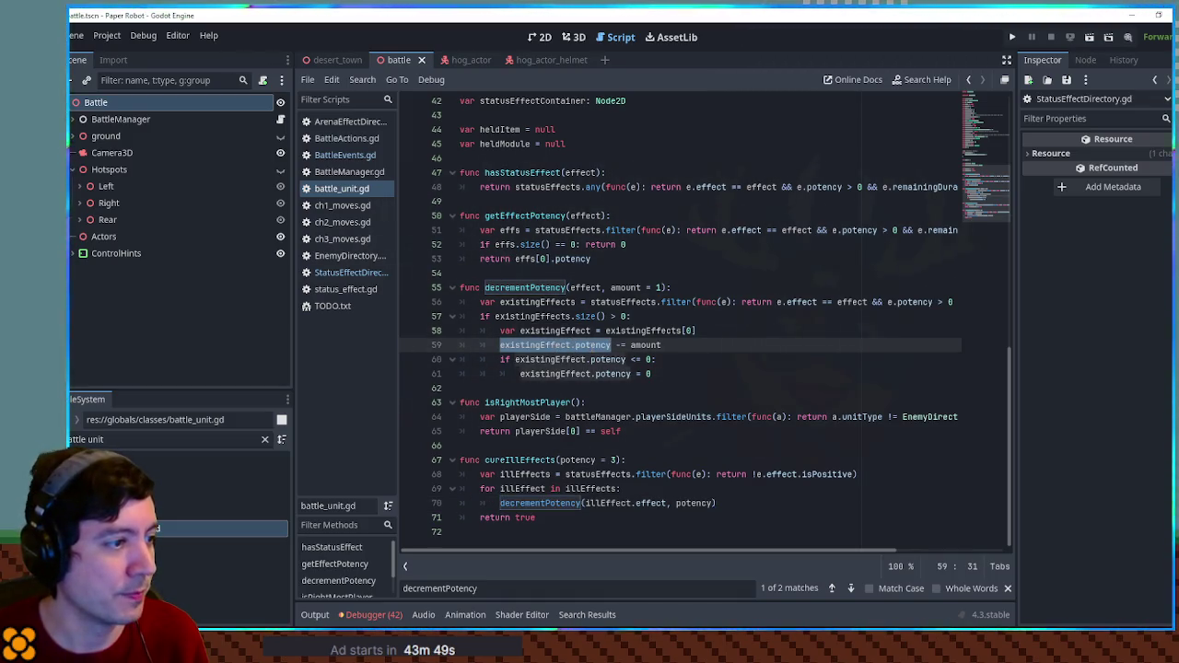
{"action": "double_click", "coordinate": [593, 345]}
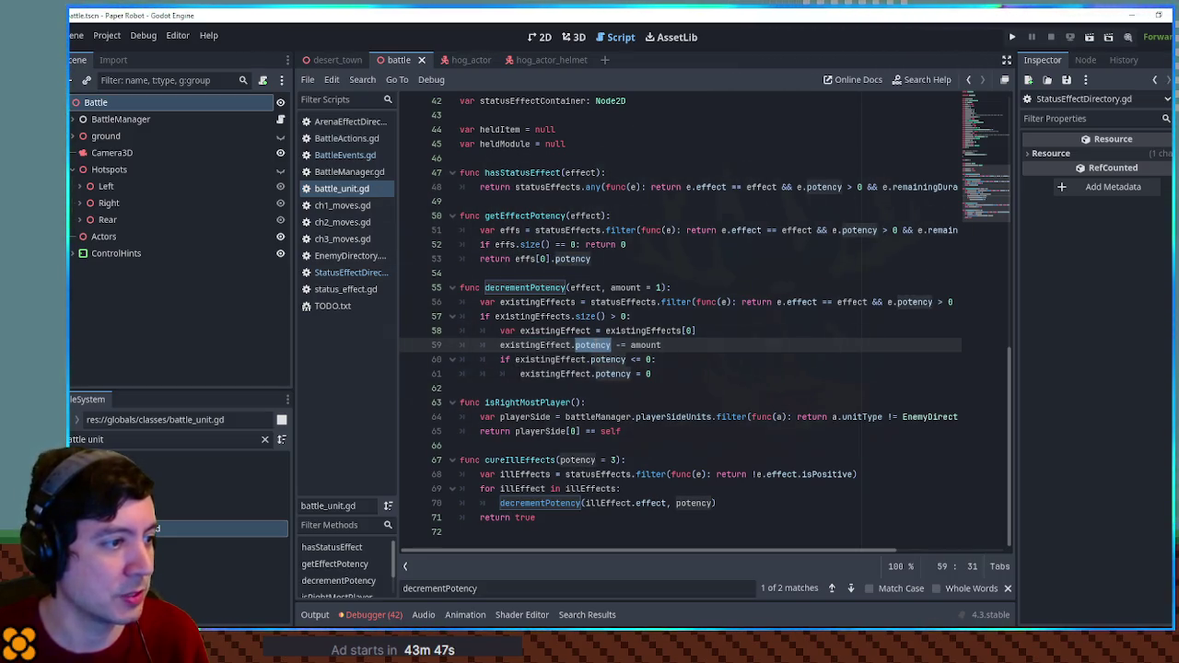
{"action": "left_click", "coordinate": [580, 287]}
{"action": "double_click", "coordinate": [581, 287]}
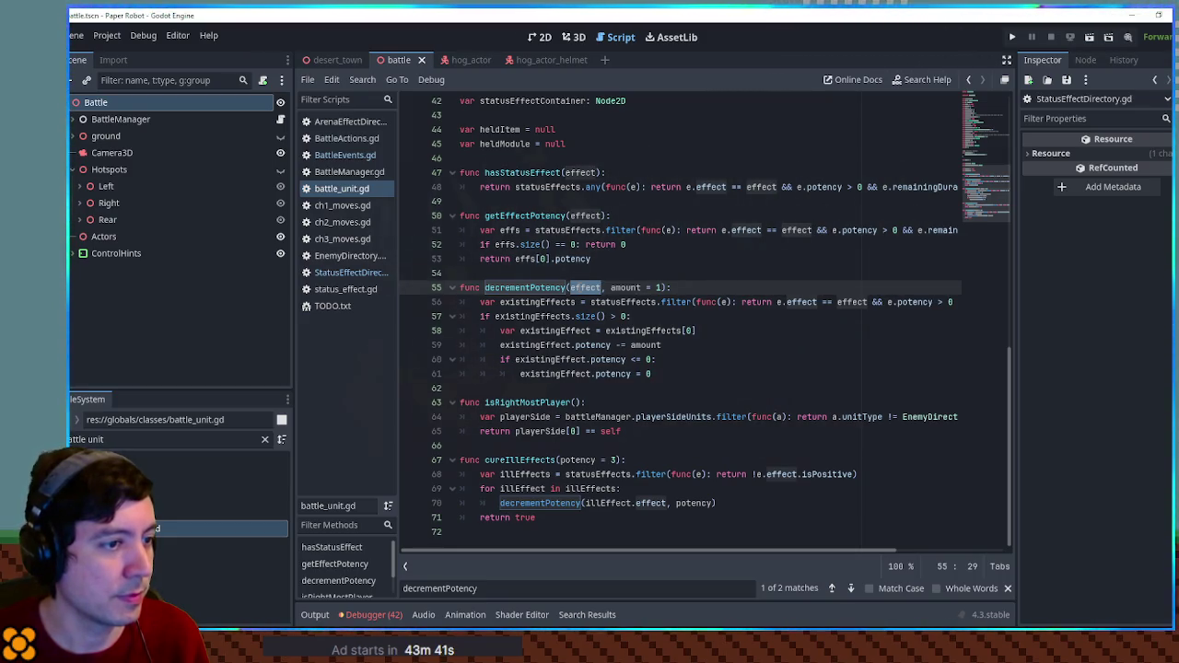
{"action": "double_click", "coordinate": [525, 287]}
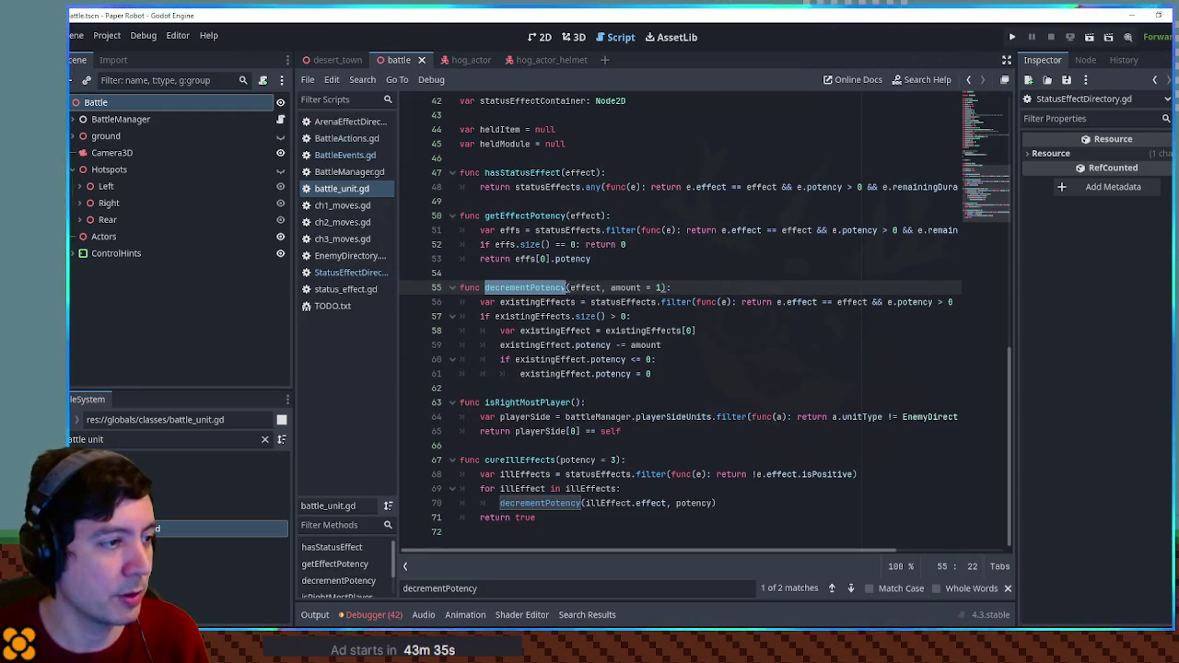
{"action": "double_click", "coordinate": [585, 288]}
{"action": "left_click_drag", "start_coordinate": [752, 553], "coordinate": [883, 553]}
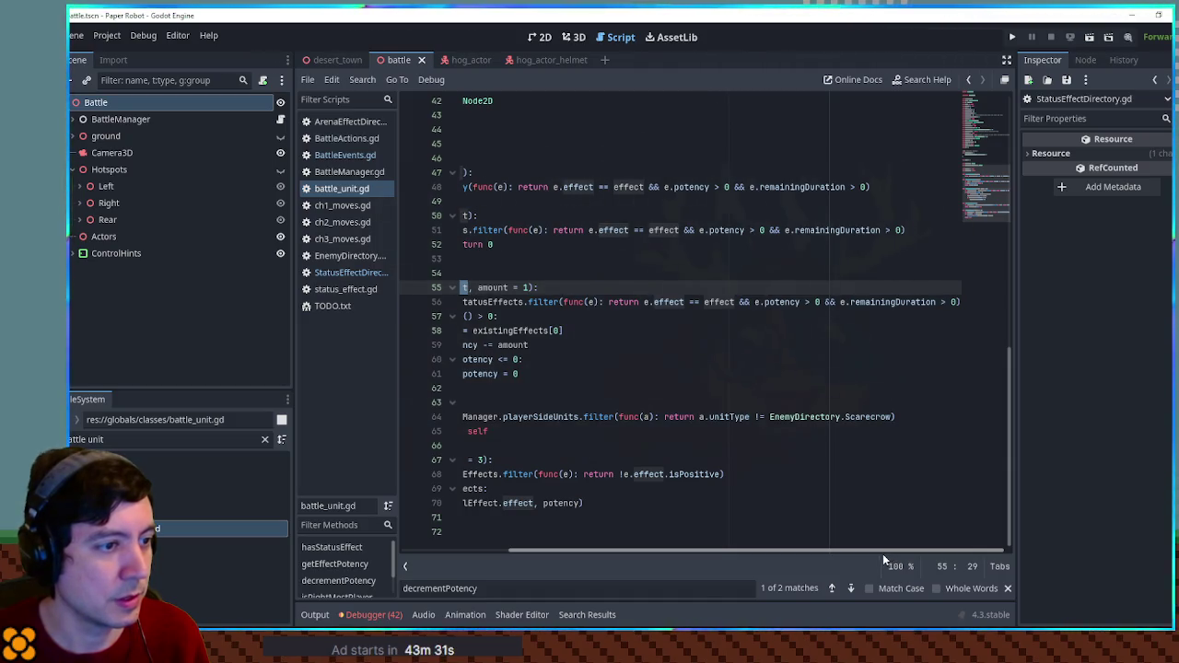
{"action": "mouse_move", "coordinate": [848, 551]}
{"action": "left_mouse_down"}
{"action": "mouse_move", "coordinate": [705, 548]}
{"action": "mouse_move", "coordinate": [841, 558]}
{"action": "left_mouse_up"}
{"action": "left_click_drag", "start_coordinate": [644, 303], "coordinate": [689, 302]}
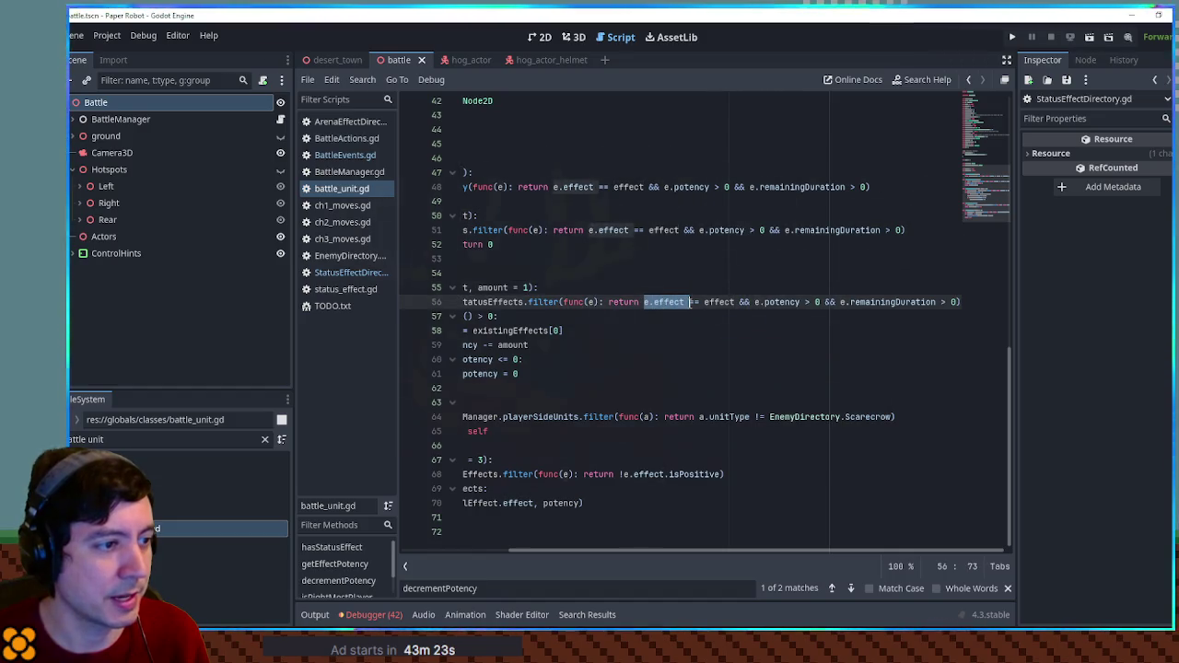
{"action": "double_click", "coordinate": [711, 304]}
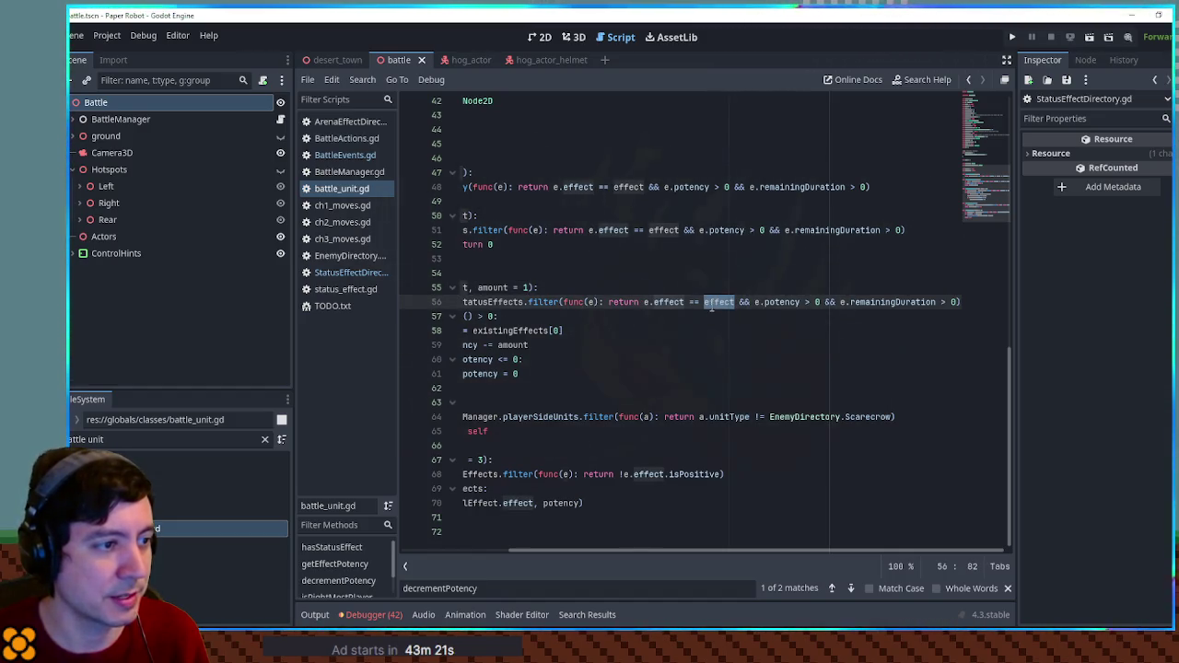
{"action": "left_click_drag", "start_coordinate": [755, 550], "coordinate": [645, 550]}
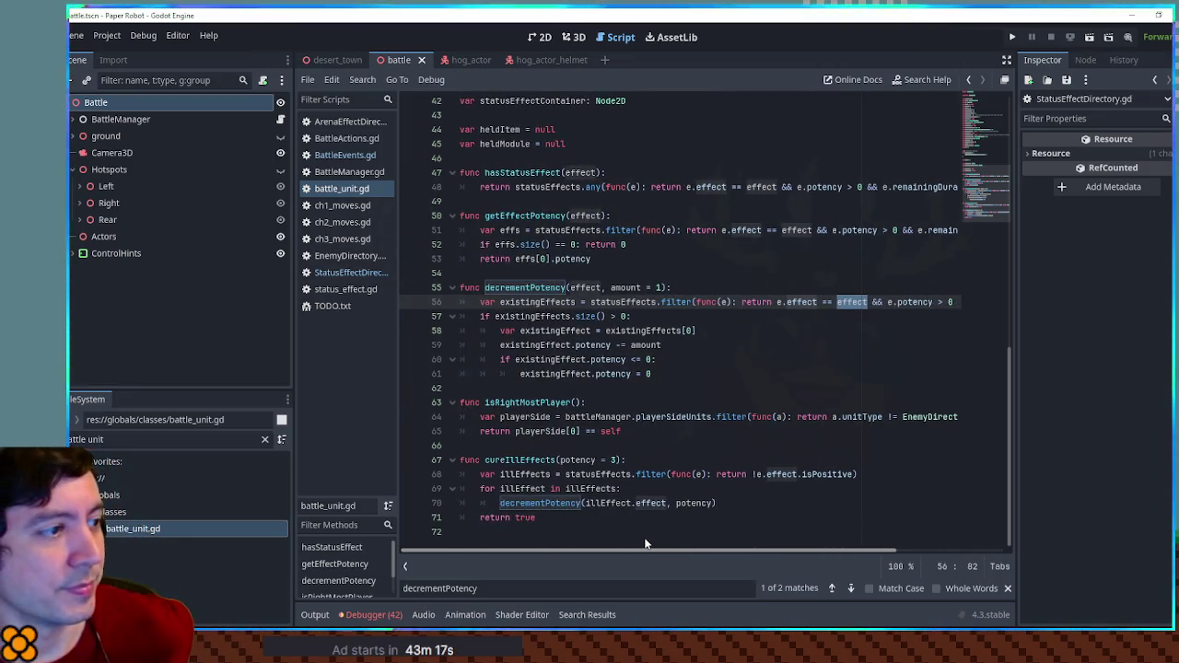
{"action": "scroll", "coordinate": [640, 544], "scroll_direction": "right", "scroll_amount": 1}
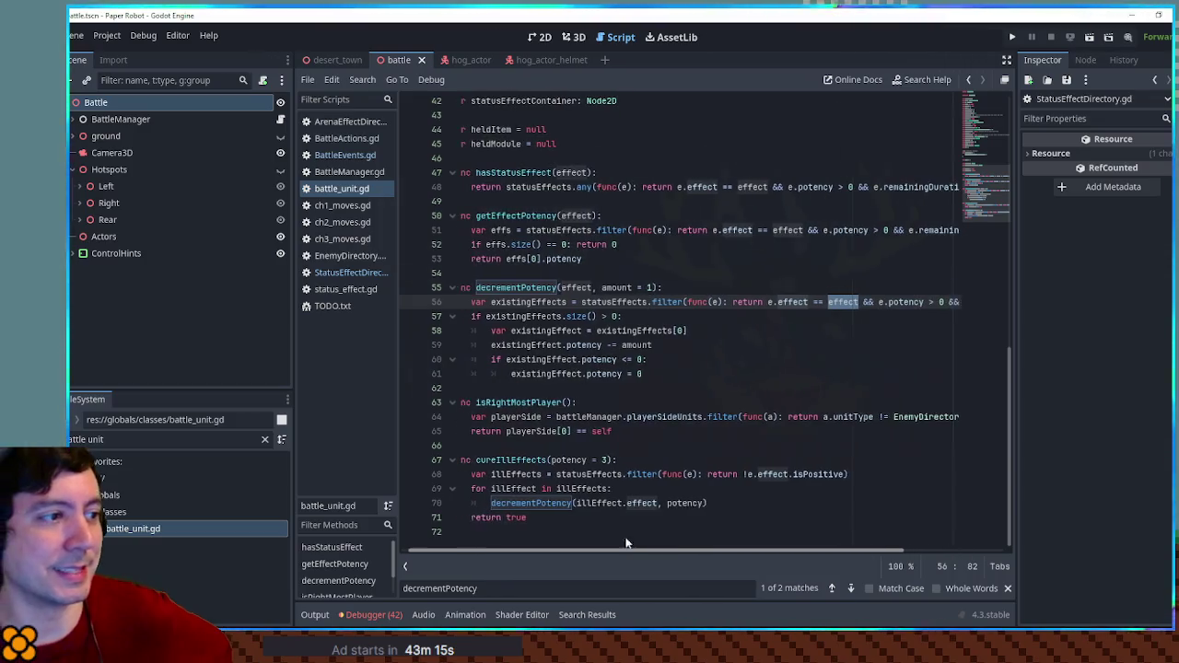
{"action": "left_click", "coordinate": [364, 274]}
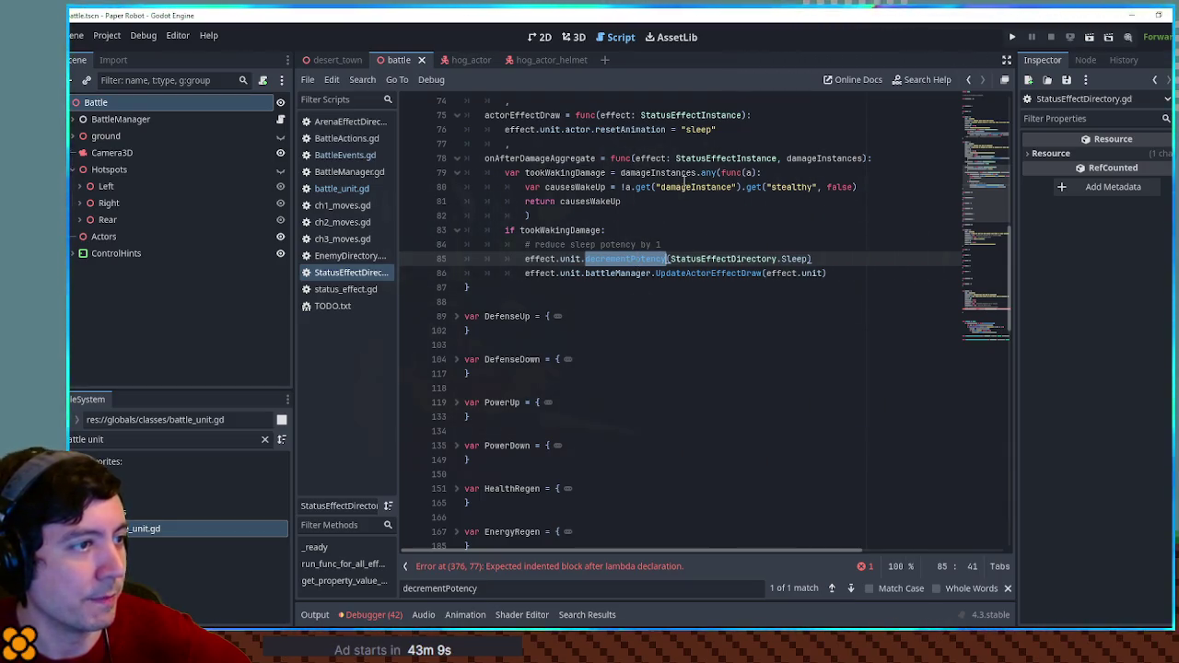
Search for potency, copy effect.potency and paste it into the Charged handler body.
{"action": "scroll", "coordinate": [670, 337], "scroll_direction": "up", "scroll_amount": 2}
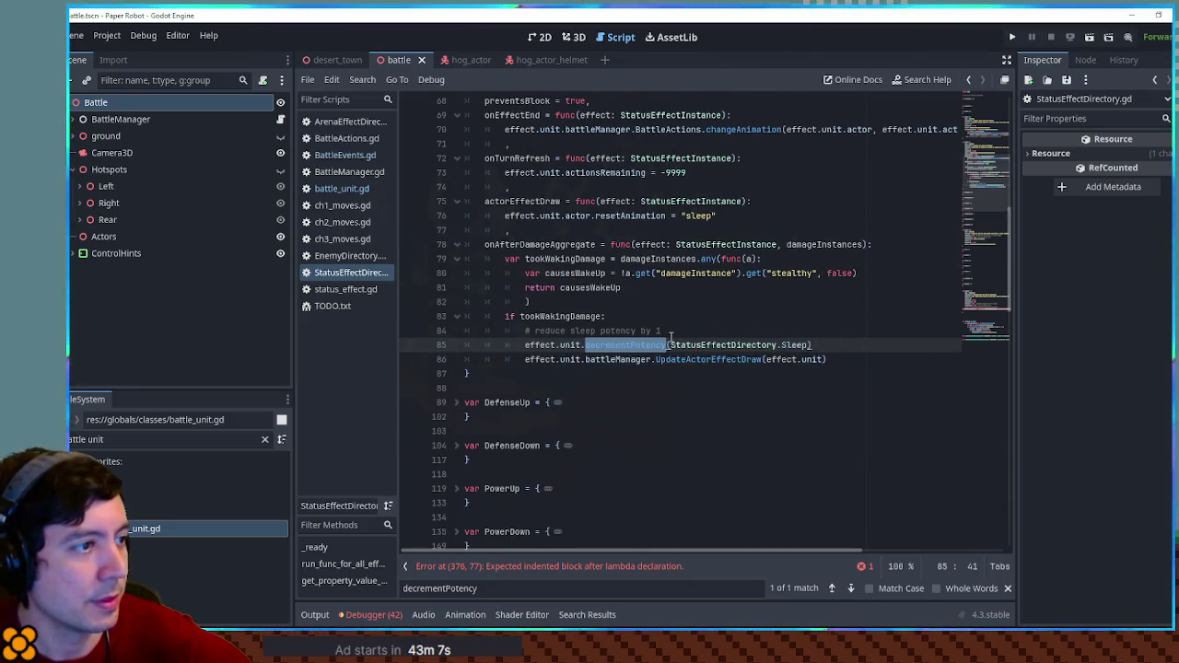
{"action": "scroll", "coordinate": [671, 336], "scroll_direction": "up", "scroll_amount": 4}
{"action": "key", "text": "ctrl+f"}
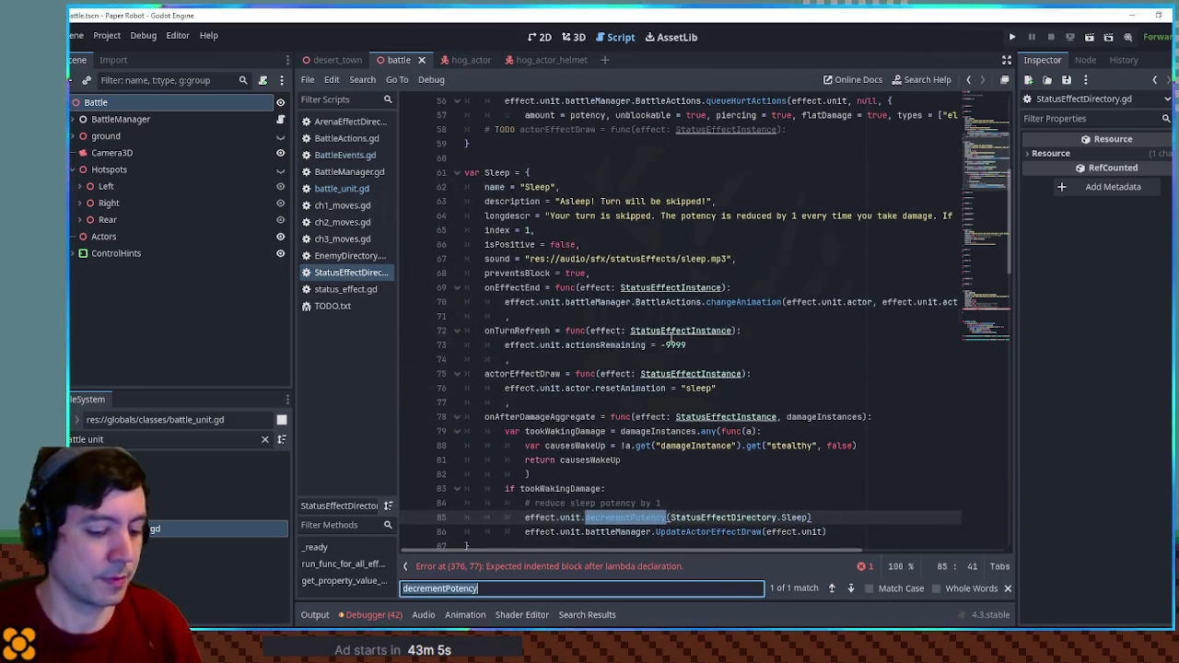
{"action": "type", "text": "potency"}
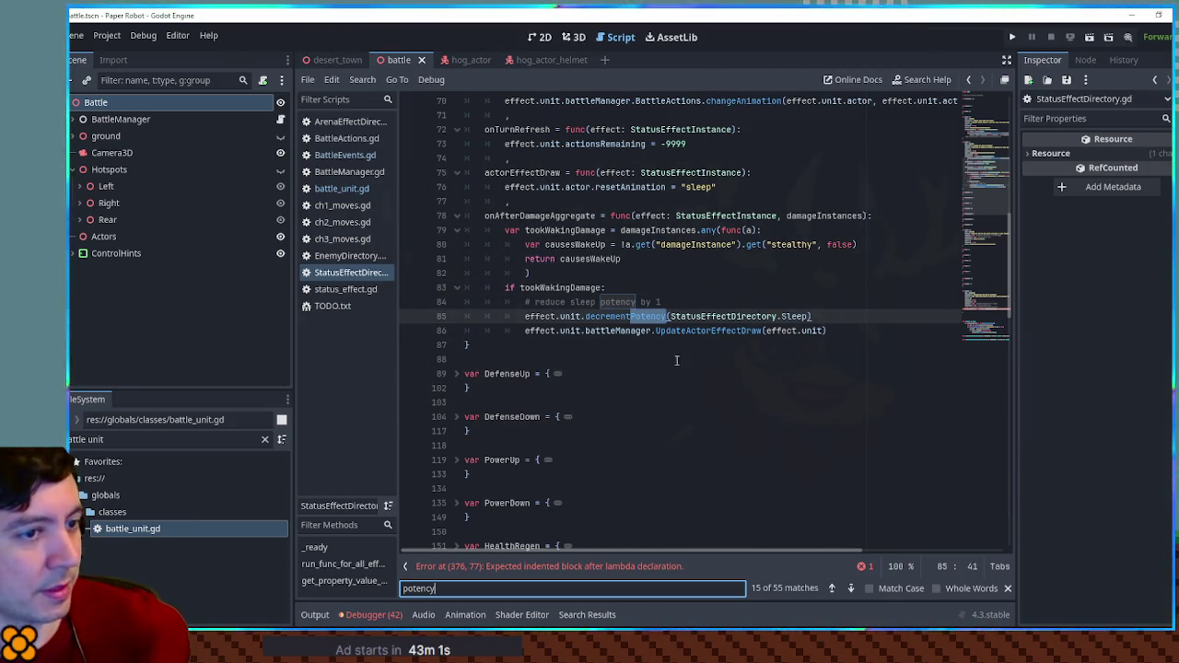
{"action": "left_click", "coordinate": [834, 589]}
{"action": "left_click", "coordinate": [833, 588]}
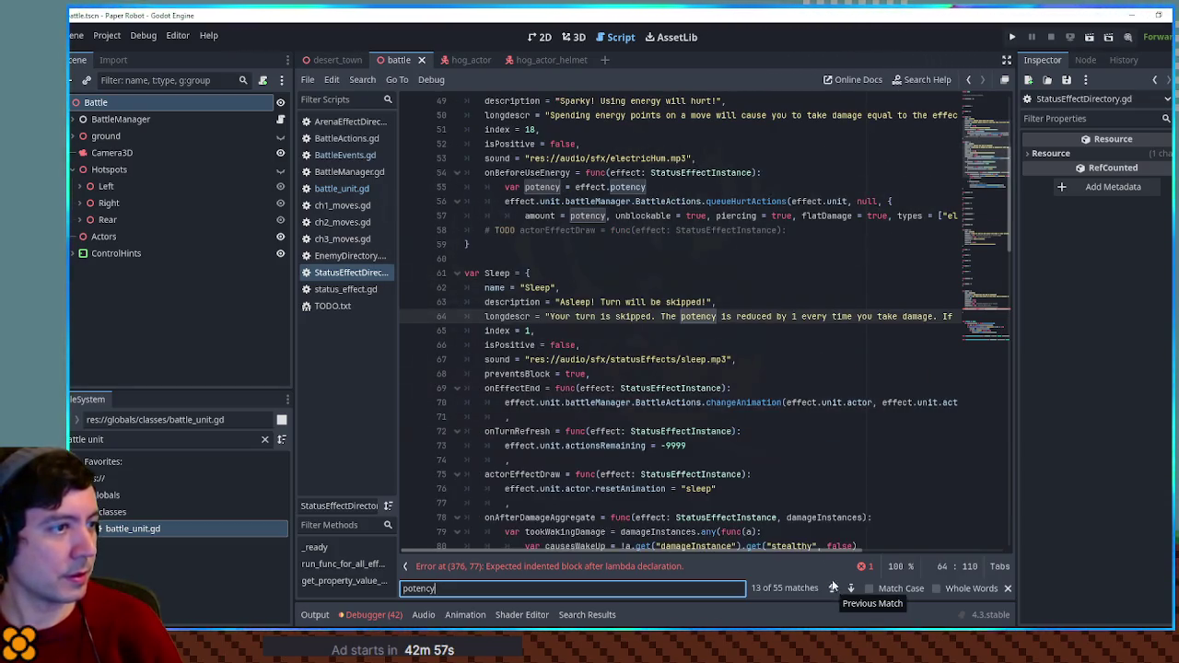
{"action": "double_click", "coordinate": [586, 215]}
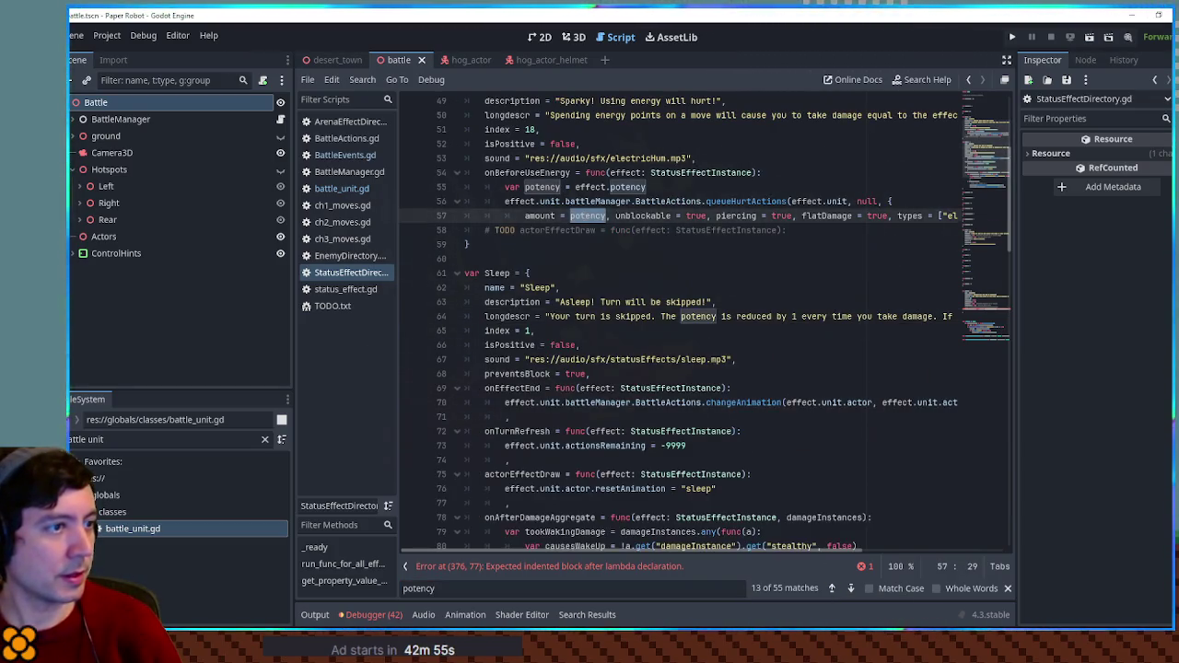
{"action": "mouse_move", "coordinate": [770, 187]}
{"action": "left_mouse_down"}
{"action": "mouse_move", "coordinate": [516, 184]}
{"action": "mouse_move", "coordinate": [590, 187]}
{"action": "mouse_move", "coordinate": [575, 187]}
{"action": "left_mouse_up"}
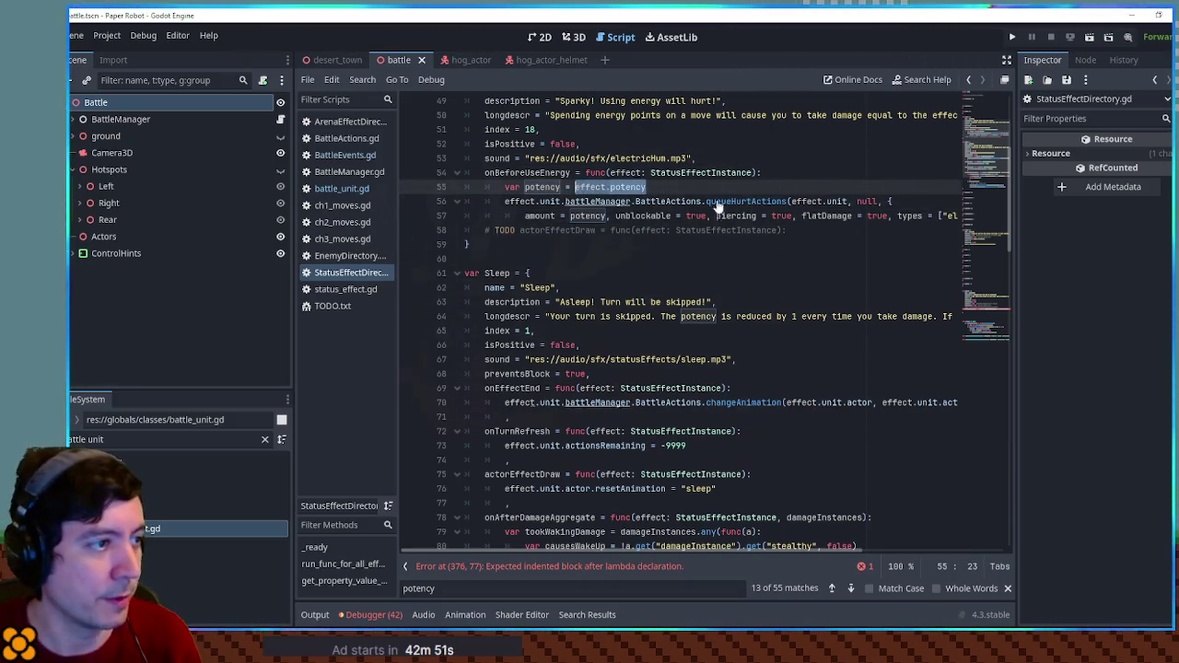
{"action": "key", "text": "ctrl+c"}
{"action": "left_click", "coordinate": [1000, 376]}
{"action": "key", "text": "Return"}
{"action": "key", "text": "ctrl+v"}
Paste Sleep's decrementPotency call on line 377 and append ', effect.potency'.
{"action": "left_click_drag", "start_coordinate": [980, 340], "coordinate": [990, 189]}
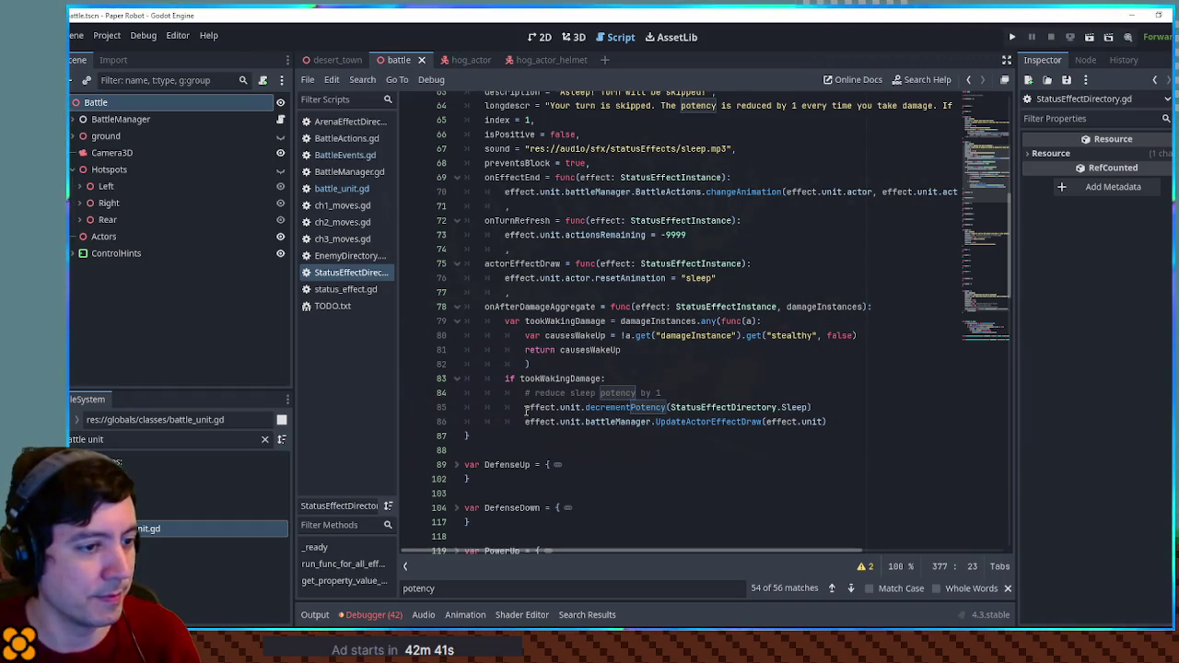
{"action": "left_click_drag", "start_coordinate": [525, 407], "coordinate": [811, 408]}
{"action": "left_click_drag", "start_coordinate": [1003, 308], "coordinate": [1003, 293]}
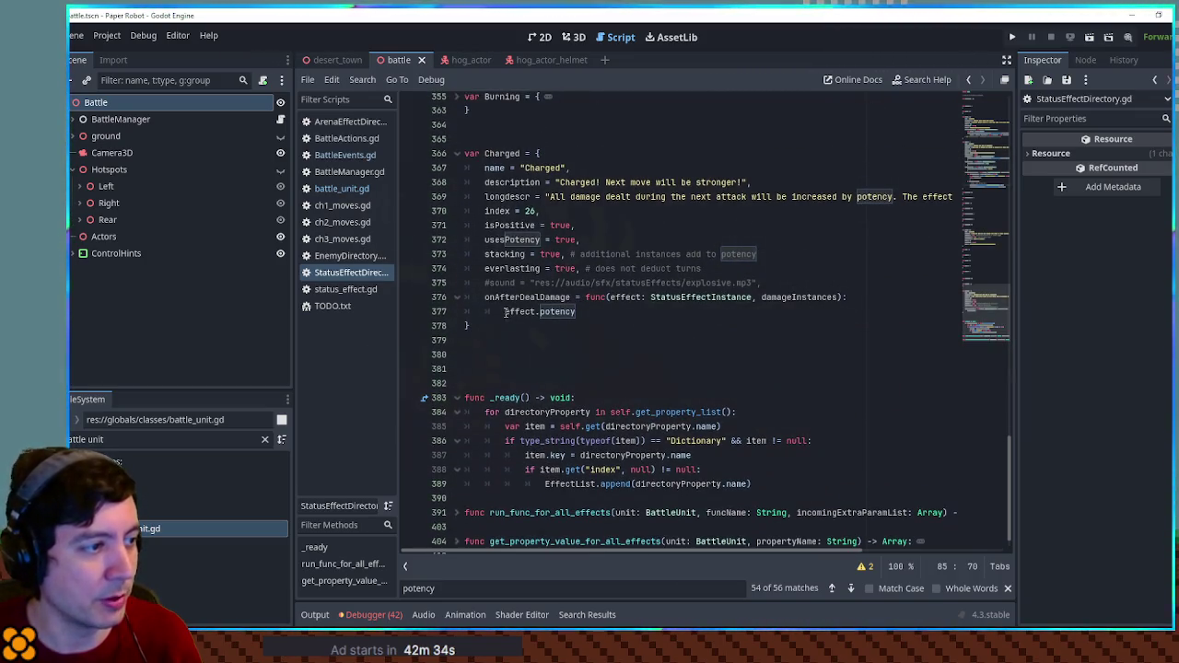
{"action": "double_click", "coordinate": [506, 314]}
{"action": "key", "text": "ctrl+v"}
{"action": "key", "text": "shift+End"}
{"action": "key", "text": "Delete"}
{"action": "key", "text": "BackSpace"}
{"action": "type", "text": ", effect.potency"}
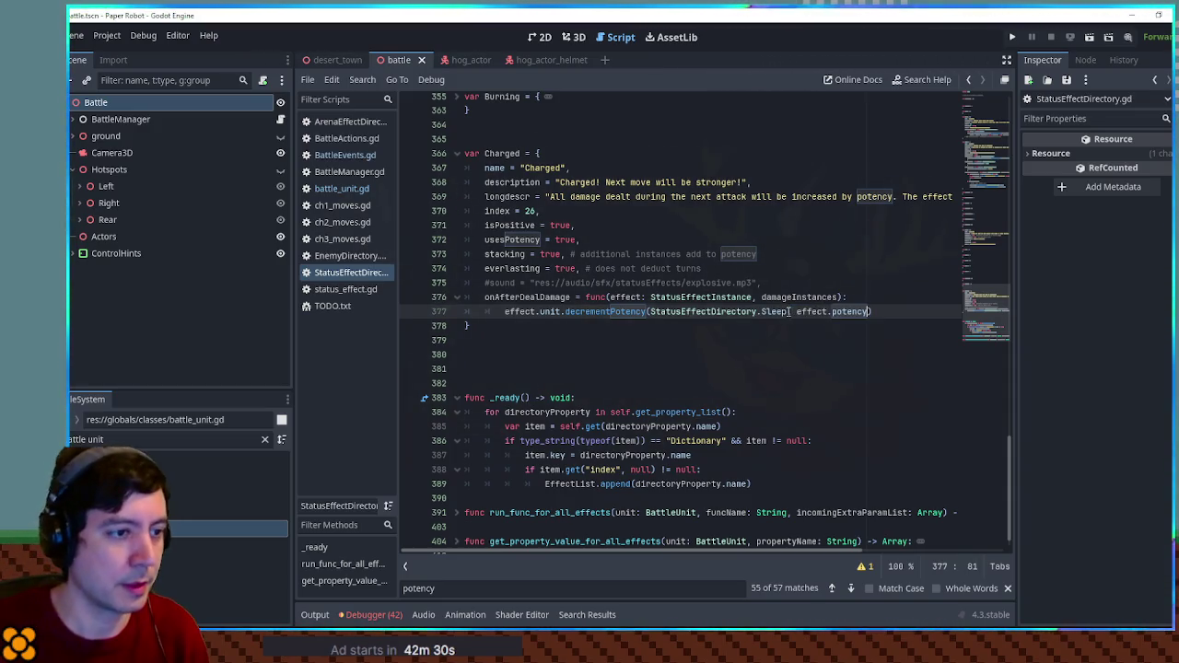
Replace Sleep with Charged in the decrementPotency call on line 377.
{"action": "double_click", "coordinate": [506, 153]}
{"action": "key", "text": "ctrl+c"}
{"action": "double_click", "coordinate": [773, 311]}
{"action": "key", "text": "ctrl+v"}
{"action": "left_click", "coordinate": [597, 313]}
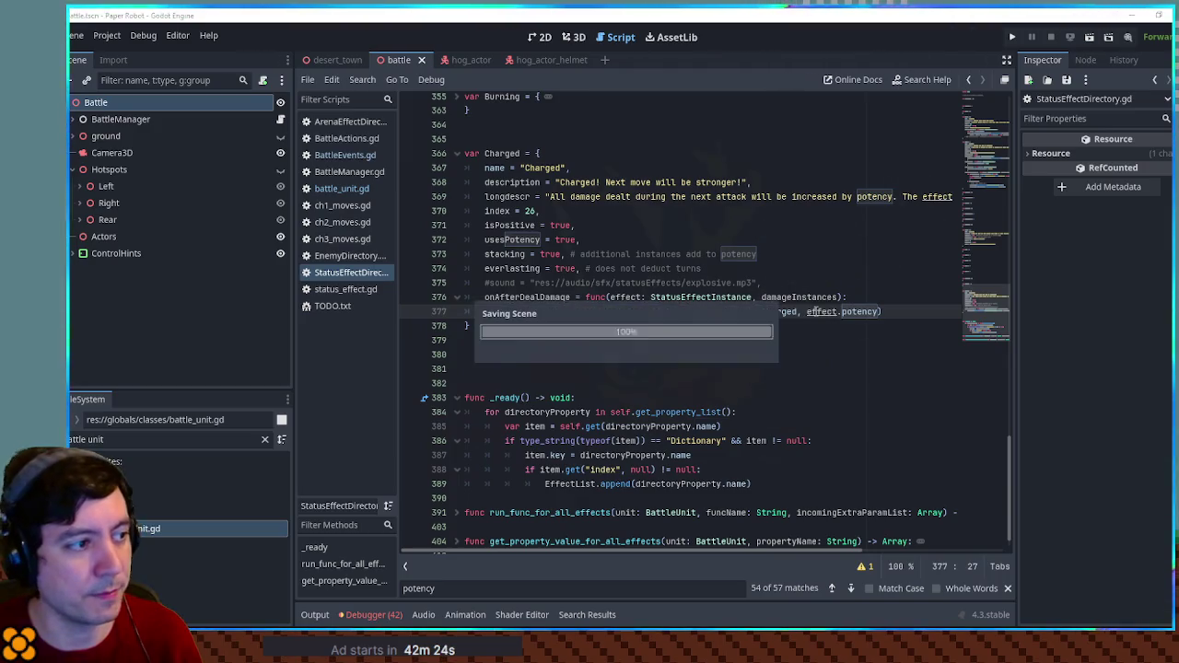
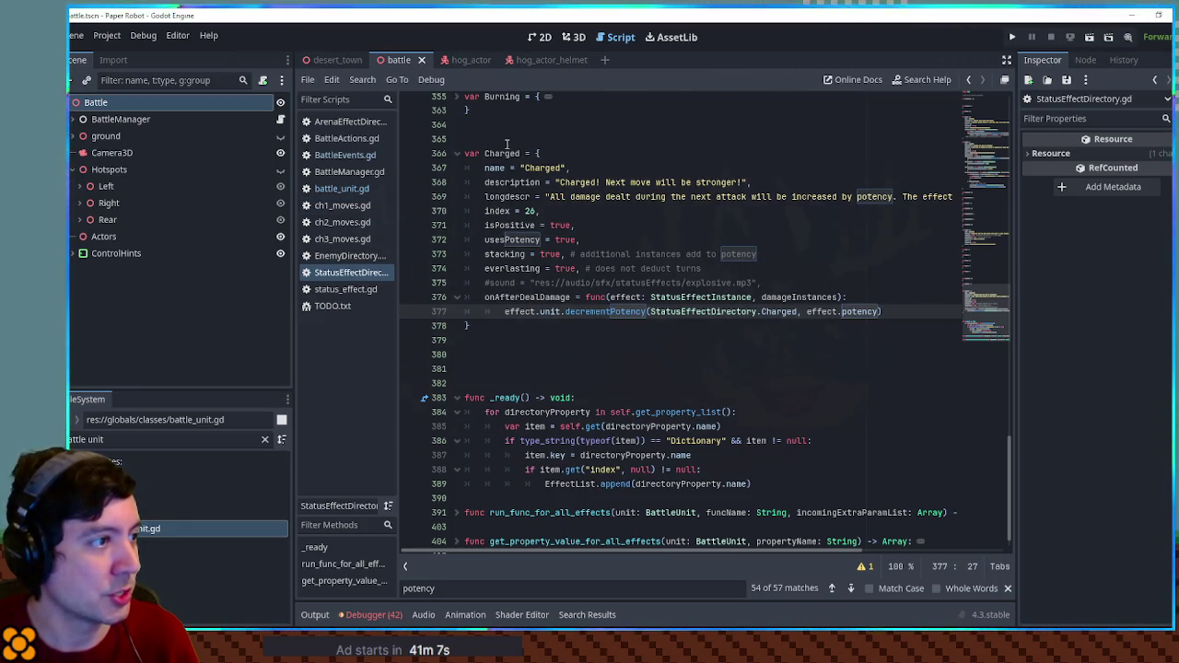
Inspect the Charged effect's decrementPotency call after it deals damage.
{"action": "double_click", "coordinate": [507, 153]}
{"action": "left_click", "coordinate": [531, 310]}
{"action": "double_click", "coordinate": [604, 311]}
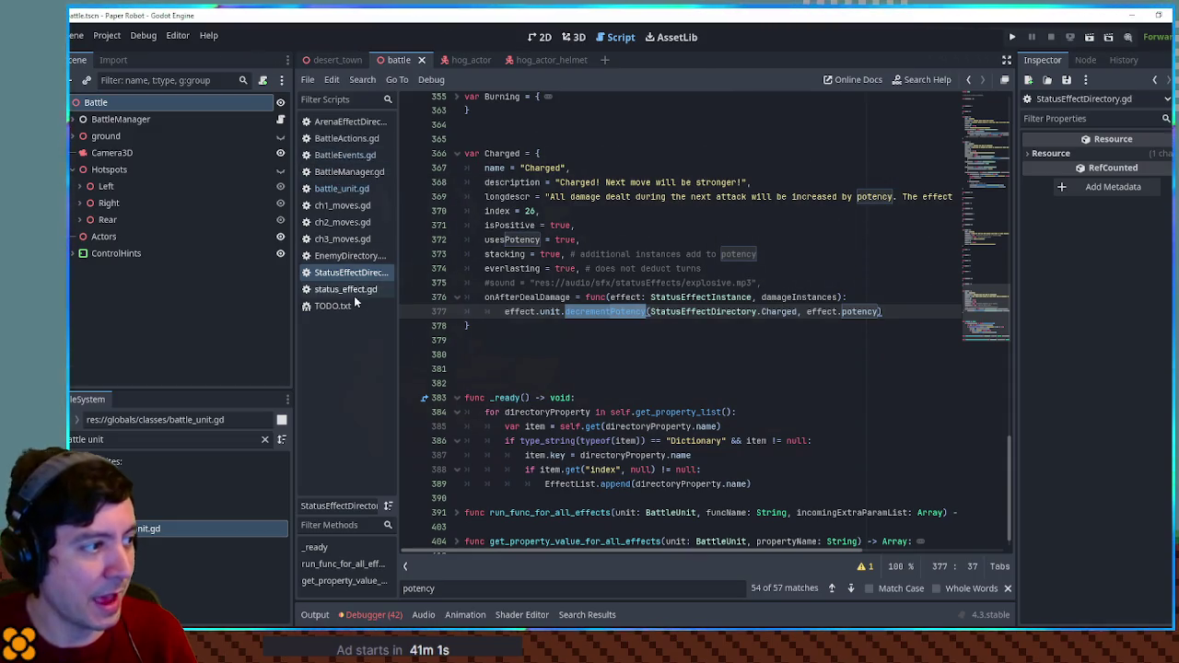
Close battle_unit.gd and switch to EnemyDirectory.gd at the HardHatHoggle entry.
{"action": "left_click", "coordinate": [342, 188]}
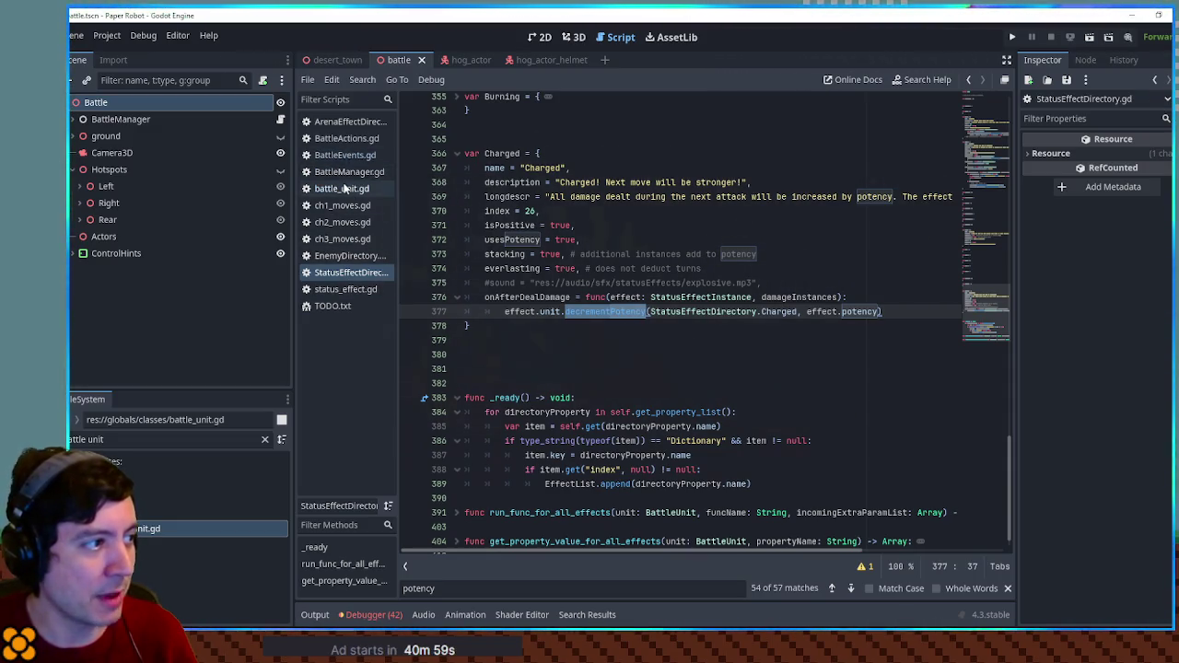
{"action": "middle_click", "coordinate": [342, 188]}
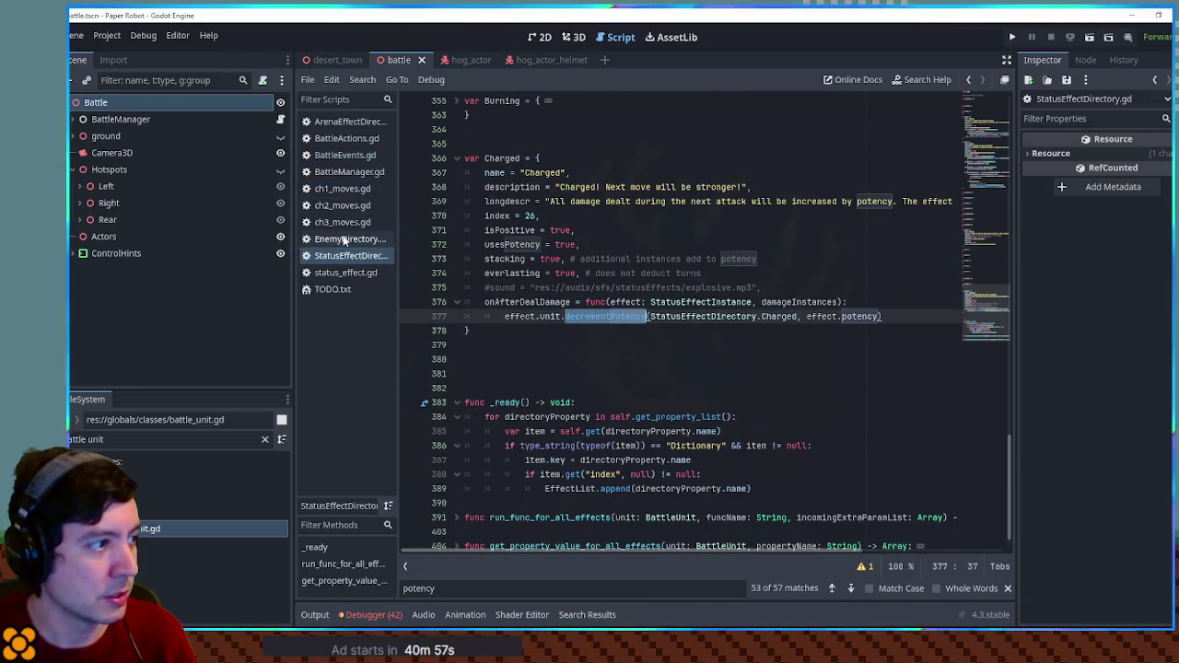
{"action": "left_click", "coordinate": [355, 239]}
{"action": "left_click_drag", "start_coordinate": [989, 275], "coordinate": [989, 282]}
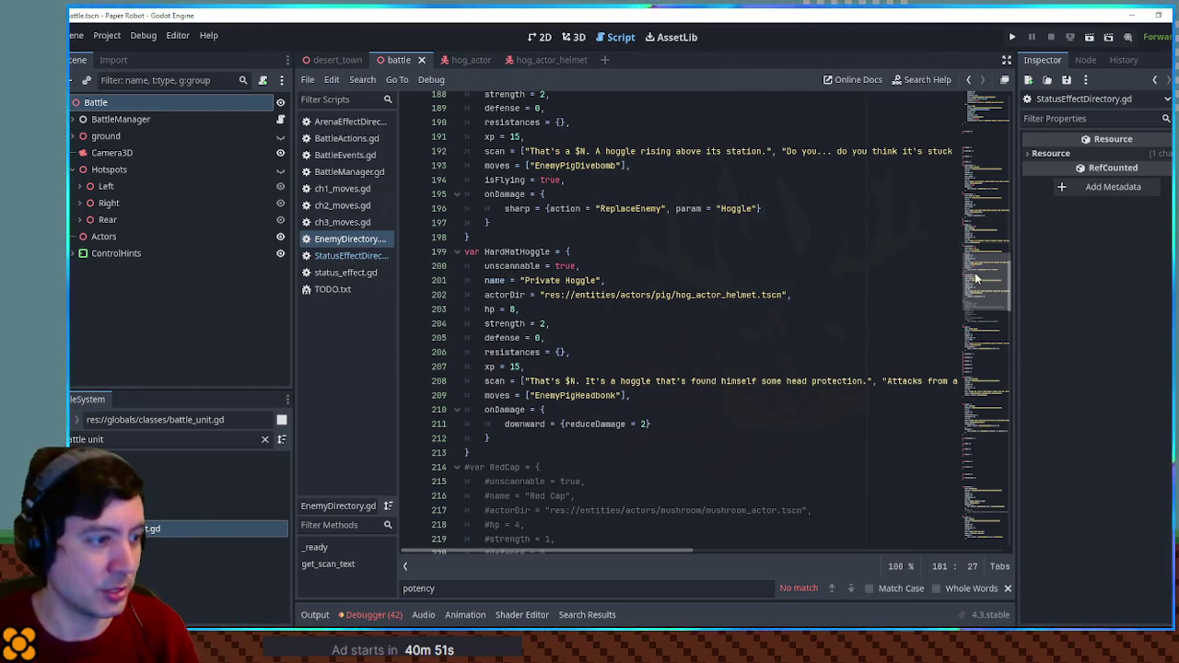
Find 'status', copy Berricade's Sleep resistances block, and paste it after HardHatHoggle's onDamage block.
{"action": "key", "text": "ctrl+f"}
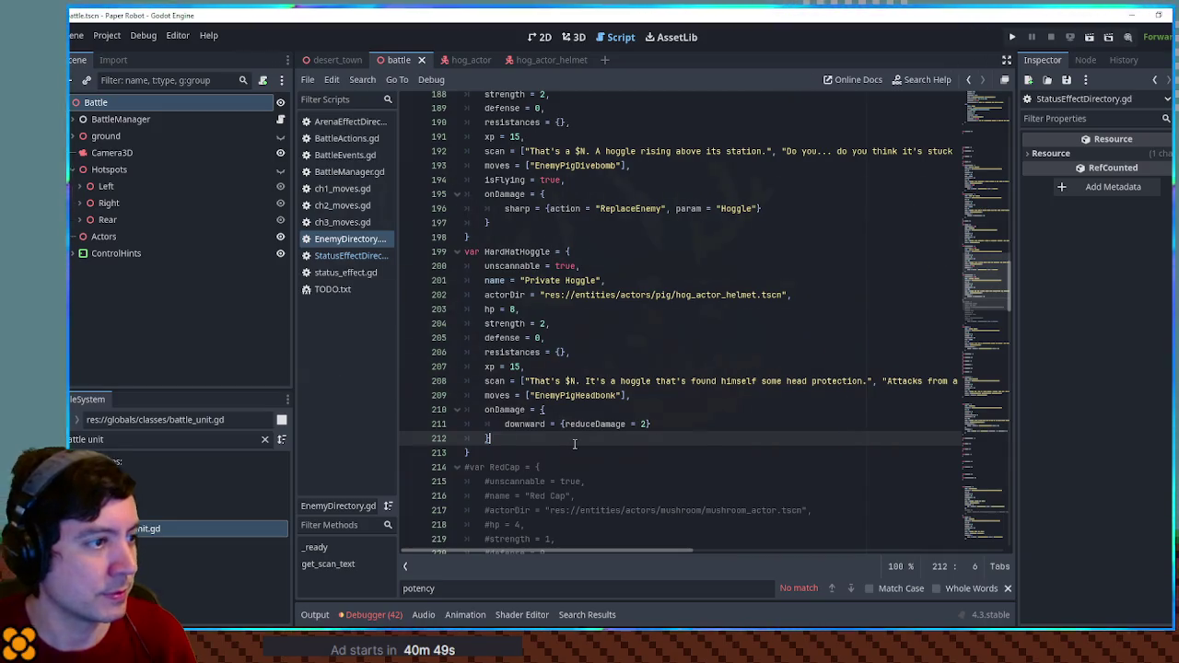
{"action": "type", "text": "status"}
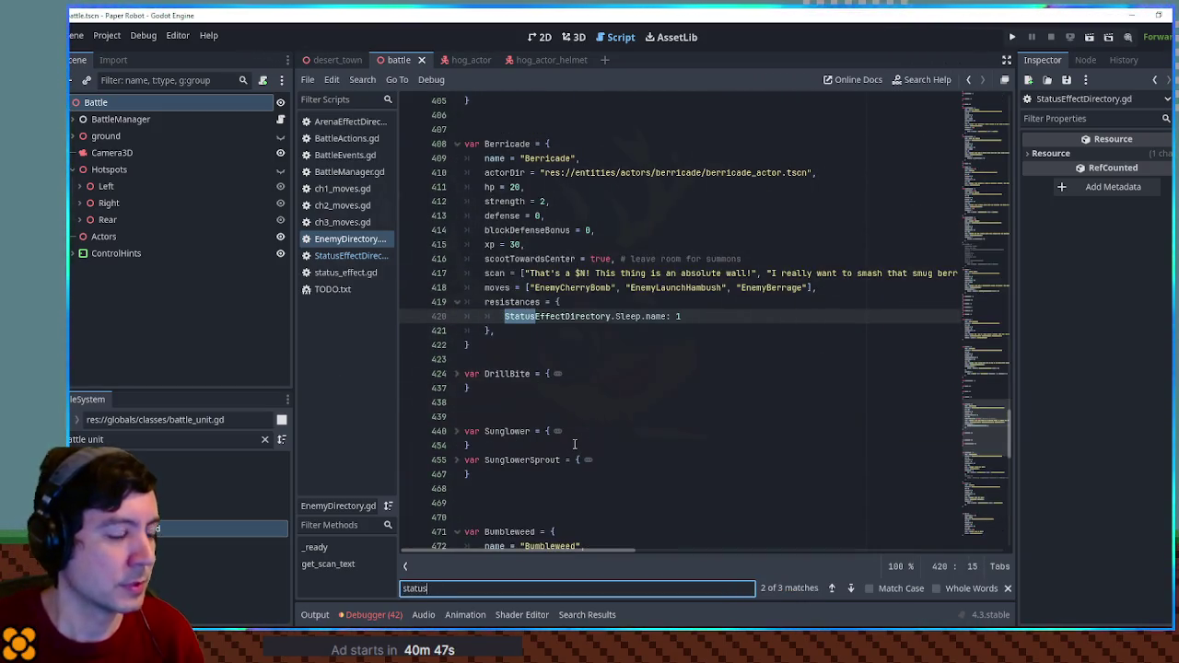
{"action": "left_click", "coordinate": [511, 330]}
{"action": "mouse_move", "coordinate": [710, 329]}
{"action": "left_mouse_down"}
{"action": "mouse_move", "coordinate": [889, 313]}
{"action": "mouse_move", "coordinate": [892, 293]}
{"action": "left_mouse_up"}
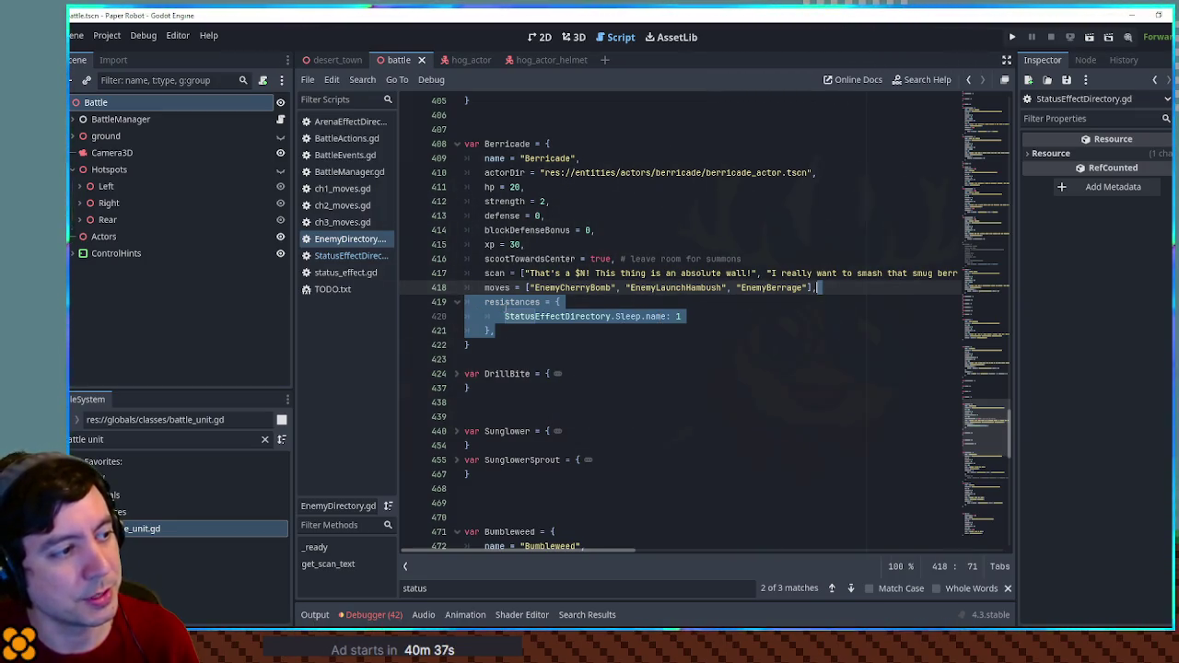
{"action": "left_click", "coordinate": [850, 589]}
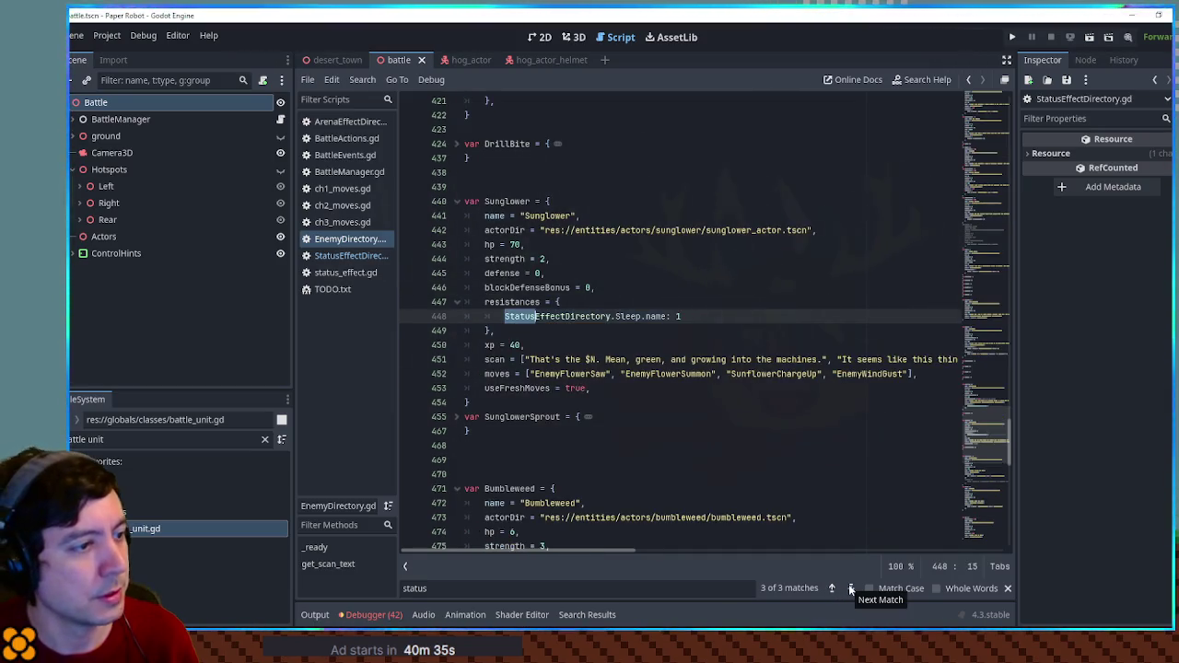
{"action": "left_click", "coordinate": [851, 589]}
{"action": "left_click", "coordinate": [851, 589]}
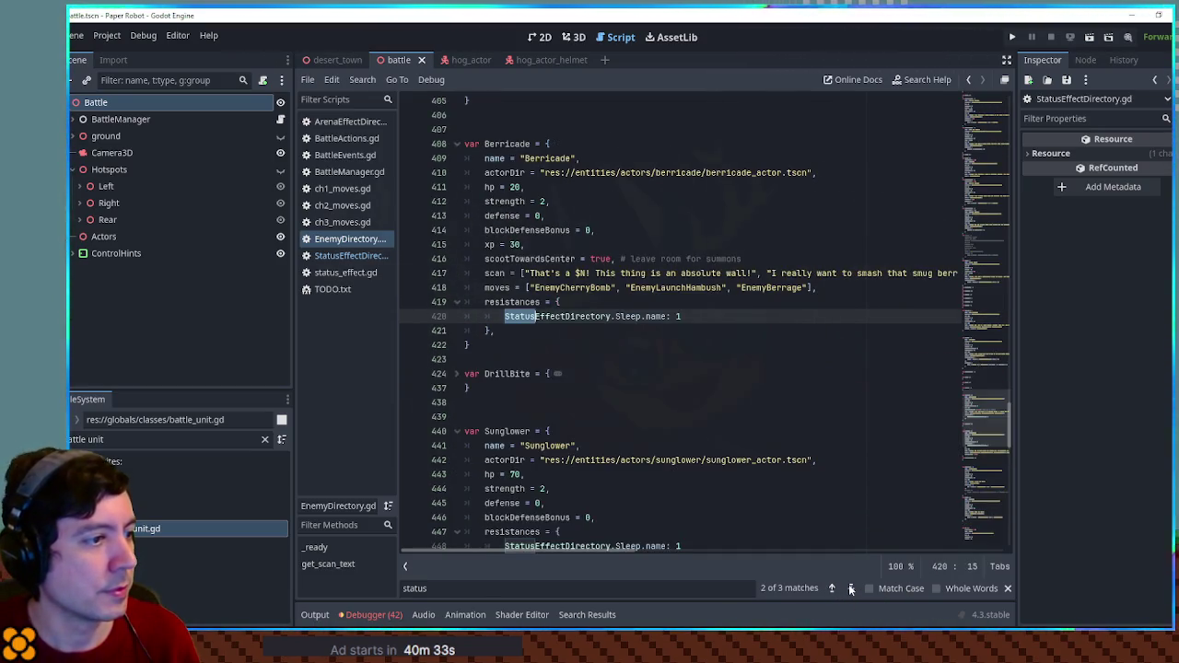
{"action": "mouse_move", "coordinate": [581, 335]}
{"action": "left_mouse_down"}
{"action": "mouse_move", "coordinate": [880, 282]}
{"action": "mouse_move", "coordinate": [986, 296]}
{"action": "left_mouse_up"}
{"action": "key", "text": "ctrl+c"}
{"action": "mouse_move", "coordinate": [987, 413]}
{"action": "left_mouse_down"}
{"action": "mouse_move", "coordinate": [997, 503]}
{"action": "mouse_move", "coordinate": [996, 276]}
{"action": "left_mouse_up"}
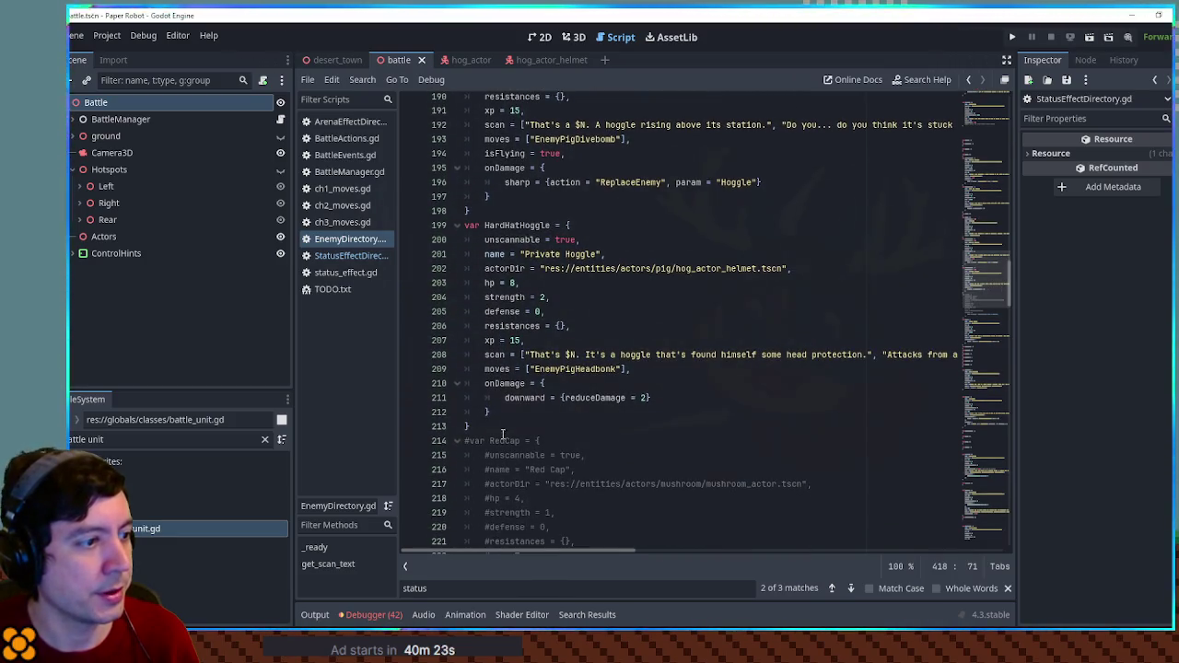
{"action": "left_click", "coordinate": [507, 414]}
{"action": "key", "text": "ctrl+v"}
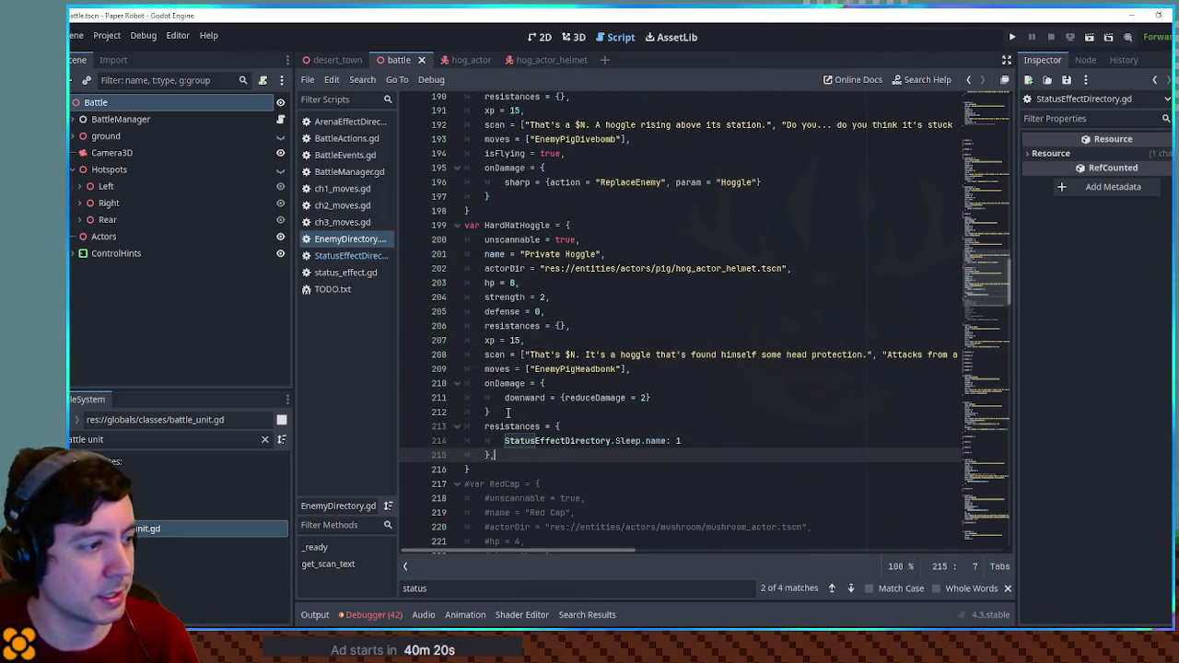
Add a comma after onDamage, rename resistances to initialEffects, and key the Sleep entry as "effect":.
{"action": "left_click", "coordinate": [507, 413]}
{"action": "type", "text": ","}
{"action": "double_click", "coordinate": [510, 425]}
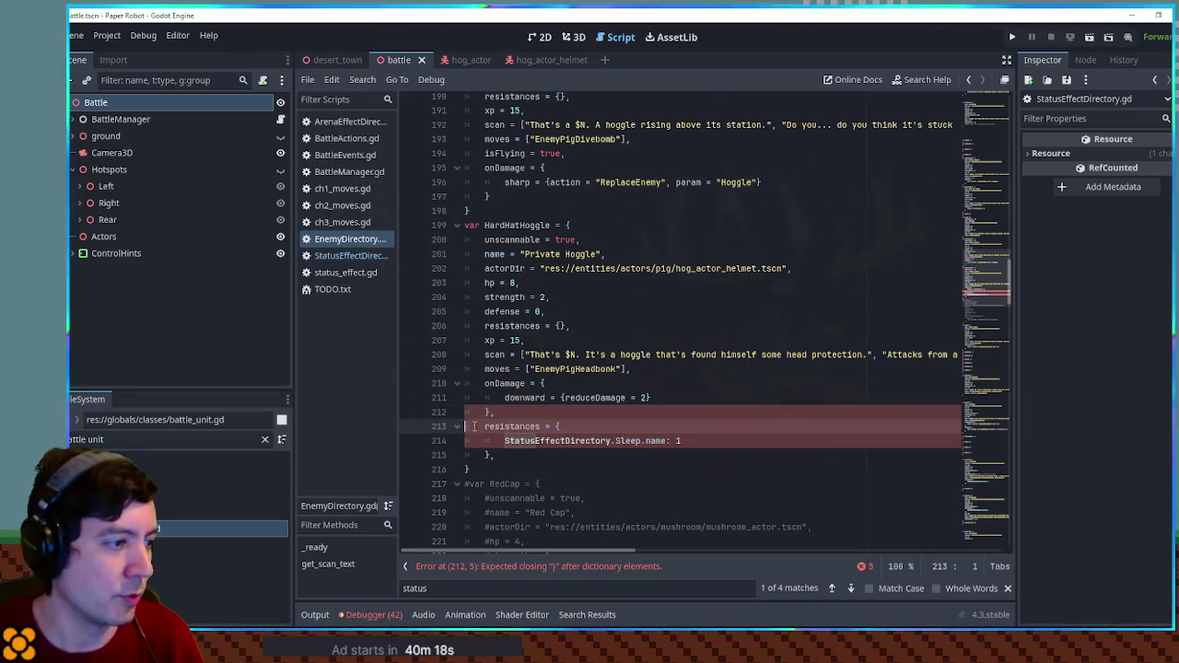
{"action": "type", "text": "initialEffe"}
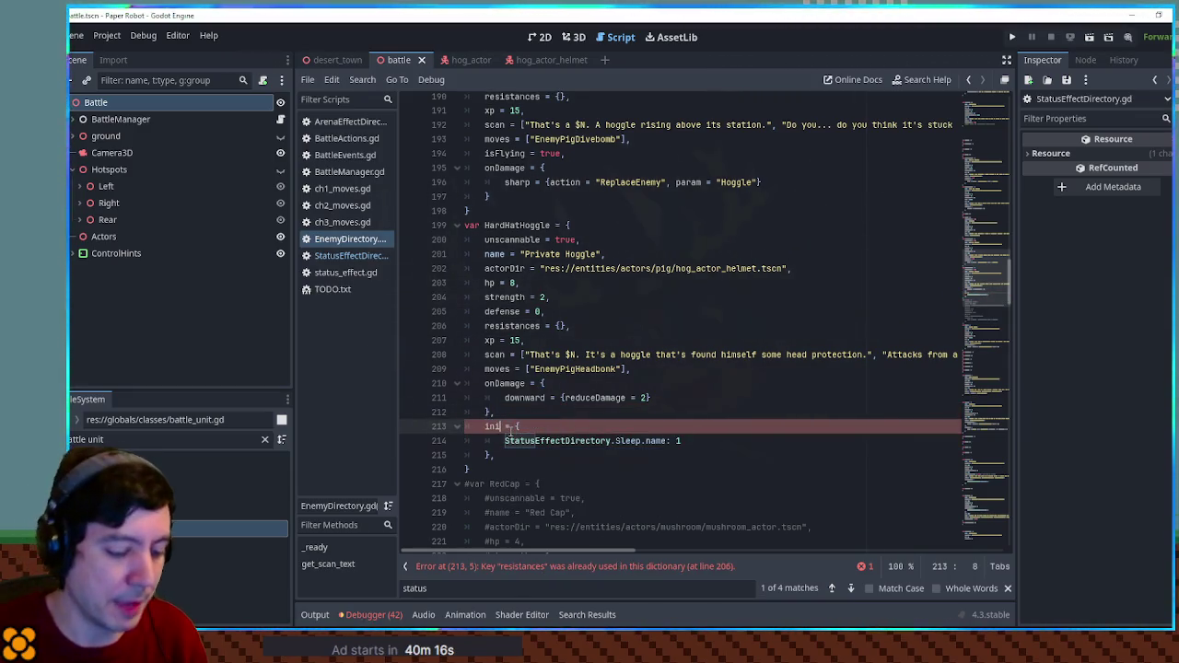
{"action": "type", "text": "cts"}
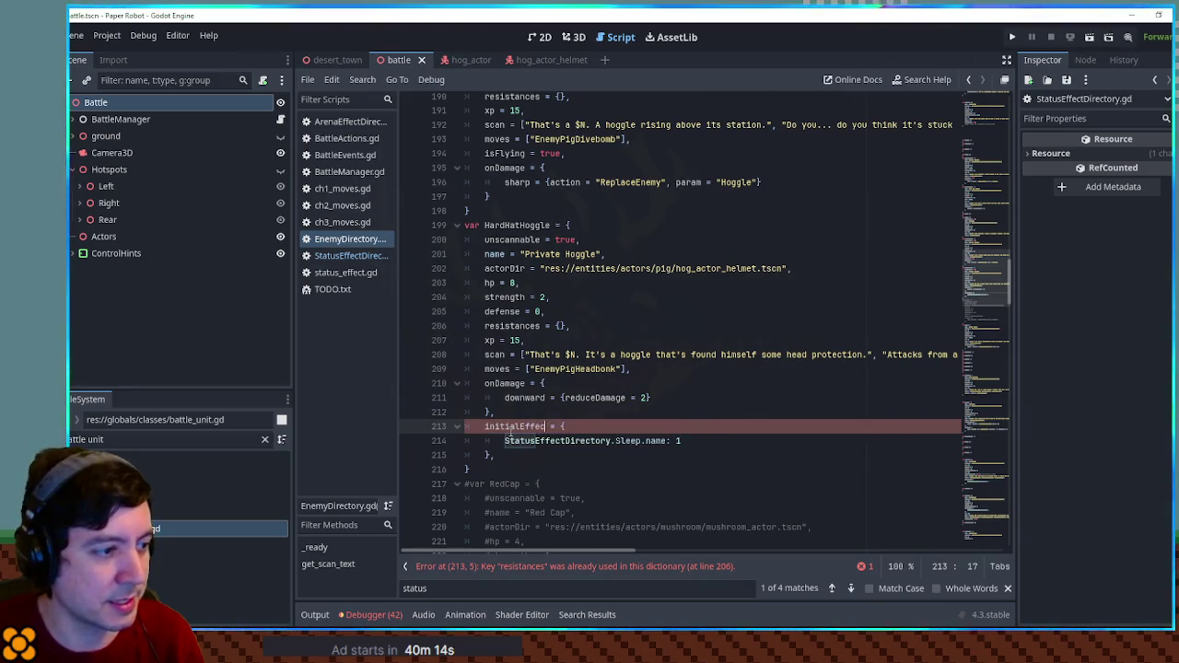
{"action": "left_click", "coordinate": [637, 428]}
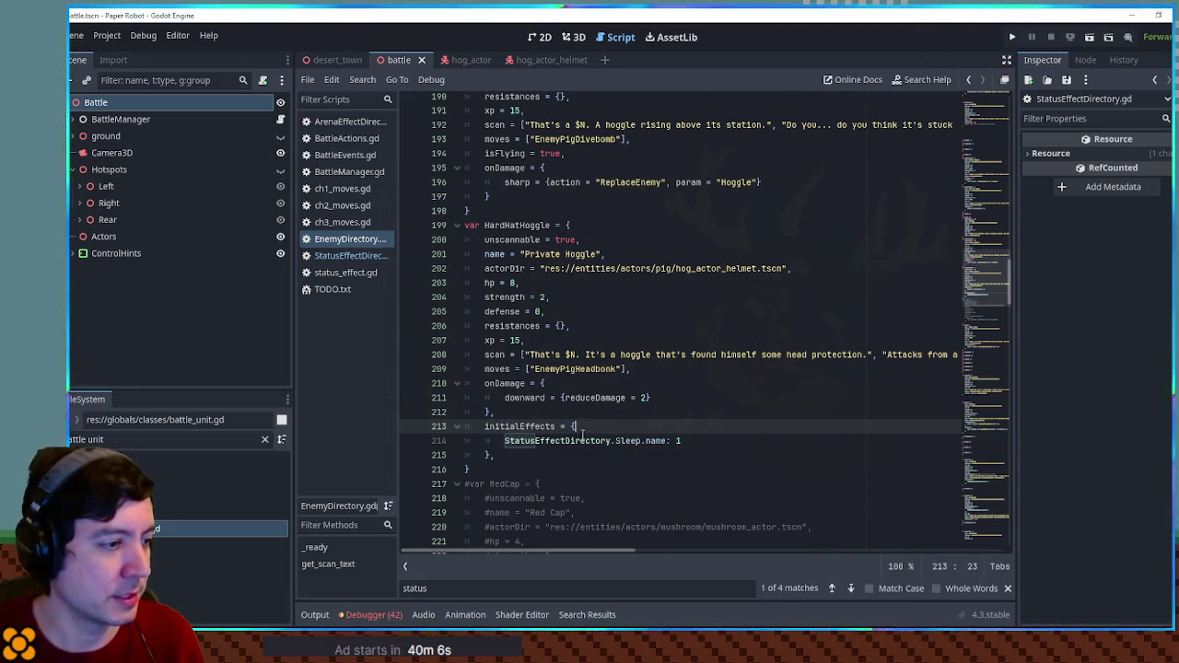
{"action": "left_click", "coordinate": [682, 442]}
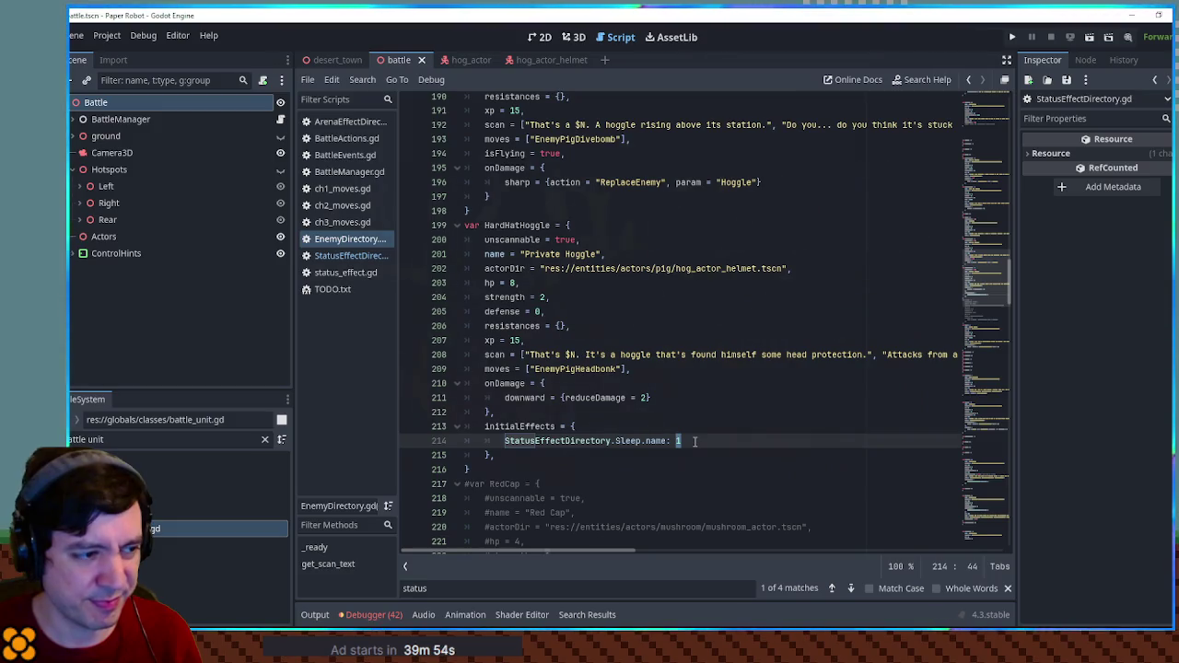
{"action": "left_click", "coordinate": [506, 441]}
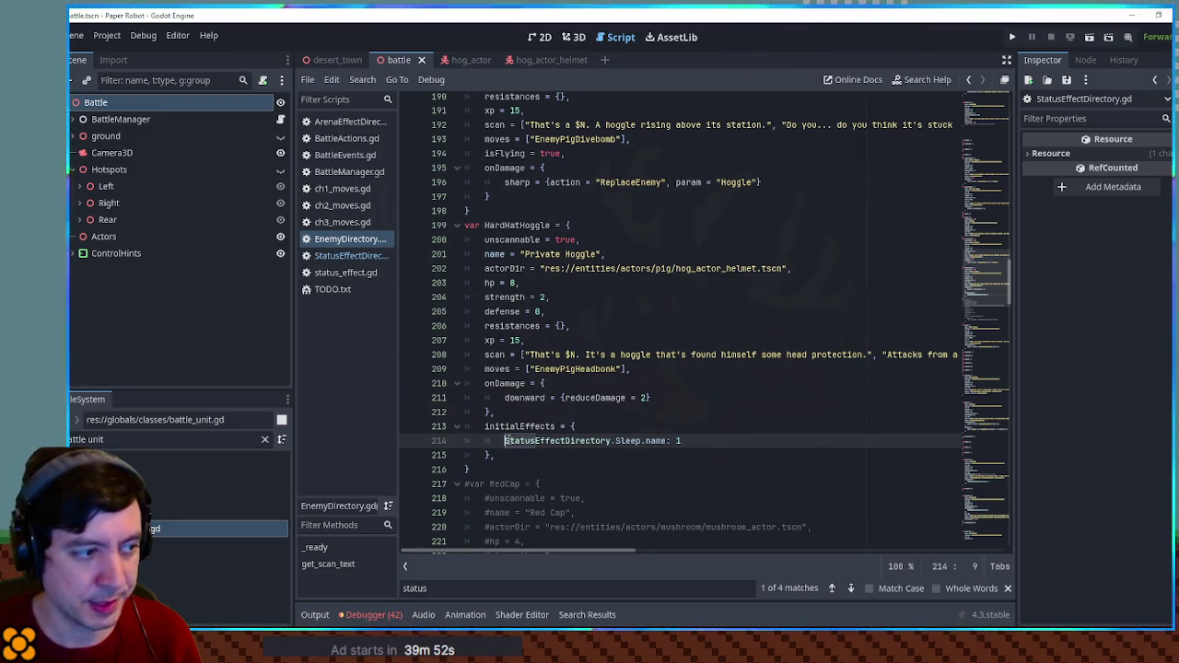
{"action": "type", "text": "\"effect\":"}
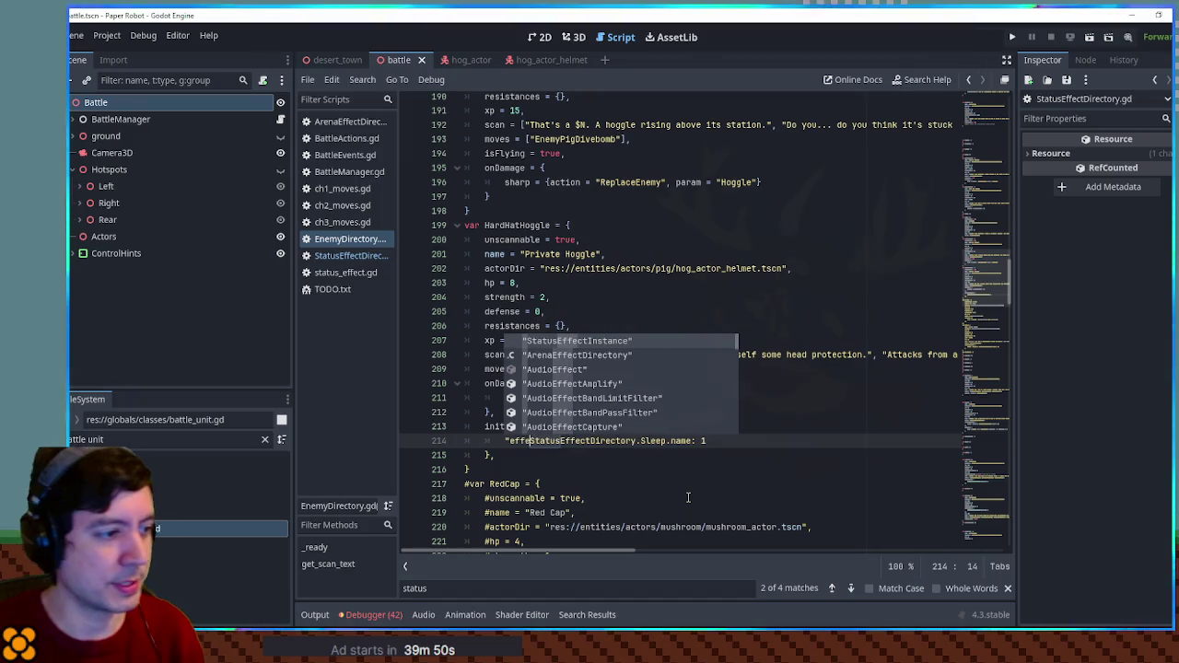
{"action": "key", "text": "ctrl+End"}
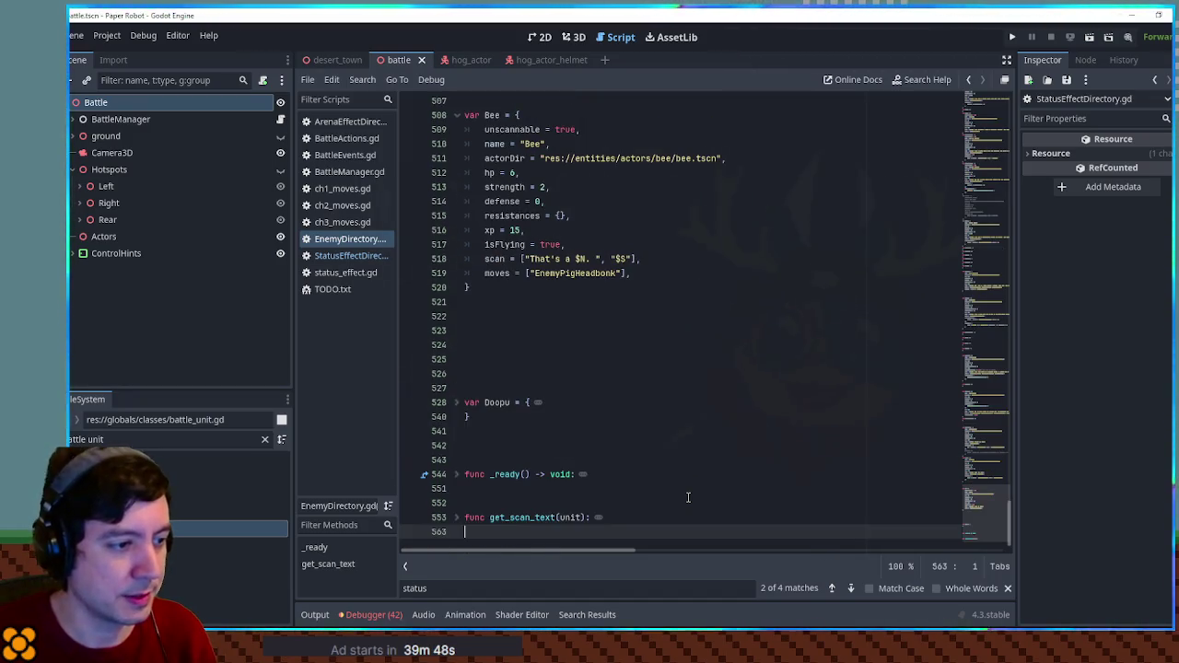
Re-insert the "effect": key on the Sleep entry, undoing a trial brace-and-line split.
{"action": "key", "text": "ctrl+z"}
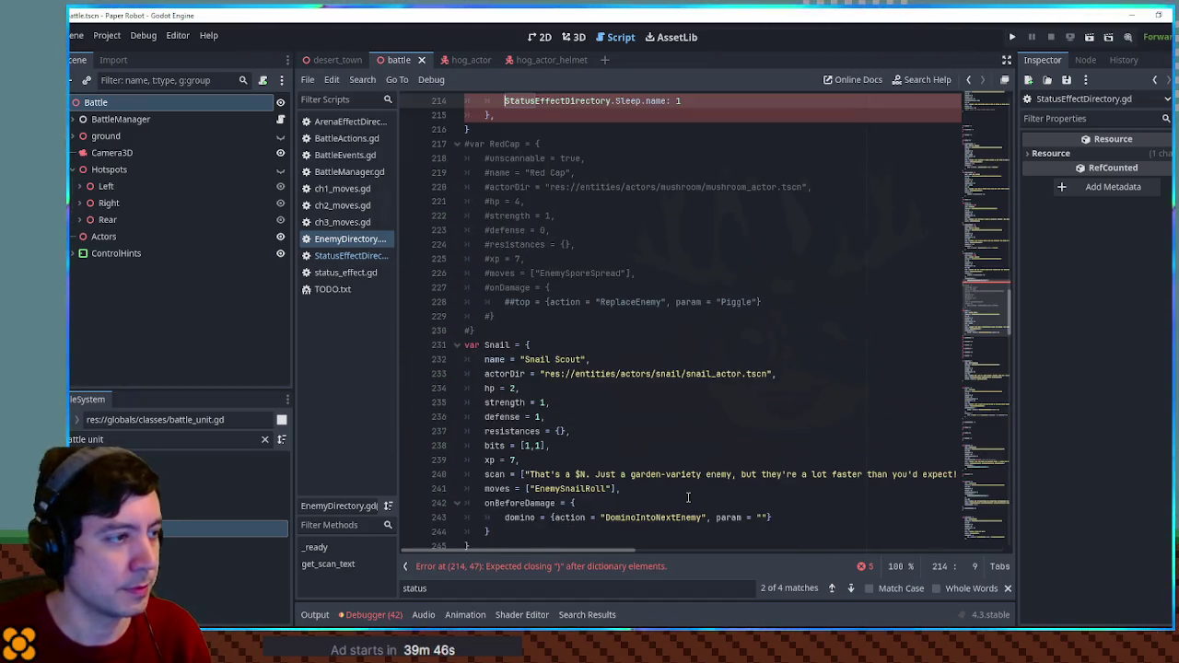
{"action": "scroll", "coordinate": [688, 497], "scroll_direction": "up", "scroll_amount": 1}
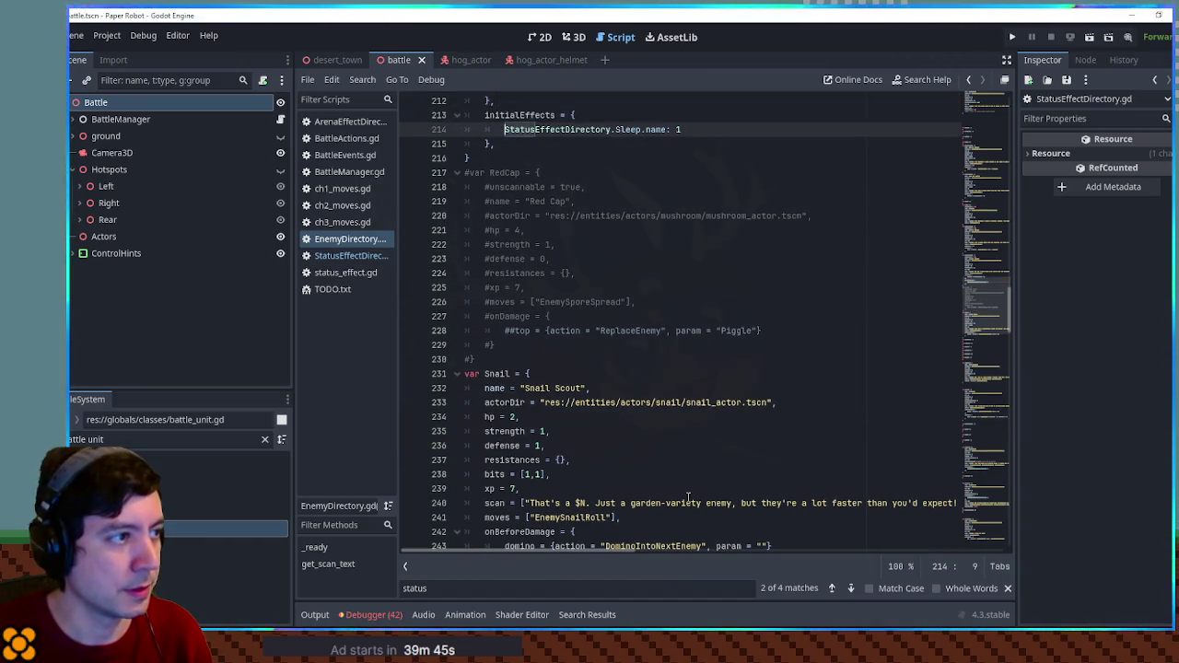
{"action": "type", "text": "\"effect\":"}
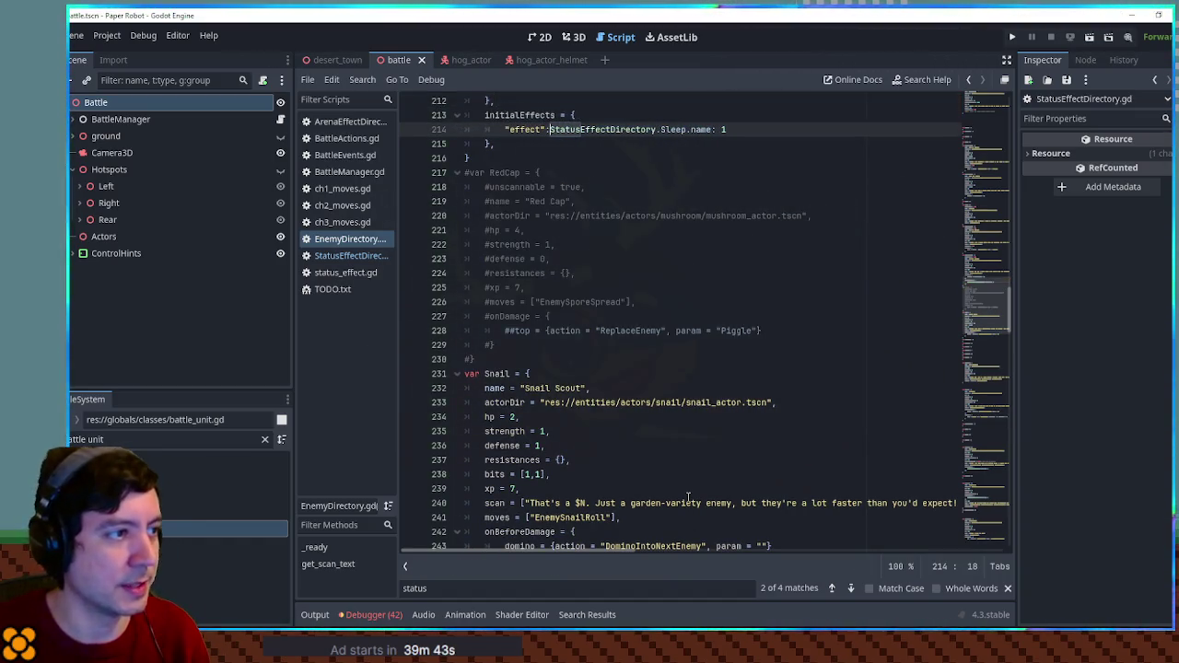
{"action": "key", "text": "ctrl+Right"}
{"action": "key", "text": "ctrl+Right"}
{"action": "key", "text": "Home"}
{"action": "type", "text": "{"}
{"action": "key", "text": "Delete"}
{"action": "key", "text": "Return"}
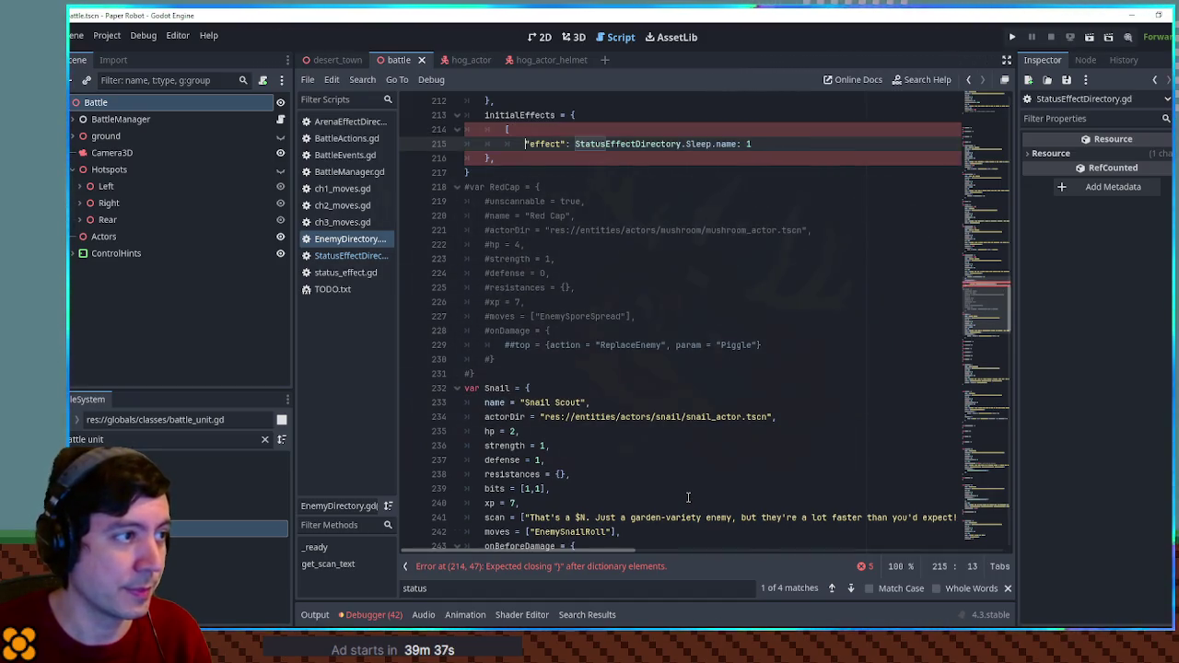
{"action": "key", "text": "ctrl+z"}
{"action": "key", "text": "ctrl+z"}
{"action": "key", "text": "ctrl+z"}
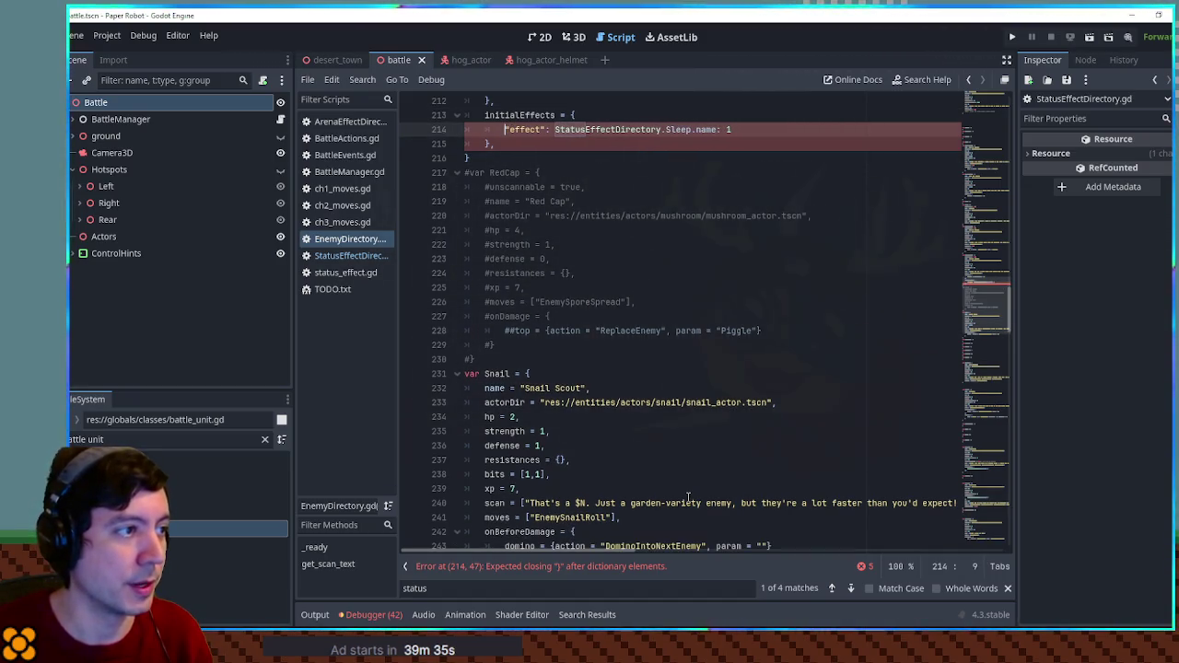
Wrap HardHatHoggle's effect entry in a [ ] array with proper indentation.
{"action": "key", "text": "Up"}
{"action": "key", "text": "ctrl+Right"}
{"action": "key", "text": "Right"}
{"action": "key", "text": "Right"}
{"action": "key", "text": "Right"}
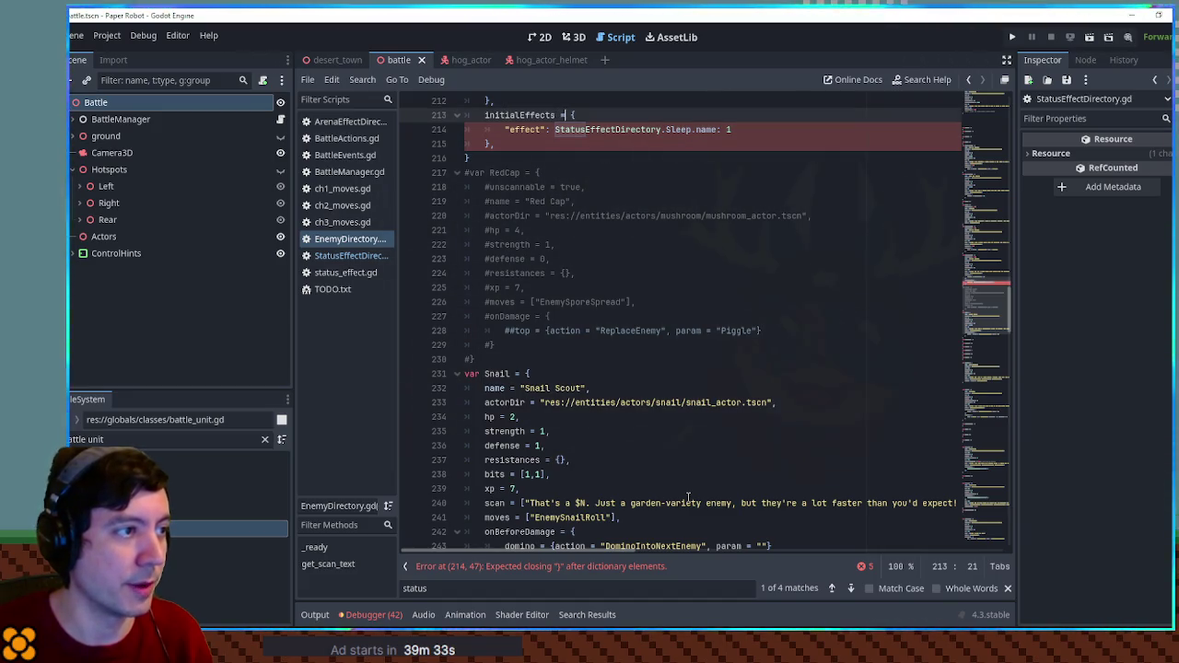
{"action": "type", "text": "["}
{"action": "key", "text": "Return"}
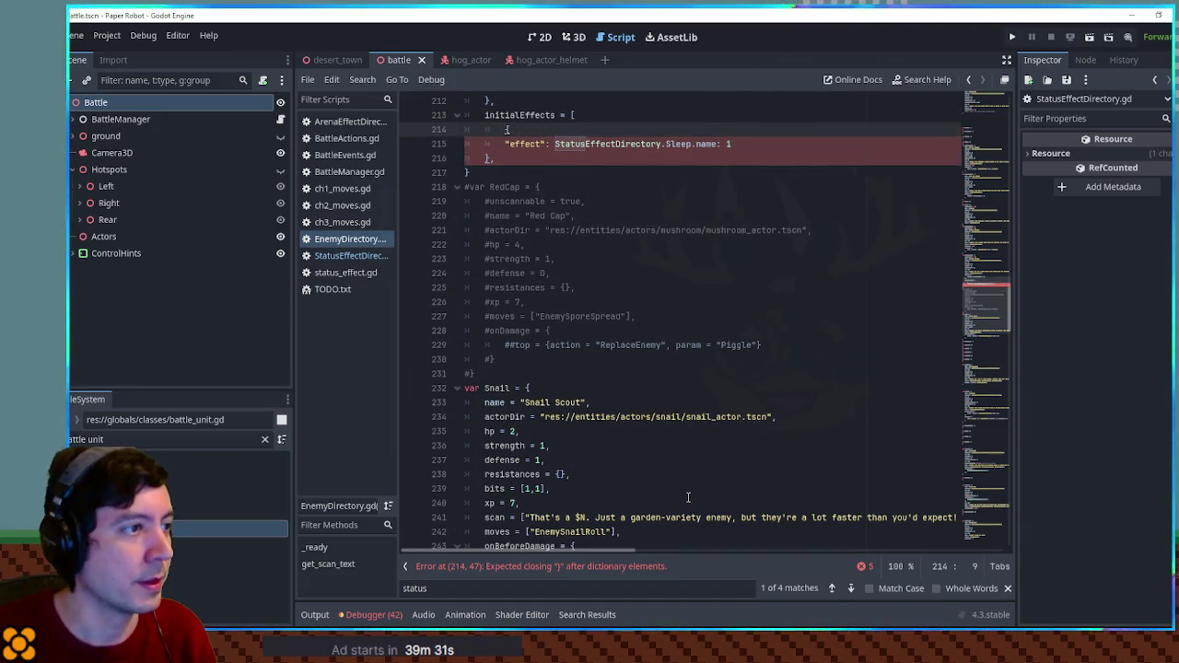
{"action": "key", "text": "Down"}
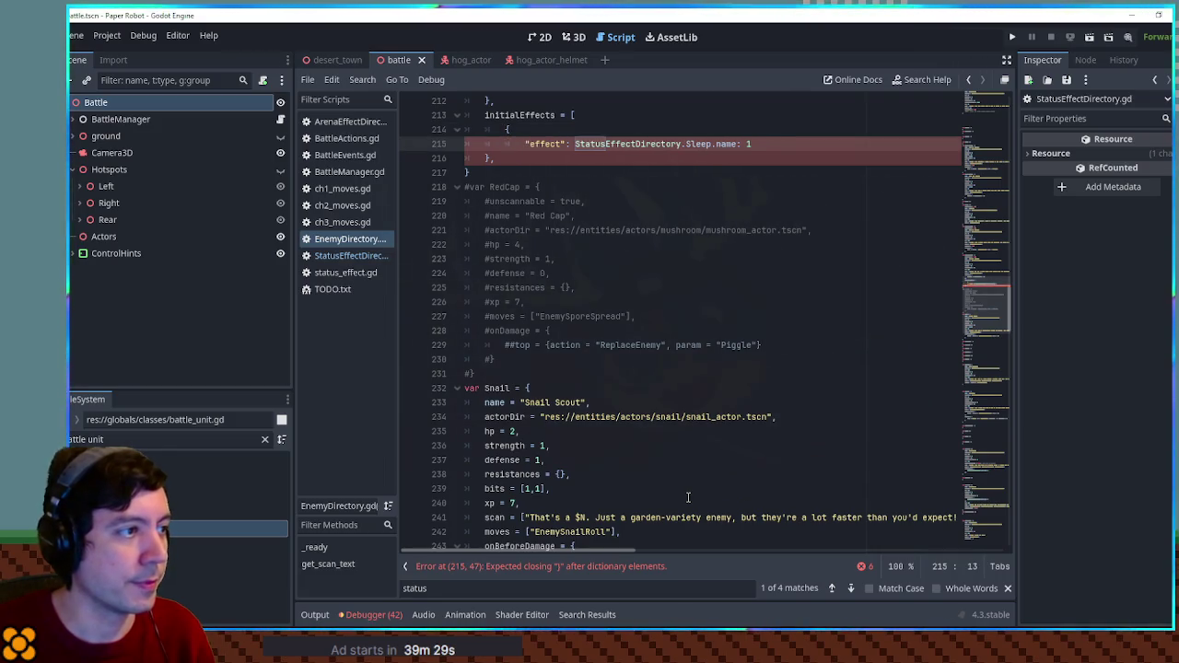
{"action": "key", "text": "Tab"}
{"action": "key", "text": "Down"}
{"action": "key", "text": "Tab"}
{"action": "key", "text": "Right"}
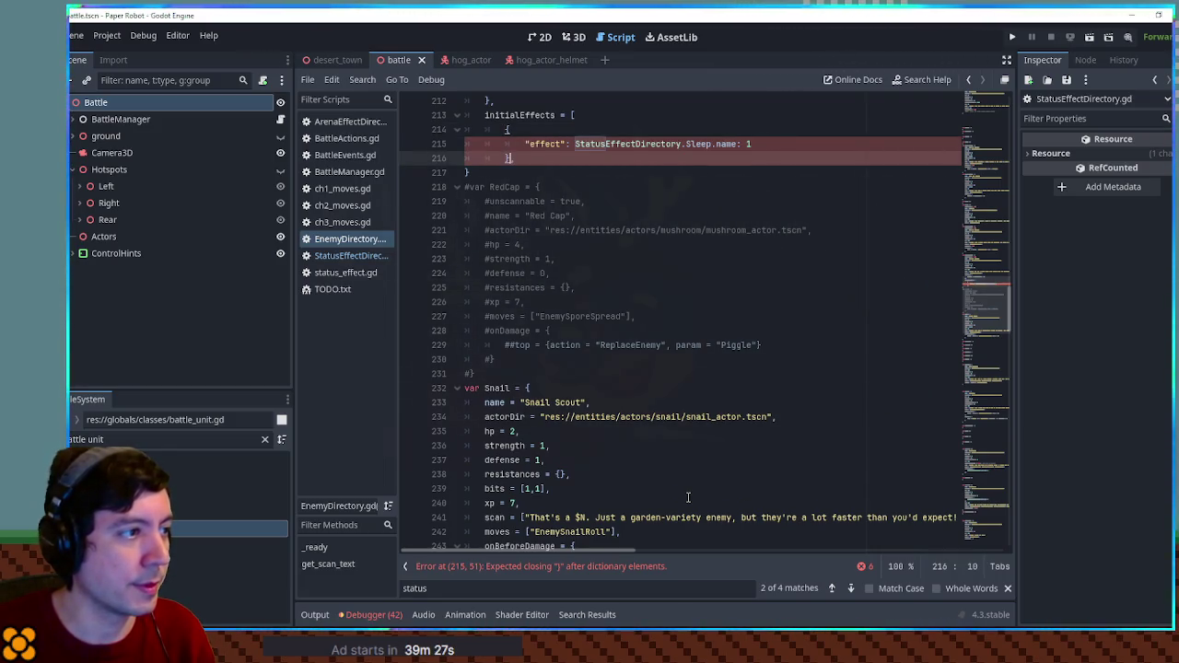
{"action": "key", "text": "Return"}
{"action": "type", "text": "],"}
Make the entry effect Sleep (without .name) with "potency": 3 and "duration": 6.
{"action": "key", "text": "Up"}
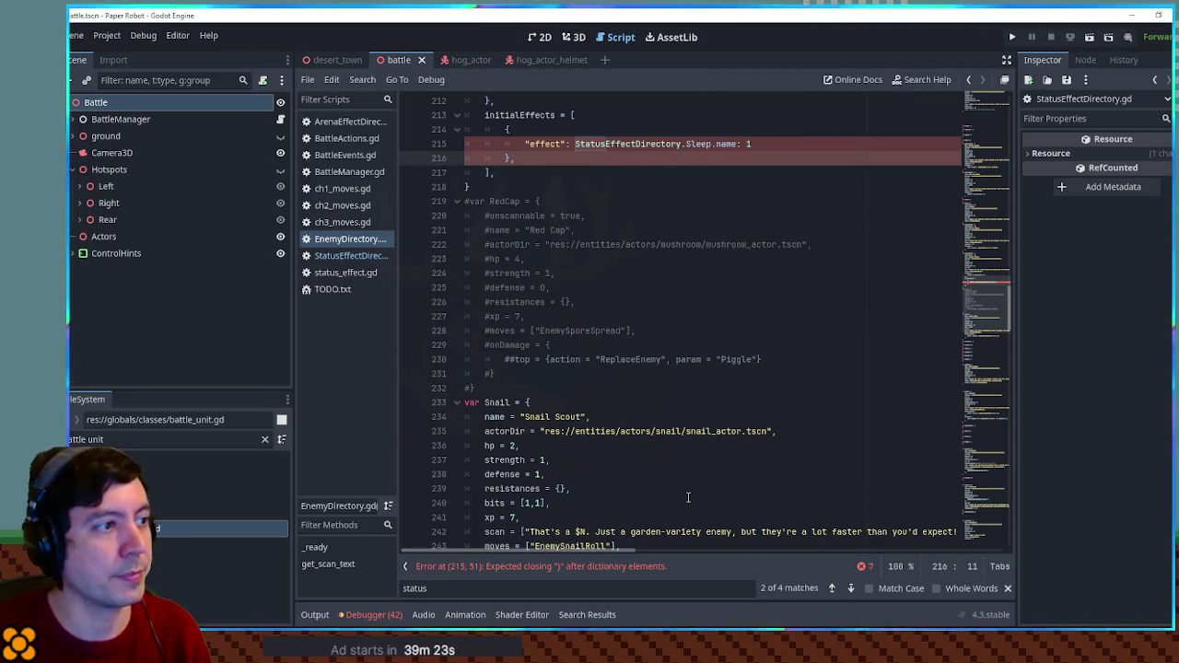
{"action": "key", "text": "Up"}
{"action": "key", "text": "End"}
{"action": "key", "text": "ctrl+BackSpace"}
{"action": "key", "text": "BackSpace"}
{"action": "key", "text": "shift+End"}
{"action": "type", "text": ","}
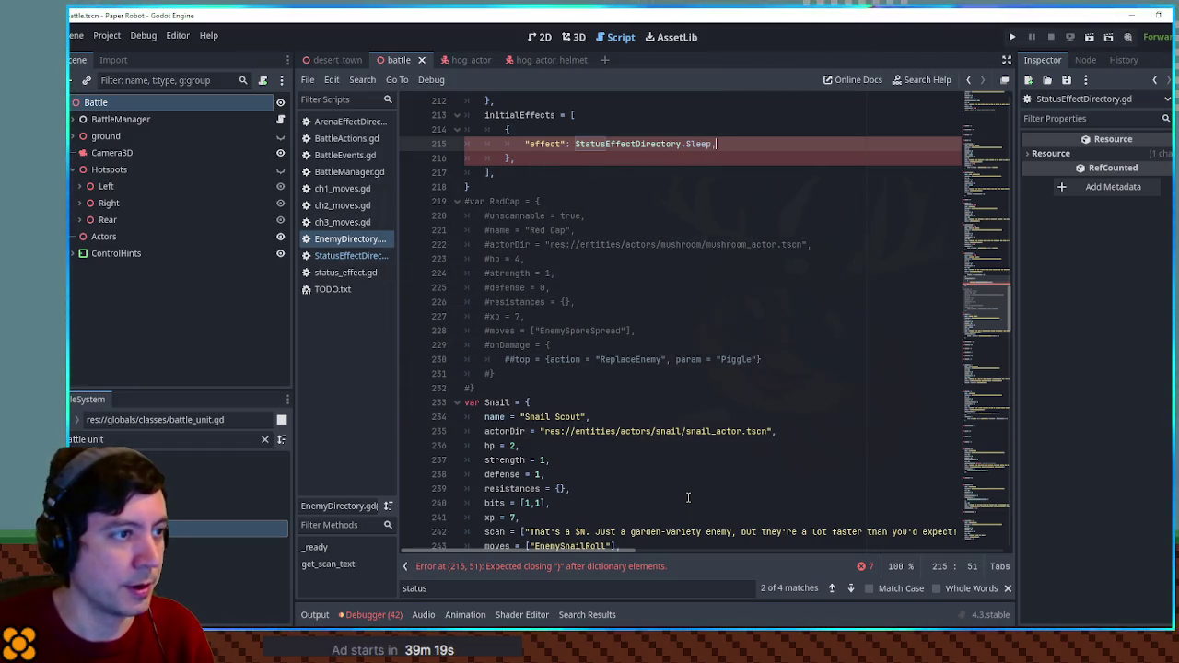
{"action": "key", "text": "Return"}
{"action": "type", "text": "\""}
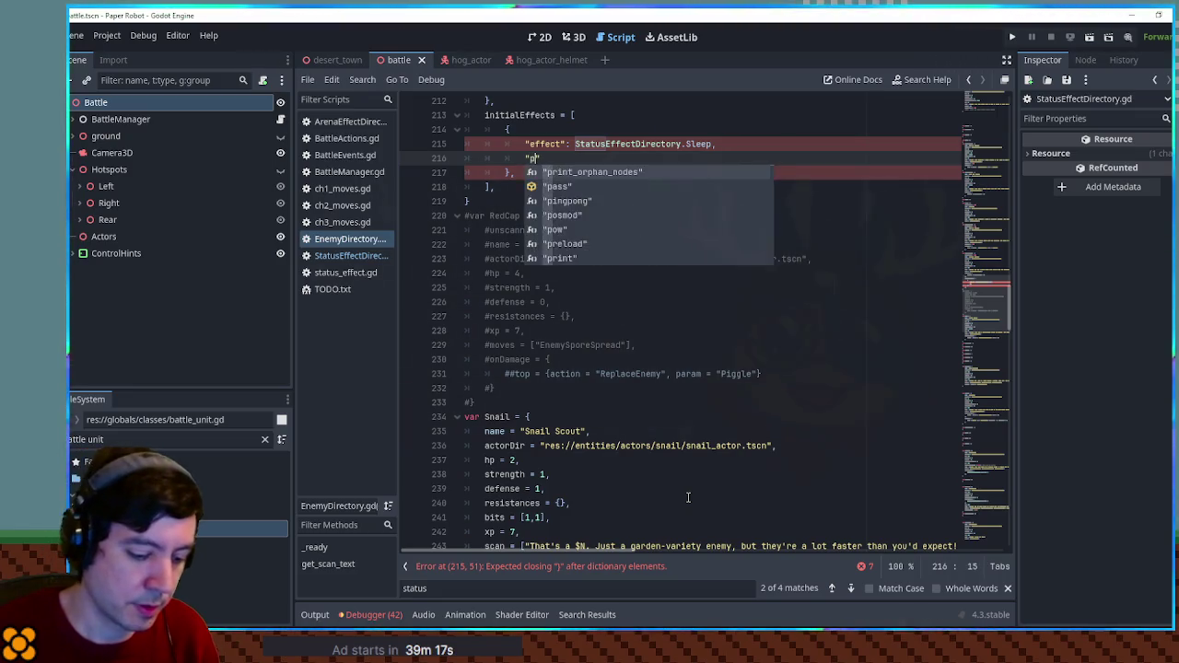
{"action": "type", "text": "potency\": 3,"}
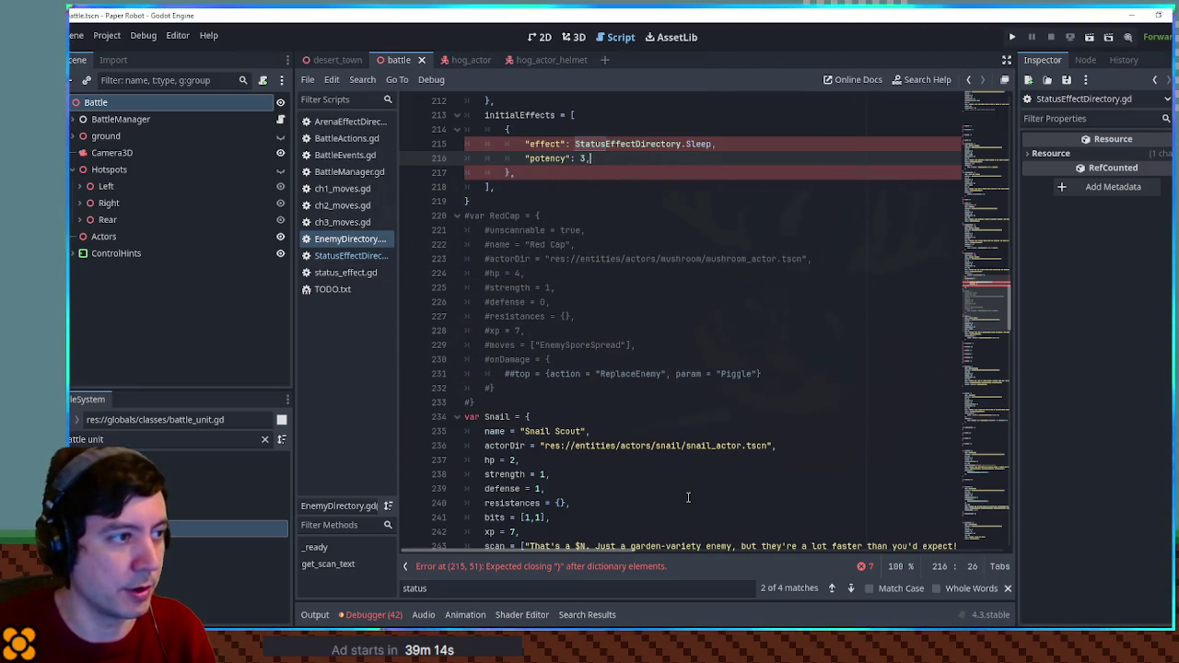
{"action": "key", "text": "Return"}
{"action": "type", "text": "\"duration\":"}
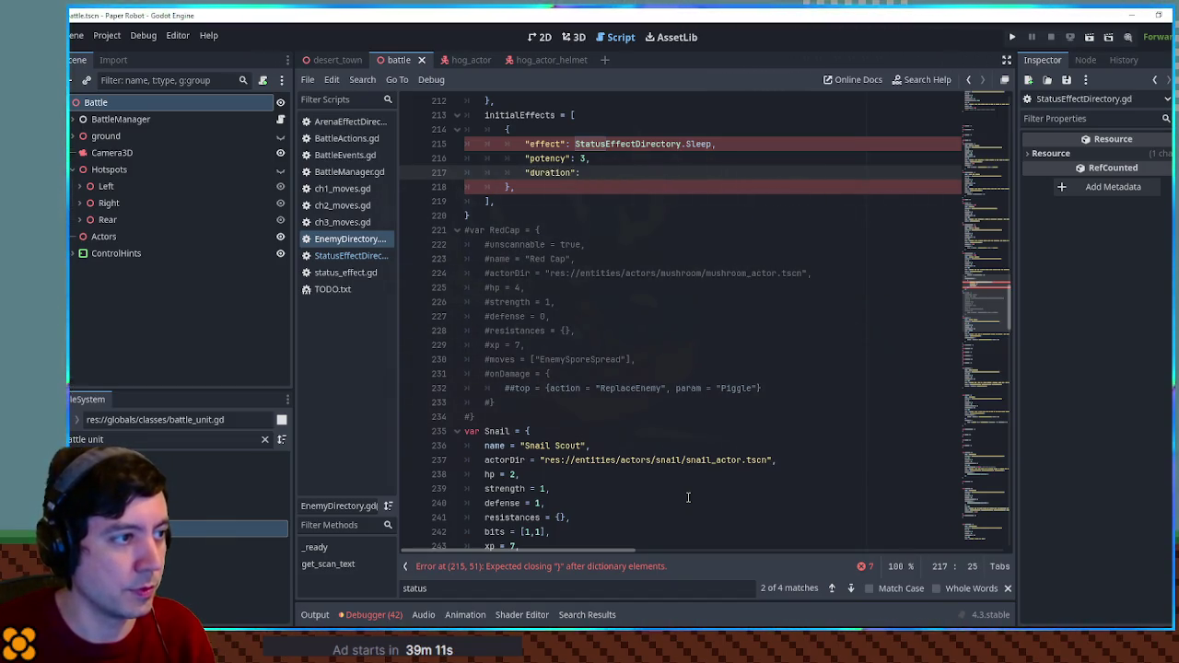
Save EnemyDirectory.gd and switch to BattleManager.gd.
{"action": "left_click", "coordinate": [623, 188]}
{"action": "scroll", "coordinate": [553, 276], "scroll_direction": "up", "scroll_amount": 3}
{"action": "key", "text": "Up"}
{"action": "key", "text": "Up"}
{"action": "key", "text": "Up"}
{"action": "key", "text": "ctrl+s"}
{"action": "scroll", "coordinate": [536, 288], "scroll_direction": "up", "scroll_amount": 2}
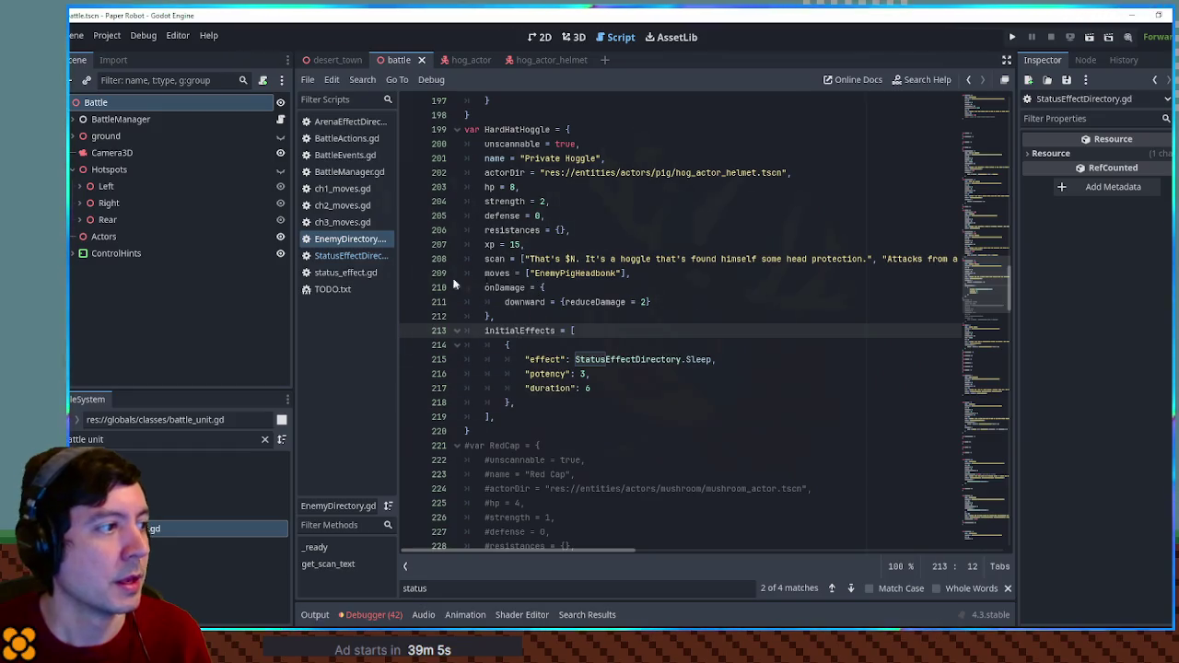
{"action": "left_click", "coordinate": [339, 173]}
{"action": "left_click", "coordinate": [842, 333]}
Locate the addAndInitializeUnit function definition in BattleManager.gd.
{"action": "key", "text": "ctrl+f"}
{"action": "type", "text": "addan"}
{"action": "left_click", "coordinate": [546, 316]}
{"action": "left_click", "coordinate": [532, 318], "text": "ctrl"}
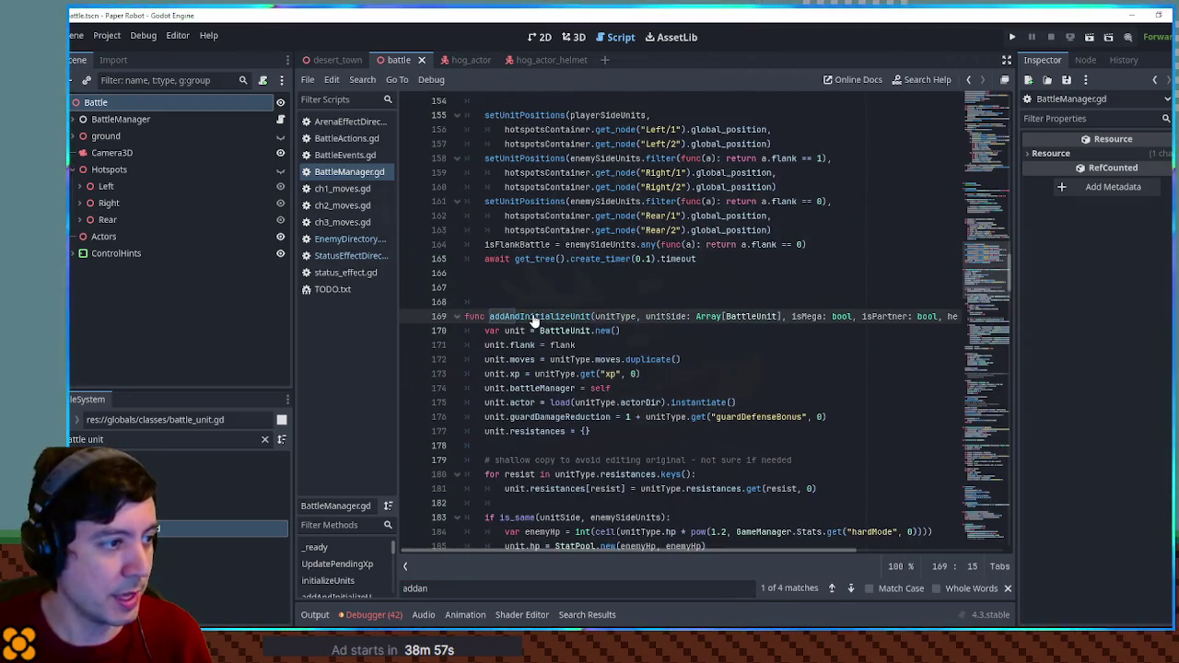
{"action": "scroll", "coordinate": [615, 345], "scroll_direction": "down", "scroll_amount": 6}
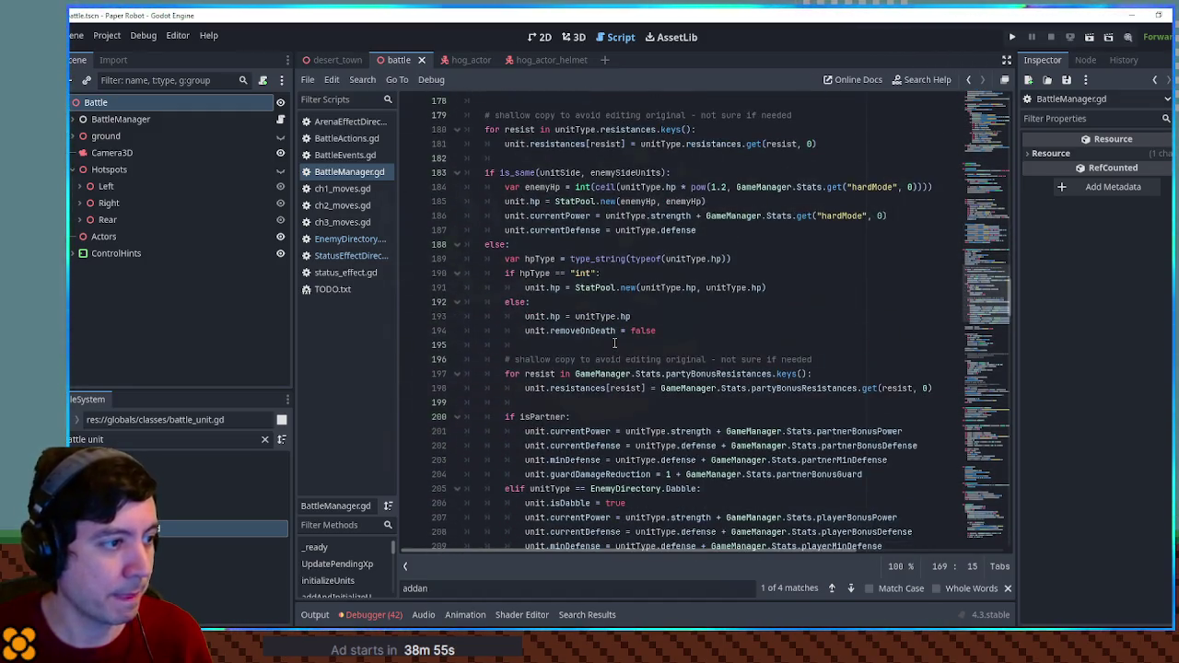
{"action": "scroll", "coordinate": [614, 343], "scroll_direction": "down", "scroll_amount": 4}
{"action": "scroll", "coordinate": [615, 343], "scroll_direction": "down", "scroll_amount": 2}
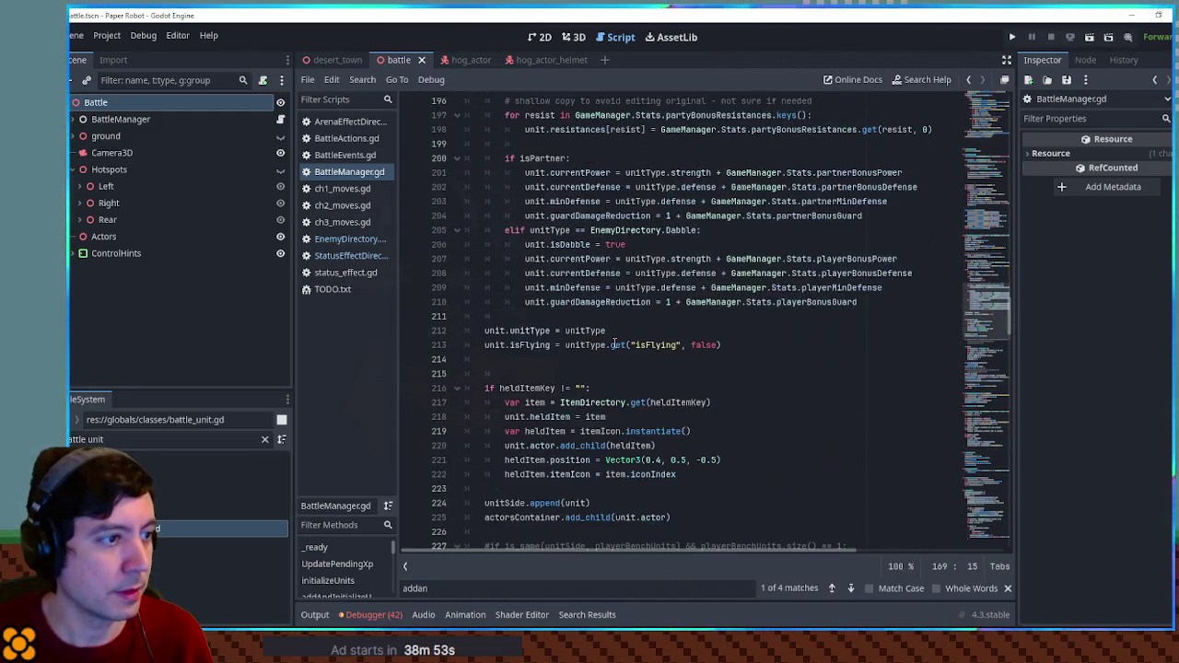
{"action": "scroll", "coordinate": [550, 302], "scroll_direction": "down", "scroll_amount": 10}
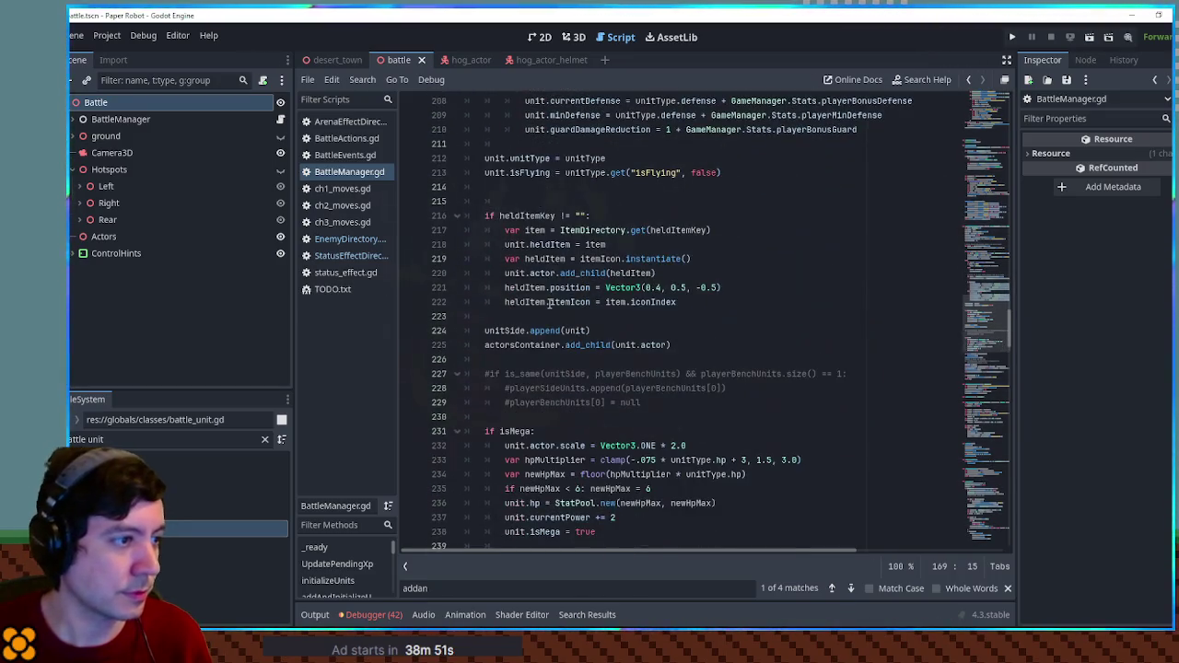
{"action": "scroll", "coordinate": [550, 302], "scroll_direction": "down", "scroll_amount": 1}
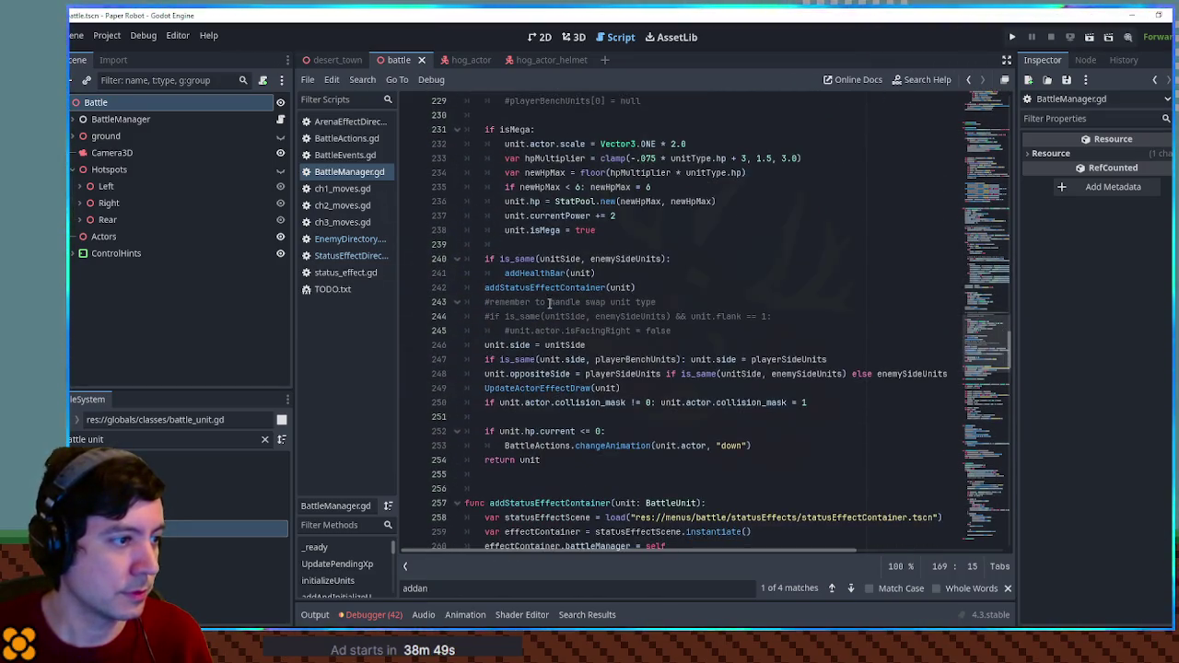
{"action": "double_click", "coordinate": [550, 288]}
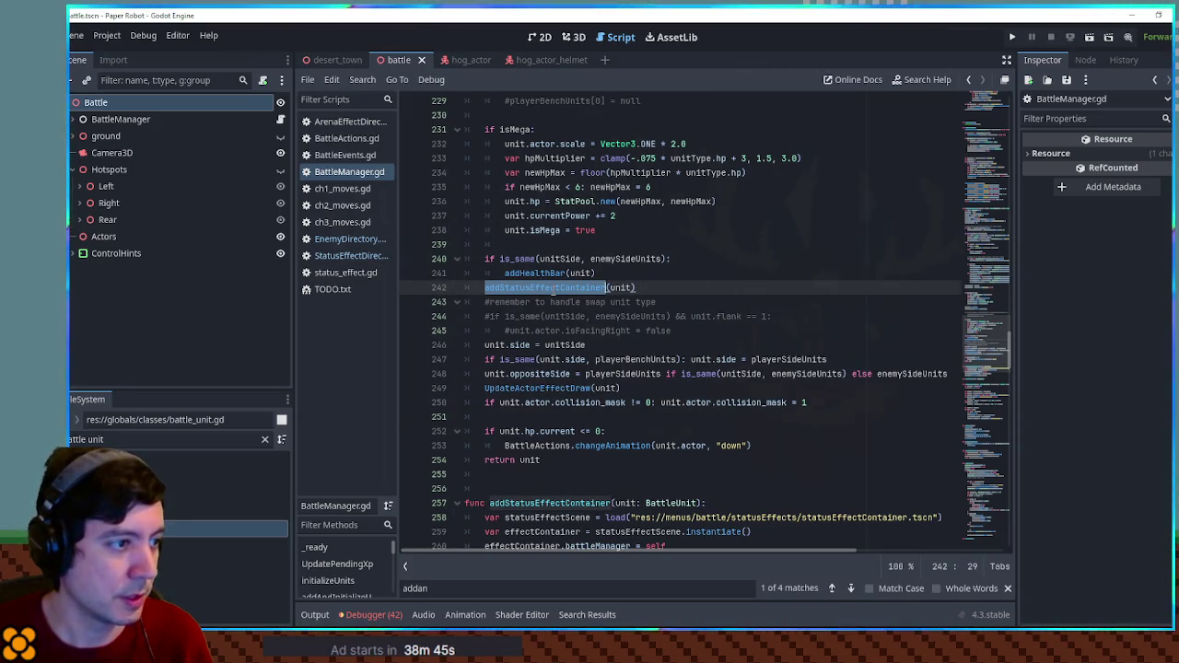
Find 'statuseffectd' and copy the line applying DefenseUp on line 95.
{"action": "key", "text": "ctrl+f"}
{"action": "type", "text": "statuseffe"}
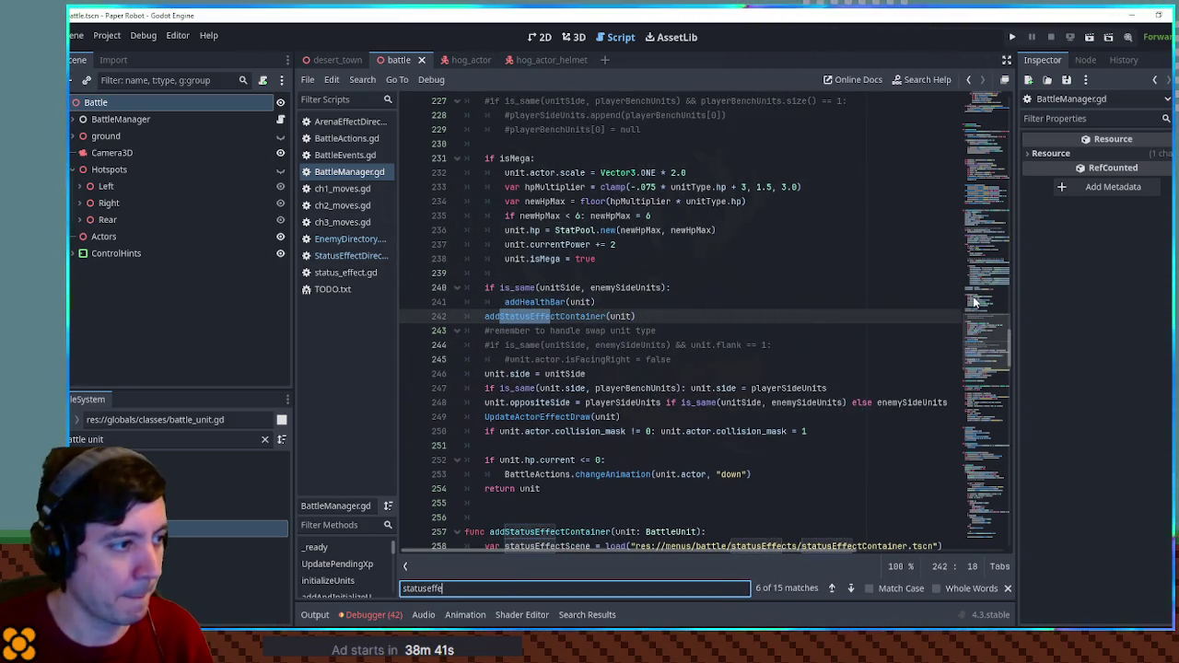
{"action": "type", "text": "ctd"}
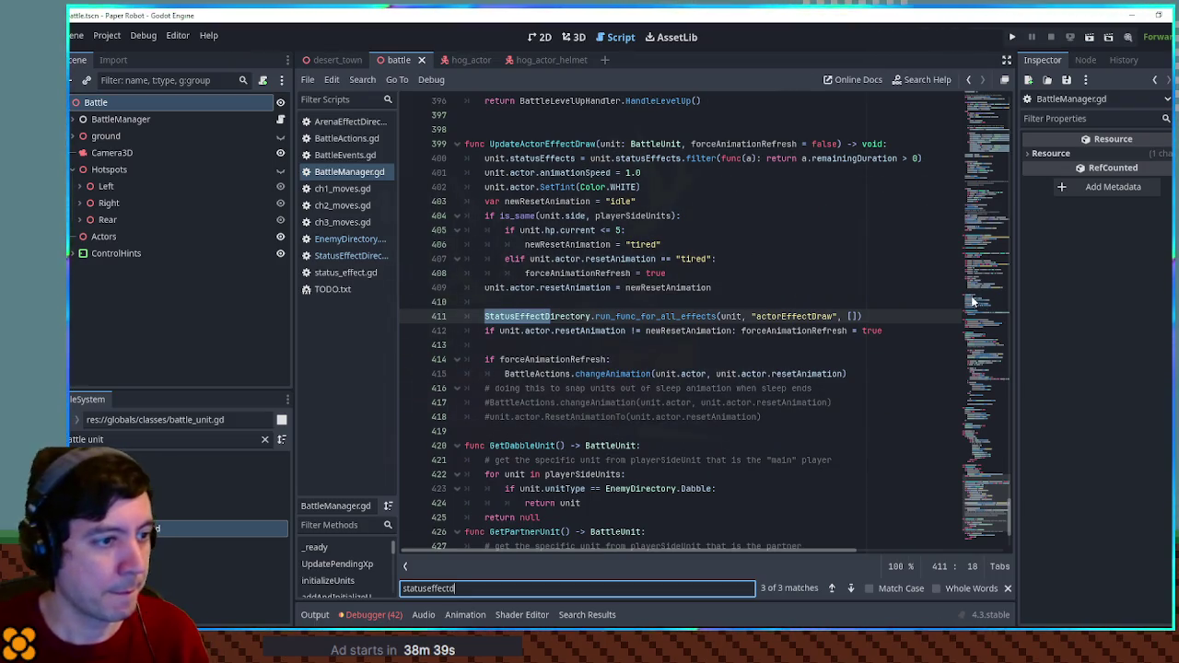
{"action": "key", "text": "Return"}
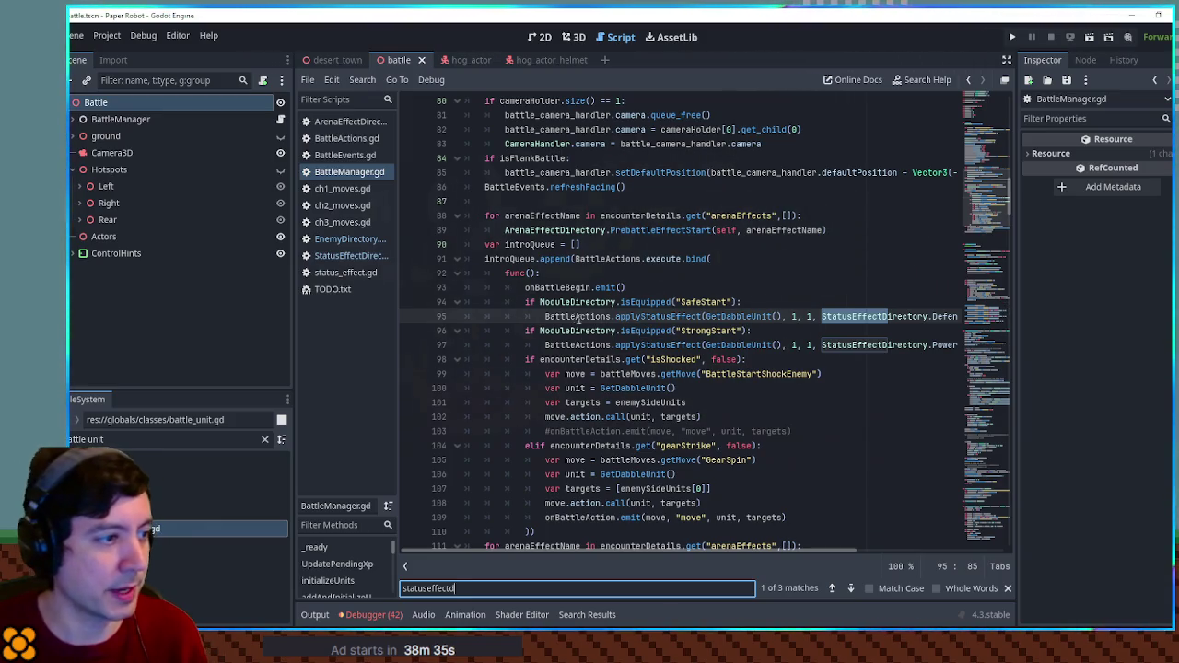
{"action": "left_click", "coordinate": [546, 316]}
{"action": "key", "text": "shift+End"}
{"action": "key", "text": "ctrl+c"}
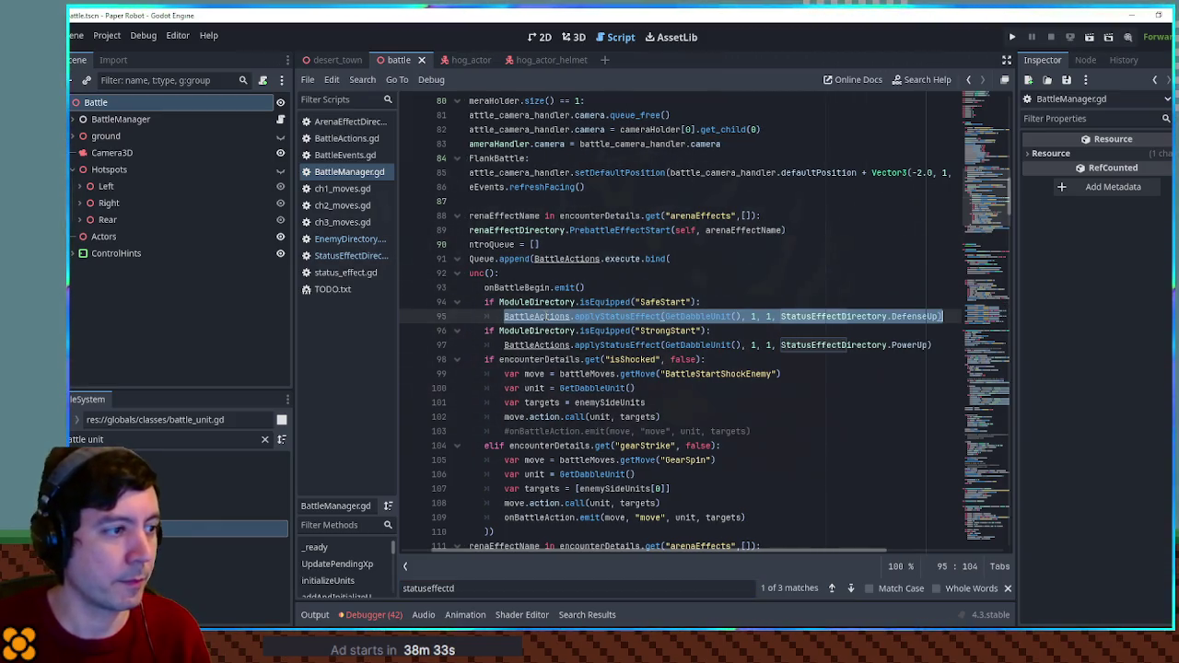
Paste the DefenseUp status line before return unit in addAndInitializeUnit.
{"action": "key", "text": "ctrl+f"}
{"action": "type", "text": "addana"}
{"action": "left_click", "coordinate": [539, 317], "text": "ctrl"}
{"action": "scroll", "coordinate": [539, 318], "scroll_direction": "down", "scroll_amount": 20}
{"action": "scroll", "coordinate": [485, 306], "scroll_direction": "down", "scroll_amount": 8}
{"action": "left_click", "coordinate": [778, 316]}
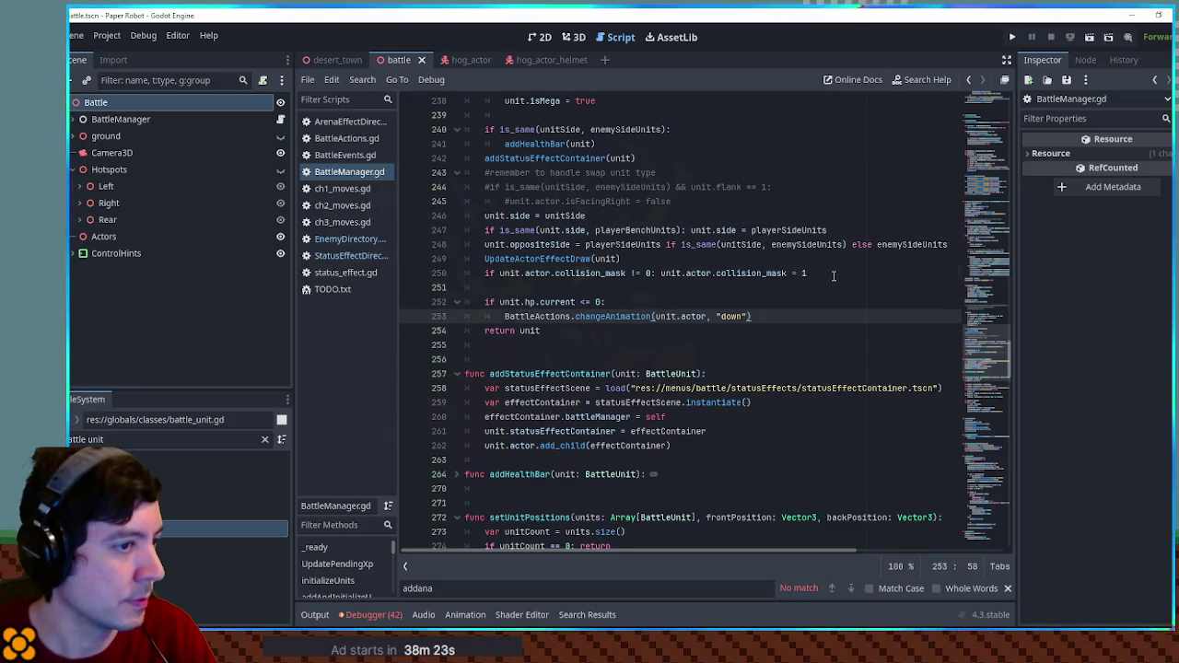
{"action": "left_click", "coordinate": [835, 274]}
{"action": "left_click", "coordinate": [816, 314]}
{"action": "key", "text": "Return"}
{"action": "key", "text": "Return"}
{"action": "key", "text": "Return"}
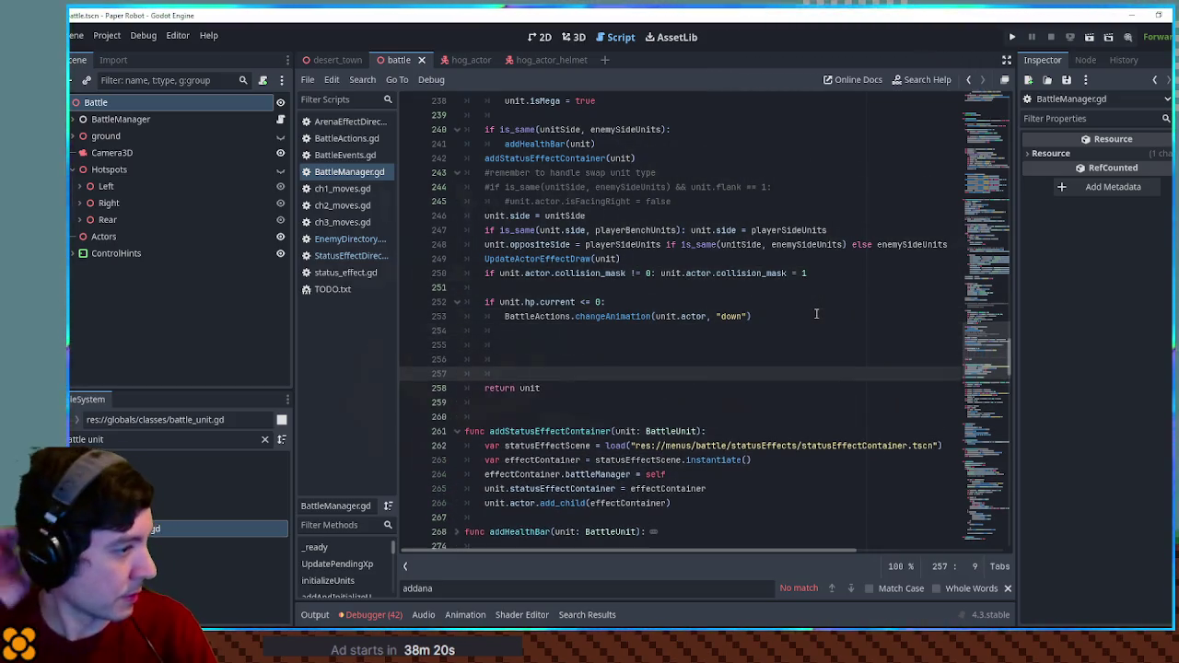
{"action": "key", "text": "Return"}
{"action": "key", "text": "ctrl+v"}
{"action": "left_click", "coordinate": [817, 314]}
Start a variable initialEffects = unit.unitType.get( on the empty line 256.
{"action": "double_click", "coordinate": [664, 316]}
{"action": "scroll", "coordinate": [588, 309], "scroll_direction": "up", "scroll_amount": 6}
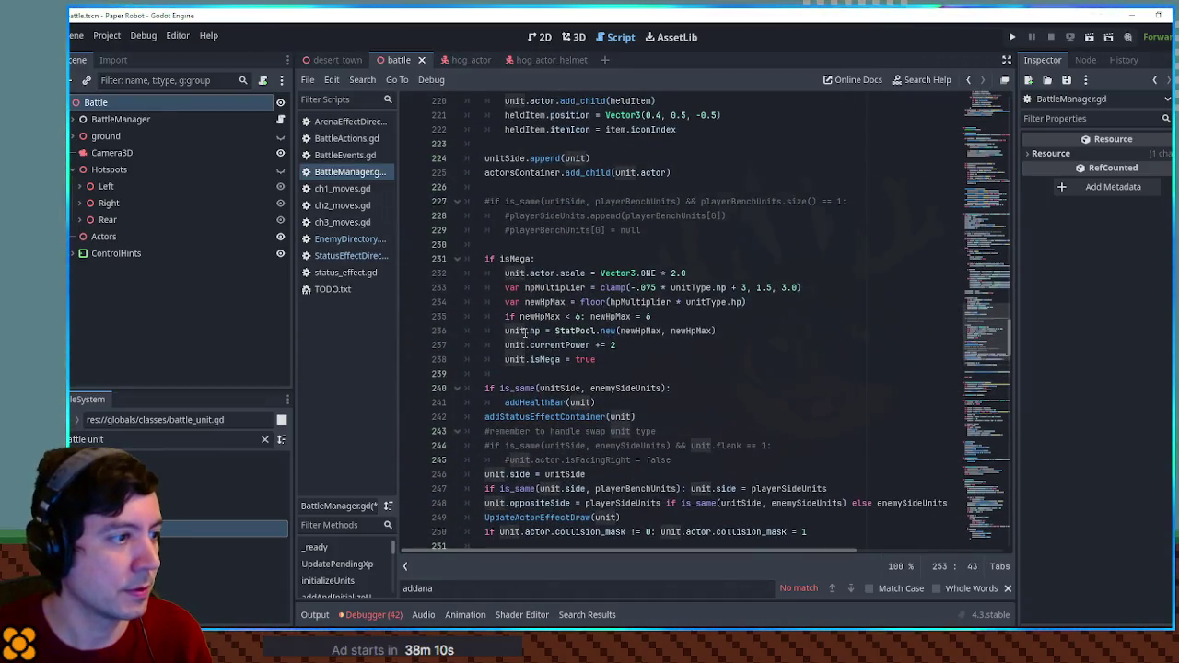
{"action": "scroll", "coordinate": [516, 276], "scroll_direction": "up", "scroll_amount": 6}
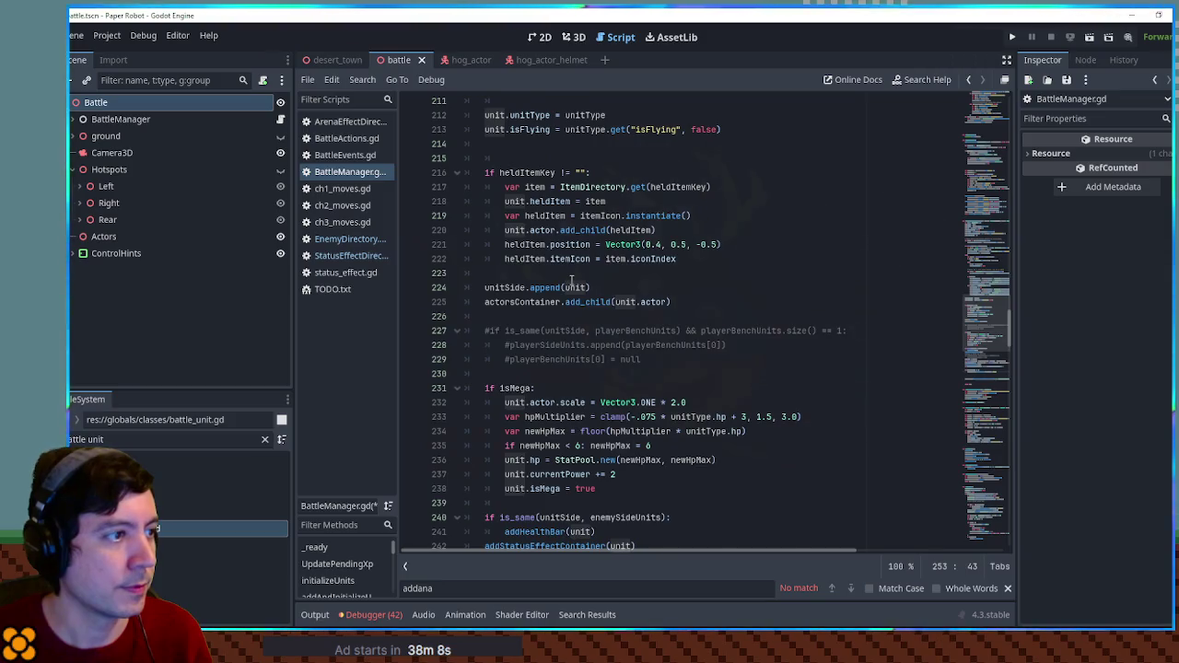
{"action": "left_click_drag", "start_coordinate": [485, 244], "coordinate": [551, 245]}
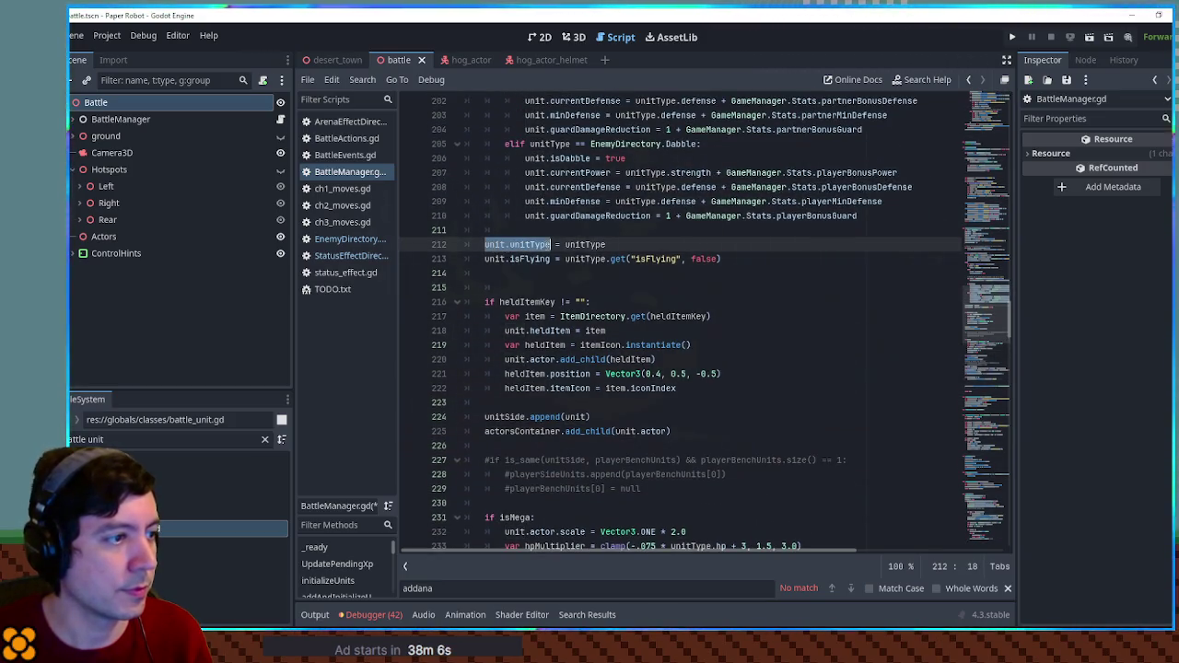
{"action": "mouse_move", "coordinate": [1018, 335]}
{"action": "left_mouse_down"}
{"action": "mouse_move", "coordinate": [997, 387]}
{"action": "mouse_move", "coordinate": [996, 340]}
{"action": "left_mouse_up"}
{"action": "left_click", "coordinate": [533, 357]}
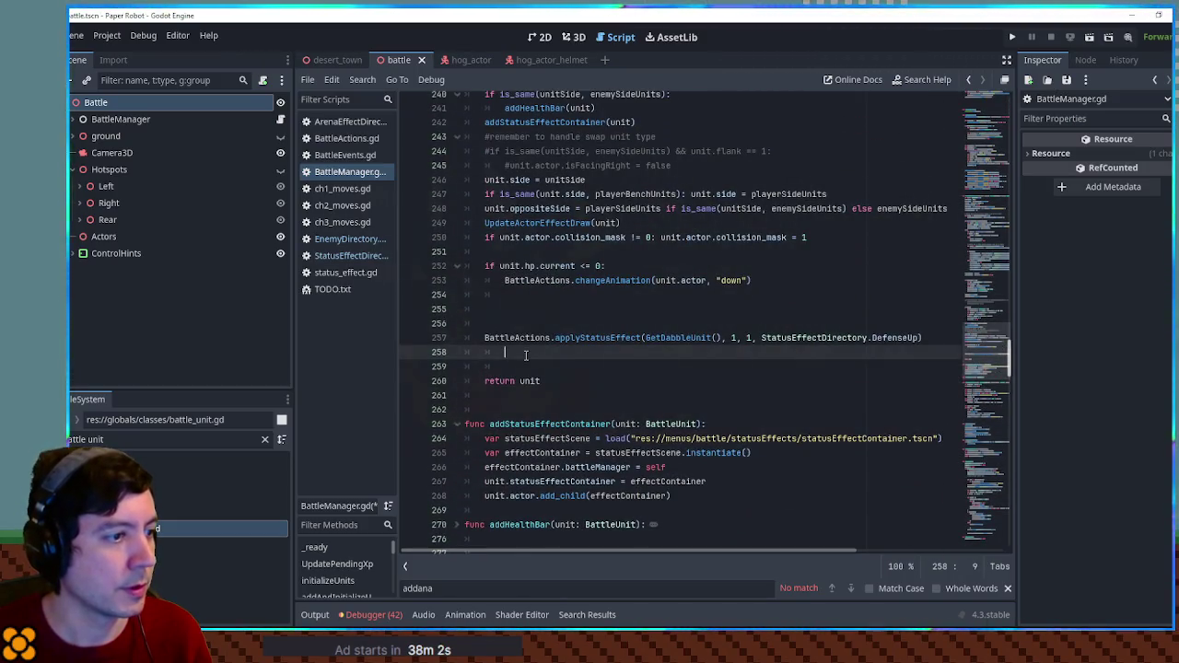
{"action": "left_click", "coordinate": [516, 327]}
{"action": "type", "text": "var initia"}
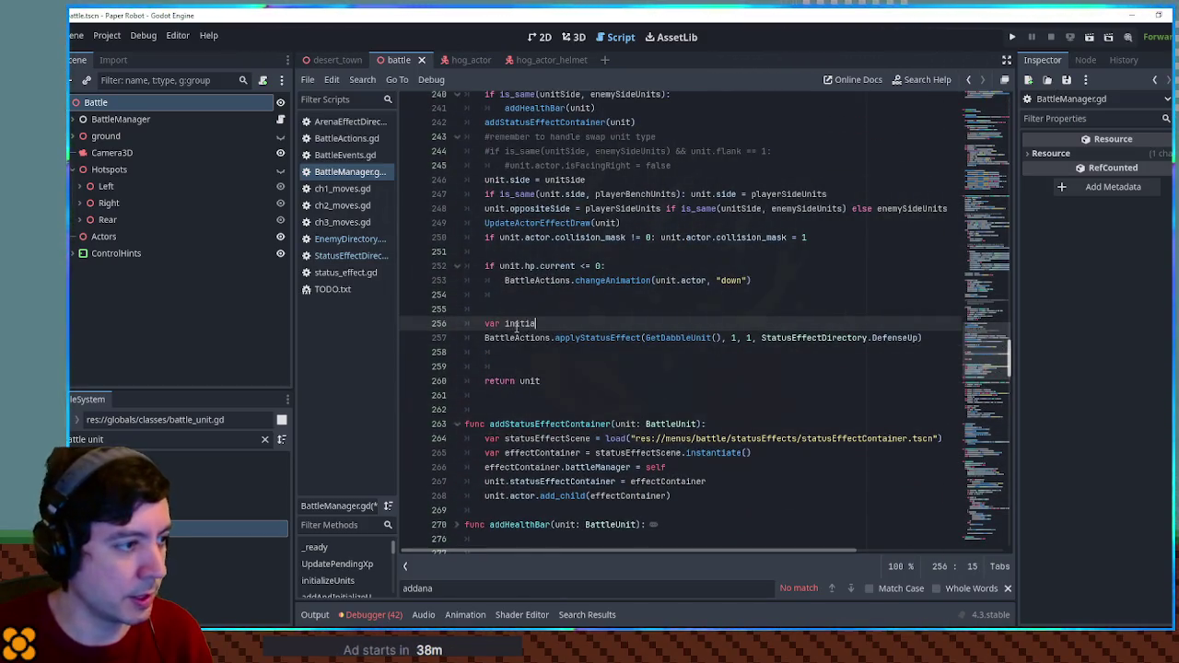
{"action": "type", "text": "lEffects "}
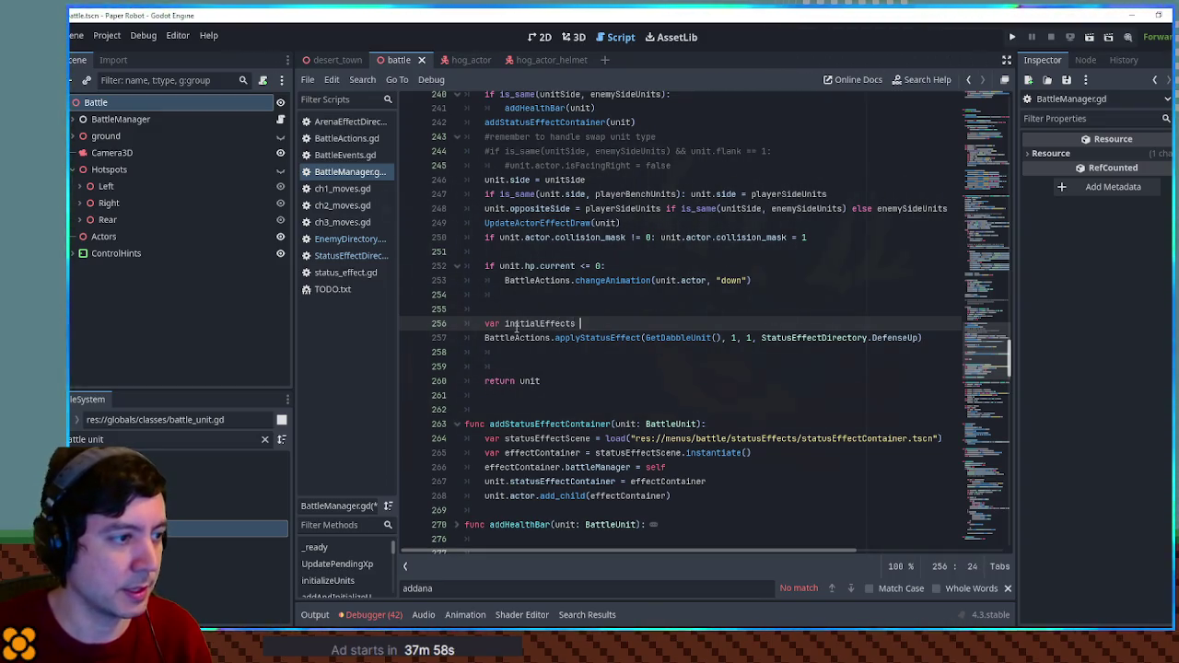
{"action": "type", "text": "= unit.unitType.get("}
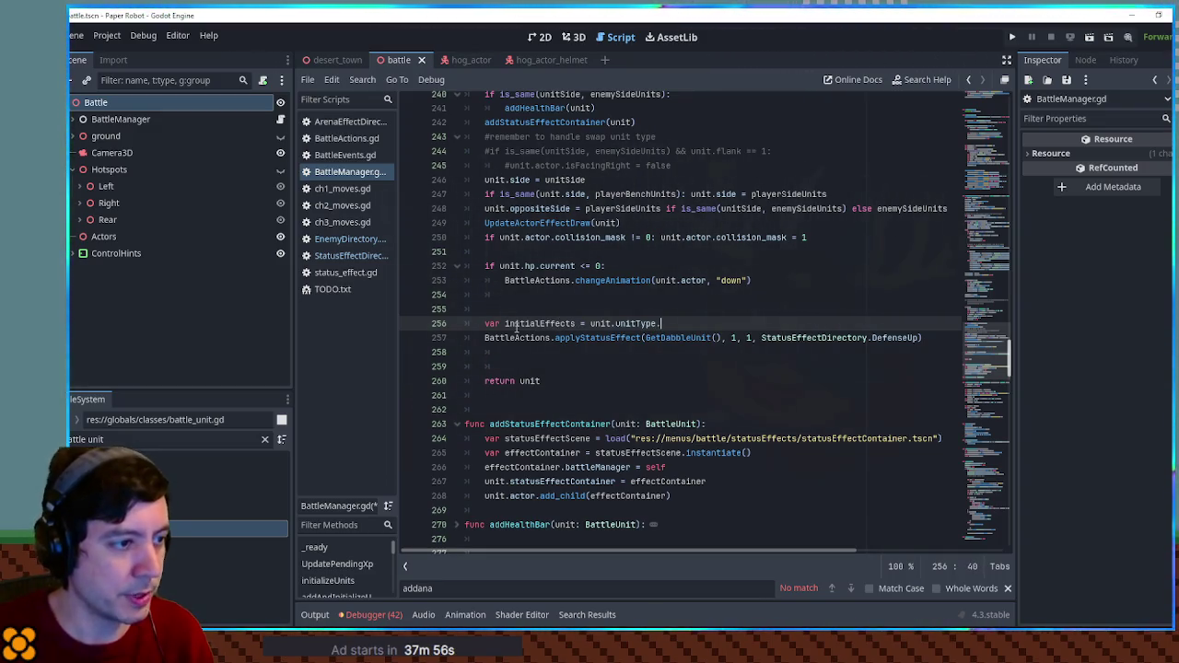
Complete the lookup with the initialEffects key from EnemyDirectory and a [] default.
{"action": "left_click", "coordinate": [348, 238]}
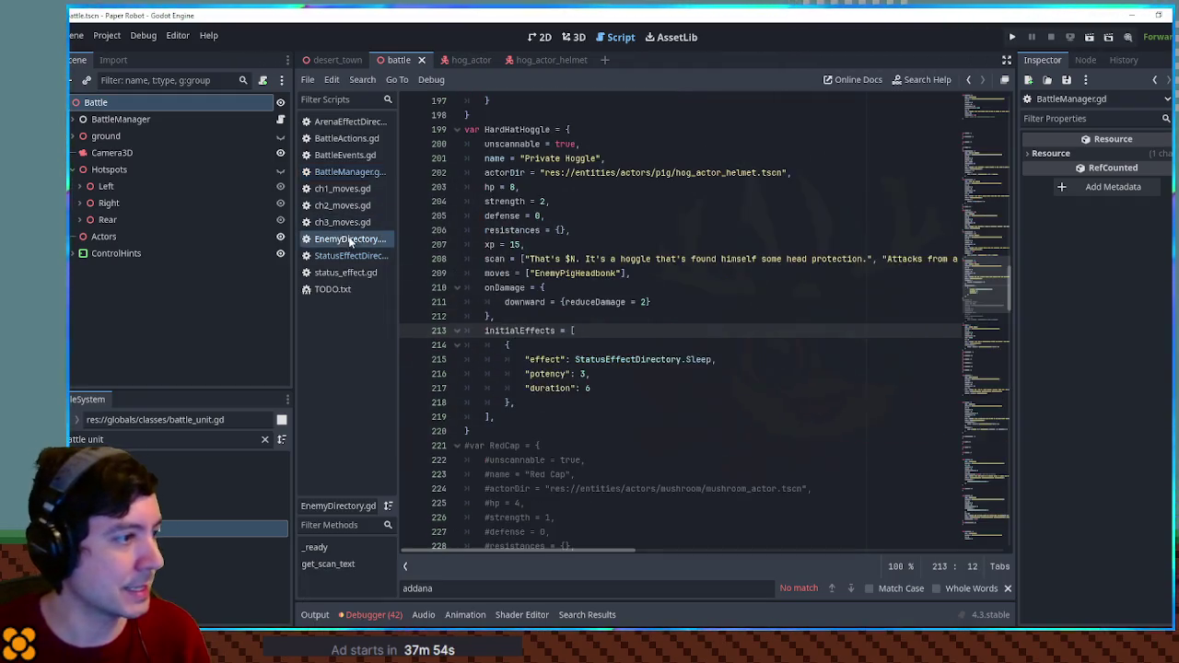
{"action": "double_click", "coordinate": [518, 329]}
{"action": "key", "text": "ctrl+c"}
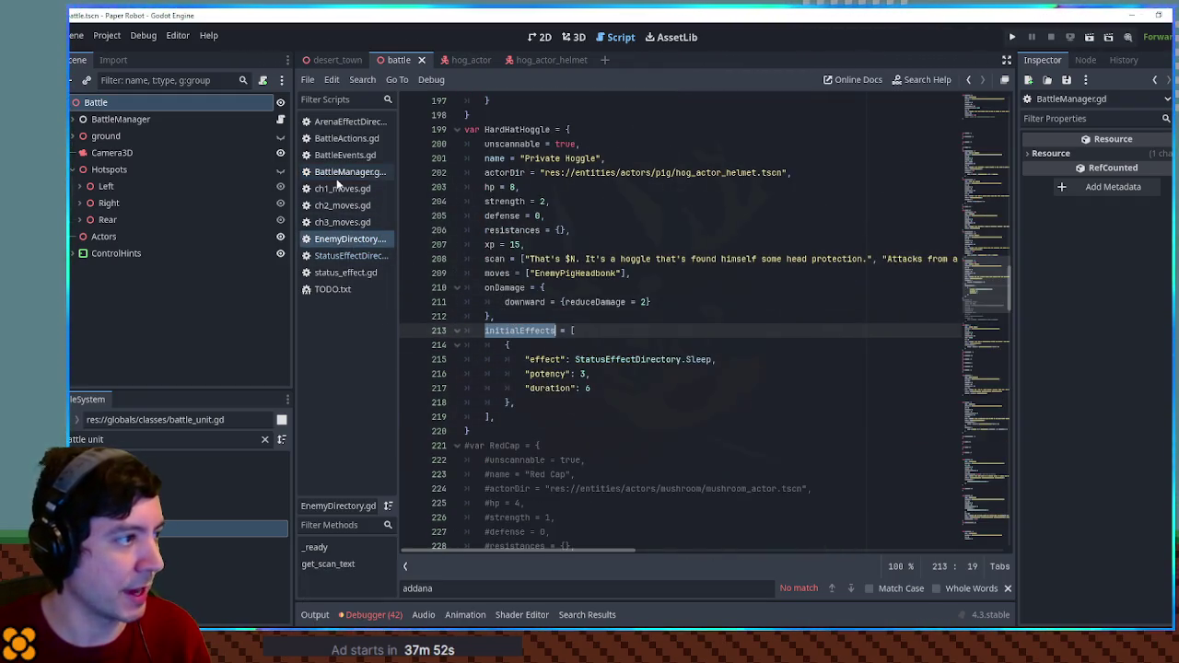
{"action": "left_click", "coordinate": [341, 174]}
{"action": "key", "text": "ctrl+v"}
{"action": "key", "text": "Right"}
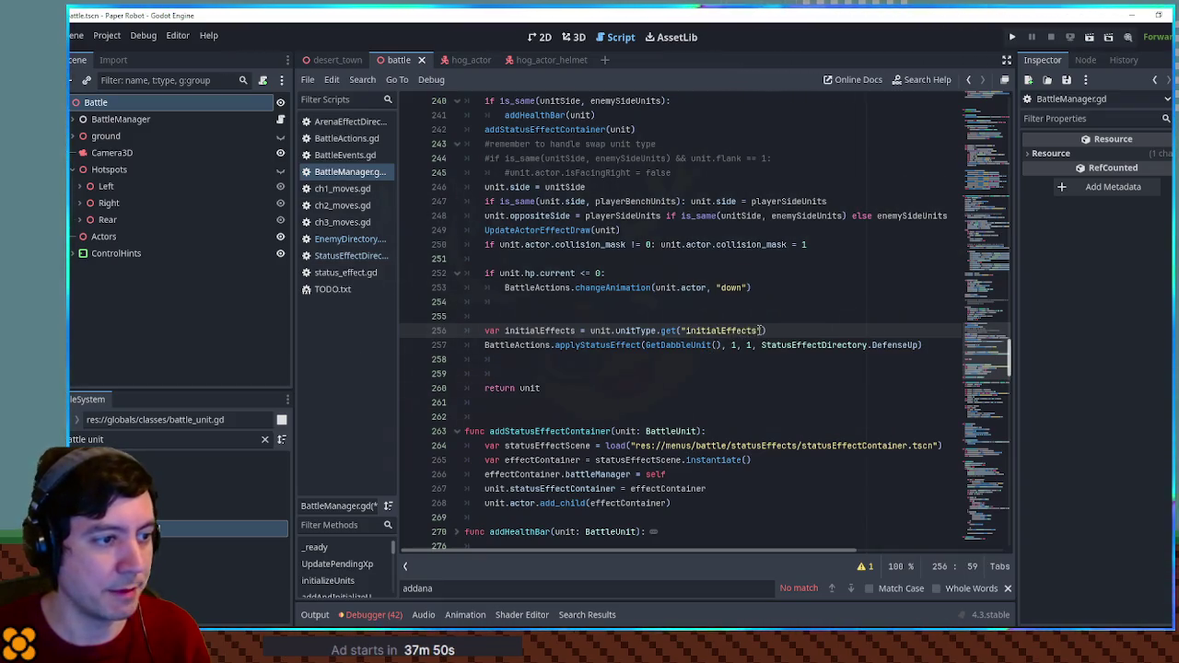
{"action": "type", "text": ", []"}
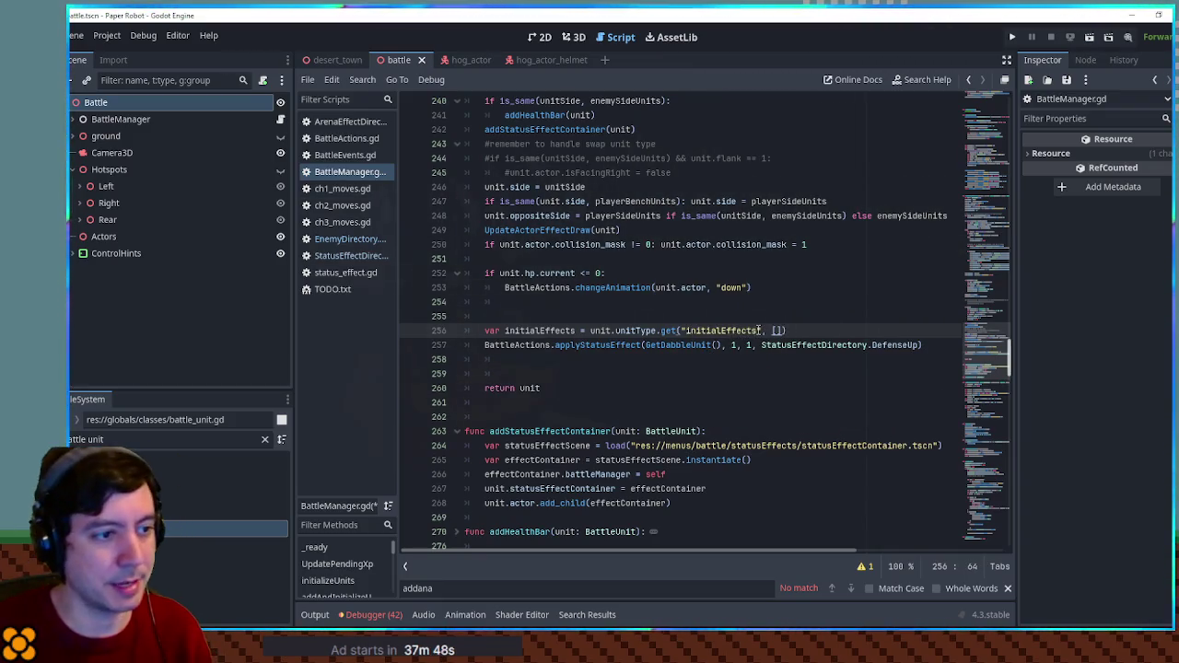
Add a 'for initialEffect in initialEffects:' loop around the status effect call.
{"action": "key", "text": "End"}
{"action": "key", "text": "Return"}
{"action": "type", "text": "for "}
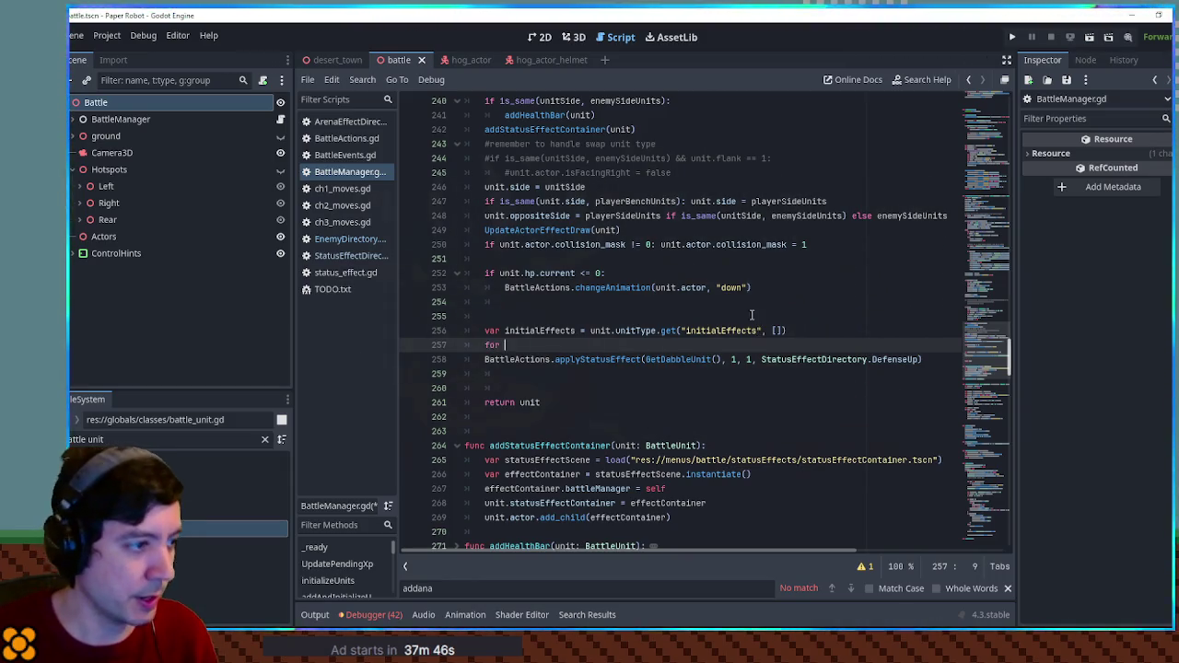
{"action": "type", "text": "initialEffect in initialEffects:"}
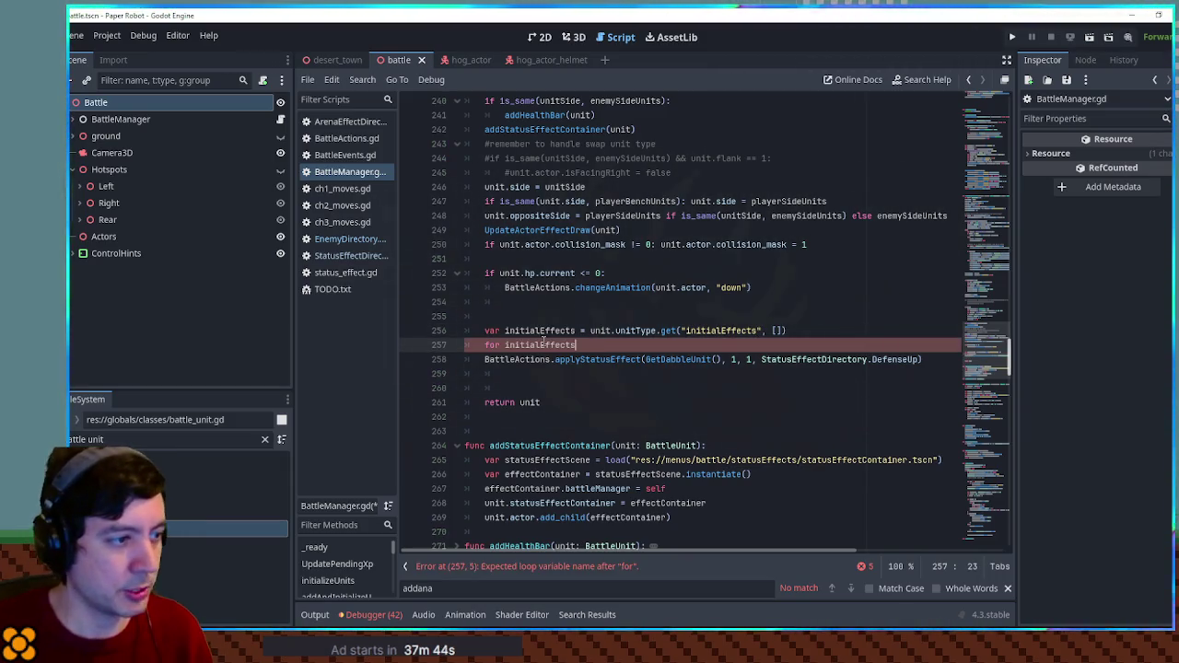
{"action": "key", "text": "Return"}
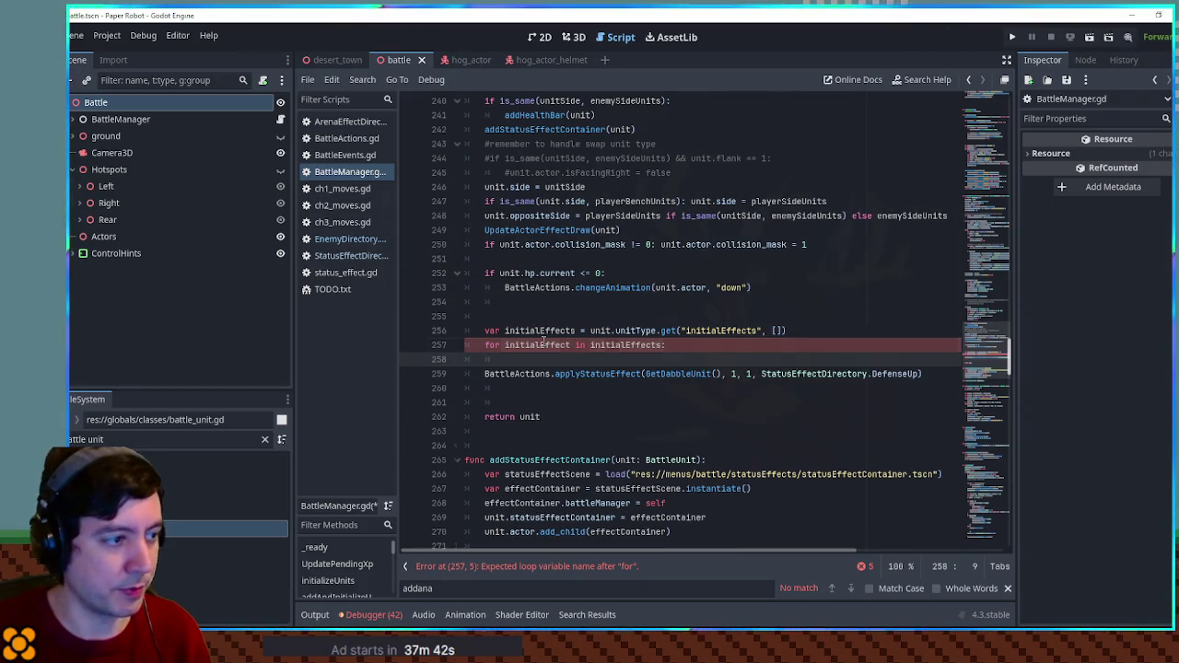
{"action": "key", "text": "Delete"}
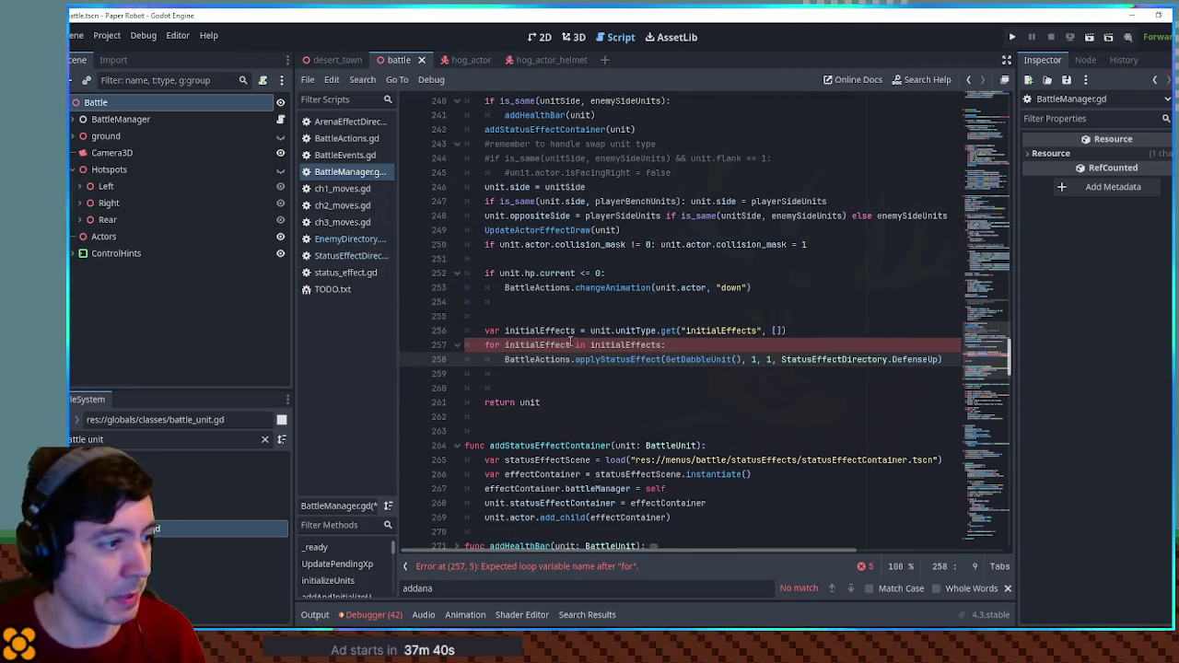
Replace GetDabbleUnit() with unit and check applyStatusEffect's potency and duration parameters.
{"action": "left_click", "coordinate": [616, 331]}
{"action": "left_click", "coordinate": [666, 359]}
{"action": "key", "text": "ctrl+shift+Right"}
{"action": "key", "text": "ctrl+shift+Right"}
{"action": "type", "text": "unit"}
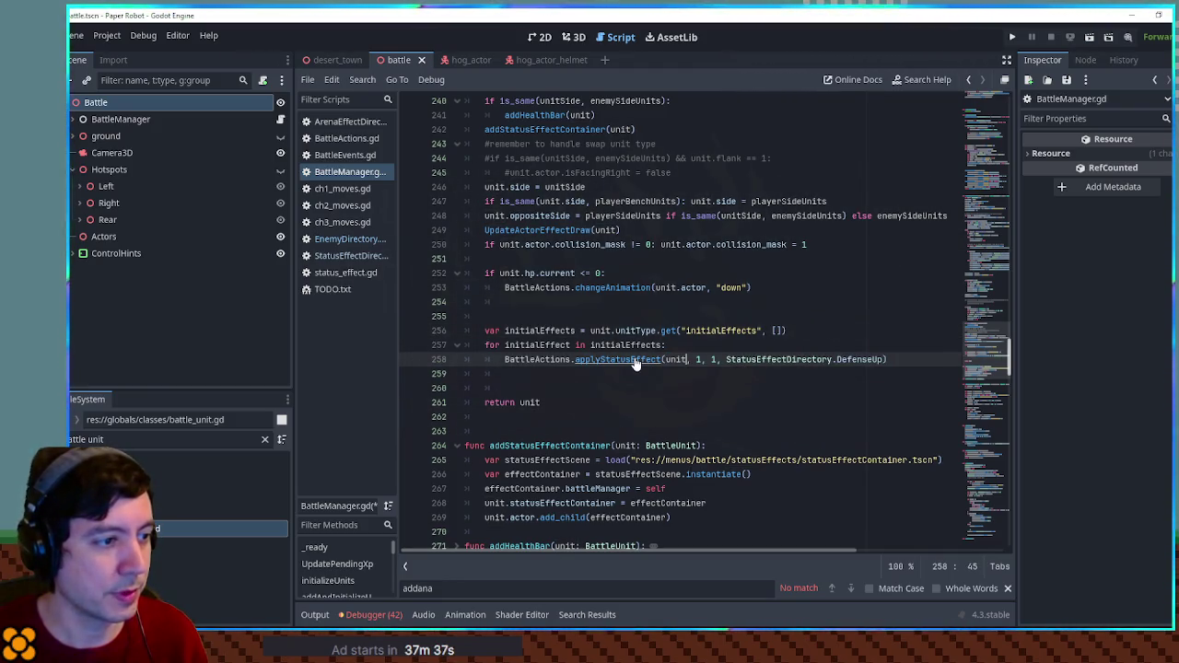
{"action": "left_click", "coordinate": [627, 360], "text": "ctrl"}
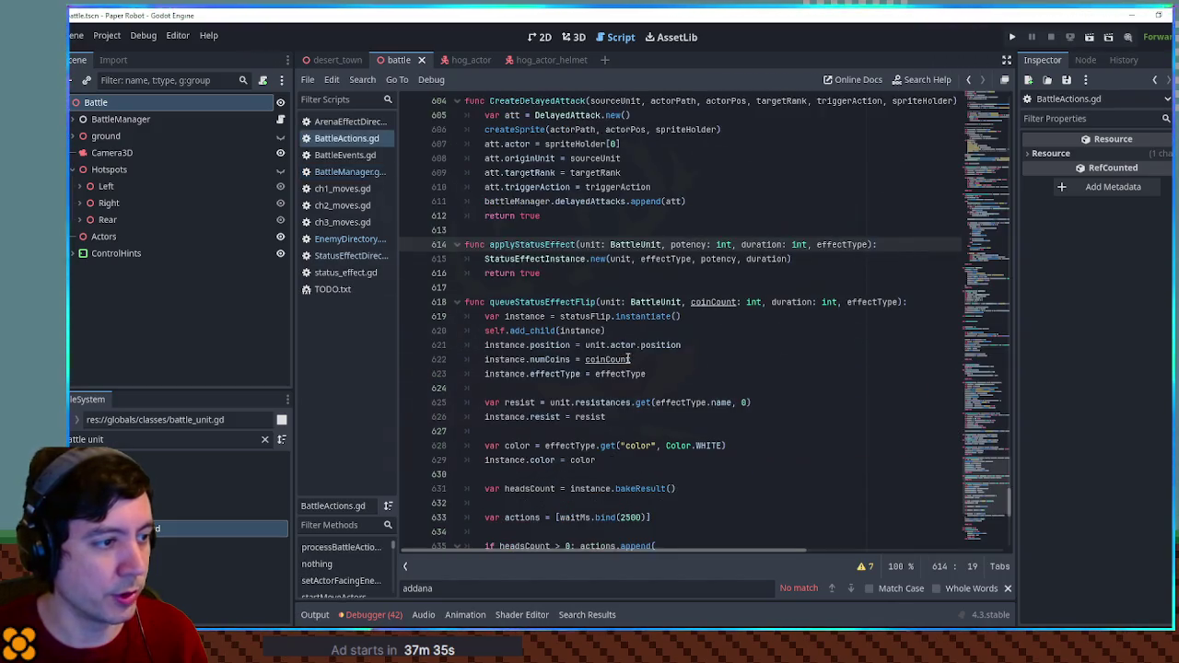
{"action": "left_click_drag", "start_coordinate": [673, 244], "coordinate": [868, 246]}
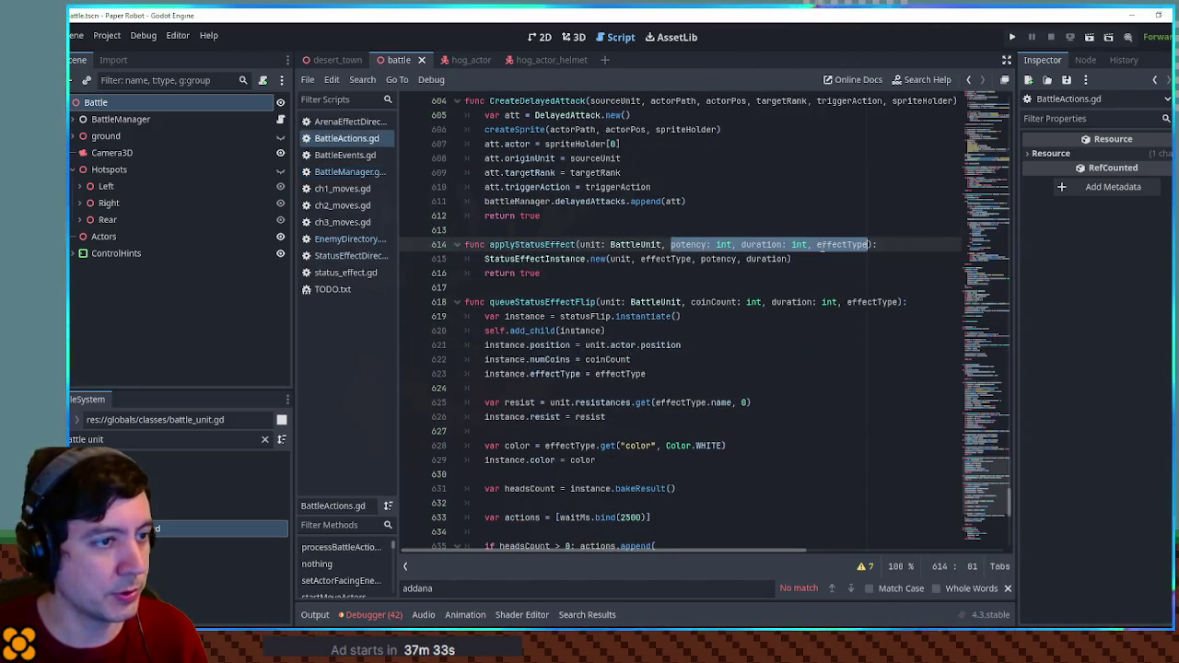
Replace the literal 1s with initialEffect.potency and initialEffect.duration.
{"action": "left_click", "coordinate": [348, 172]}
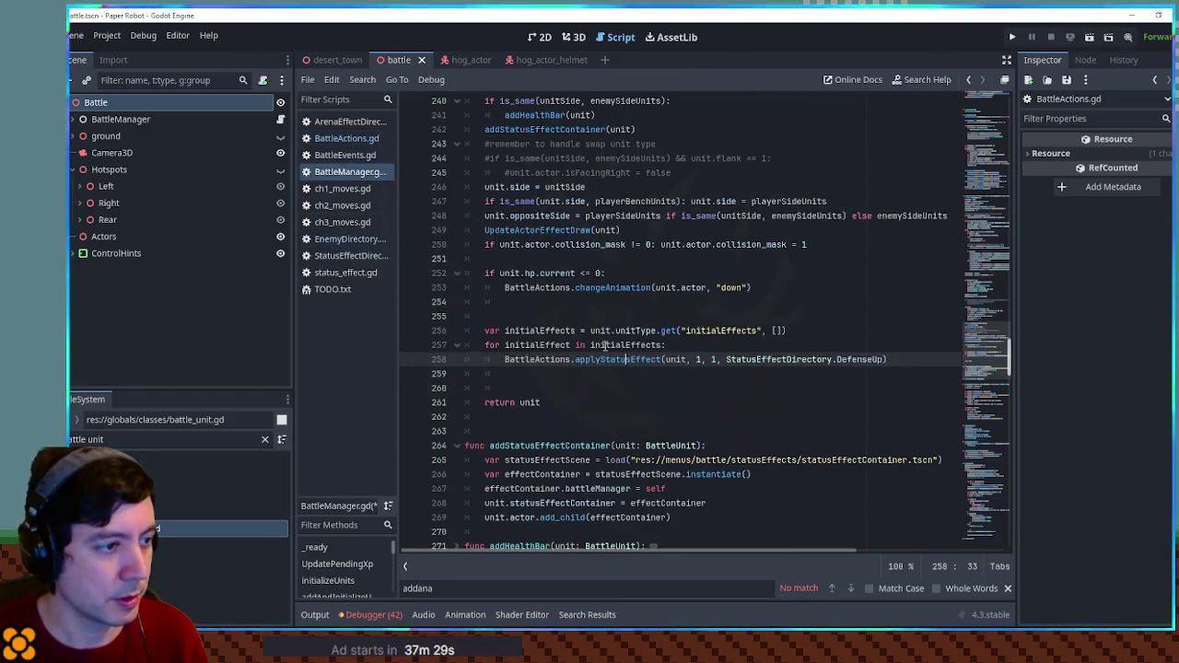
{"action": "left_click", "coordinate": [540, 345]}
{"action": "left_click", "coordinate": [698, 359]}
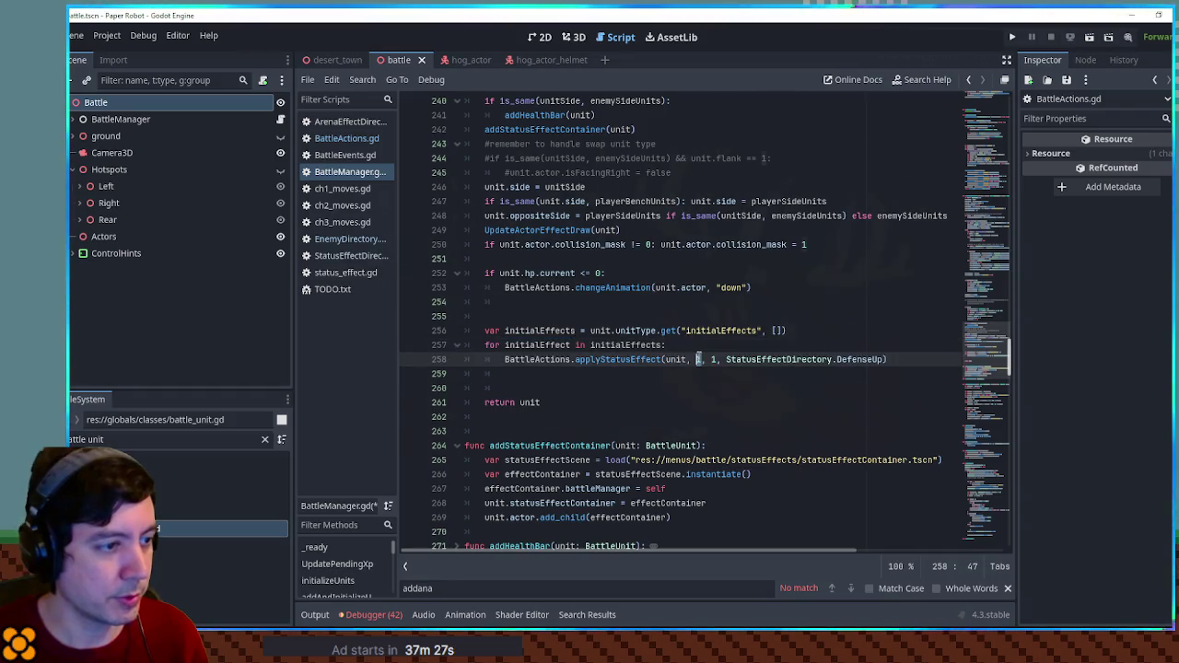
{"action": "key", "text": "ctrl+v"}
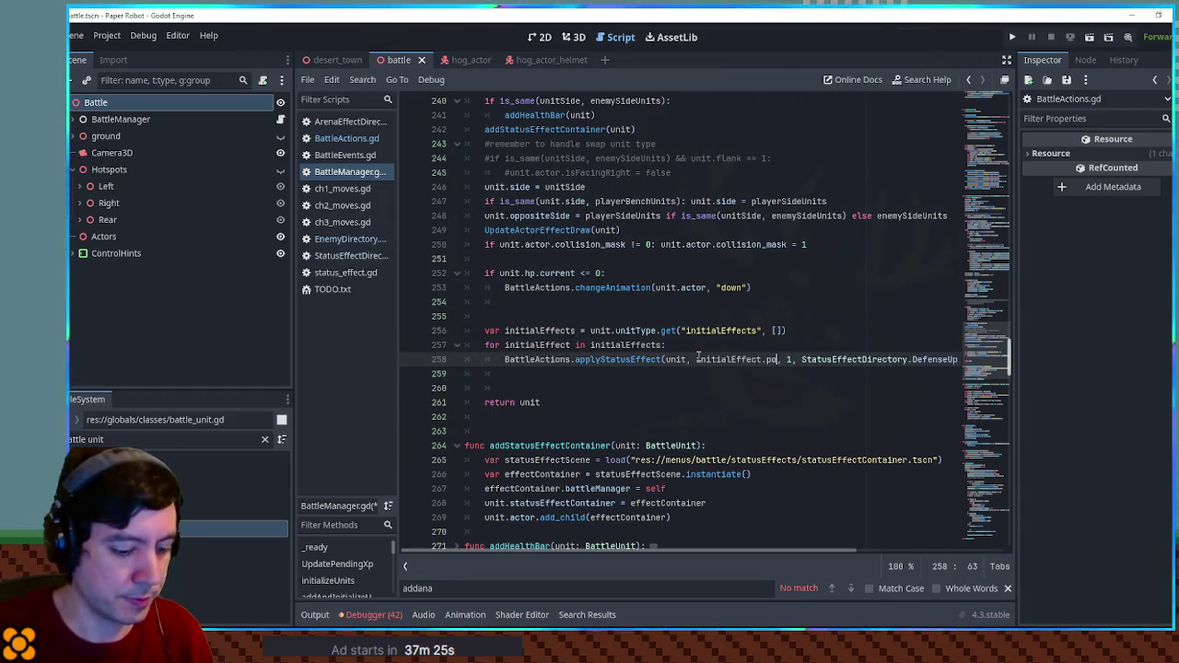
{"action": "type", "text": "tency"}
{"action": "left_click", "coordinate": [696, 359], "text": "shift"}
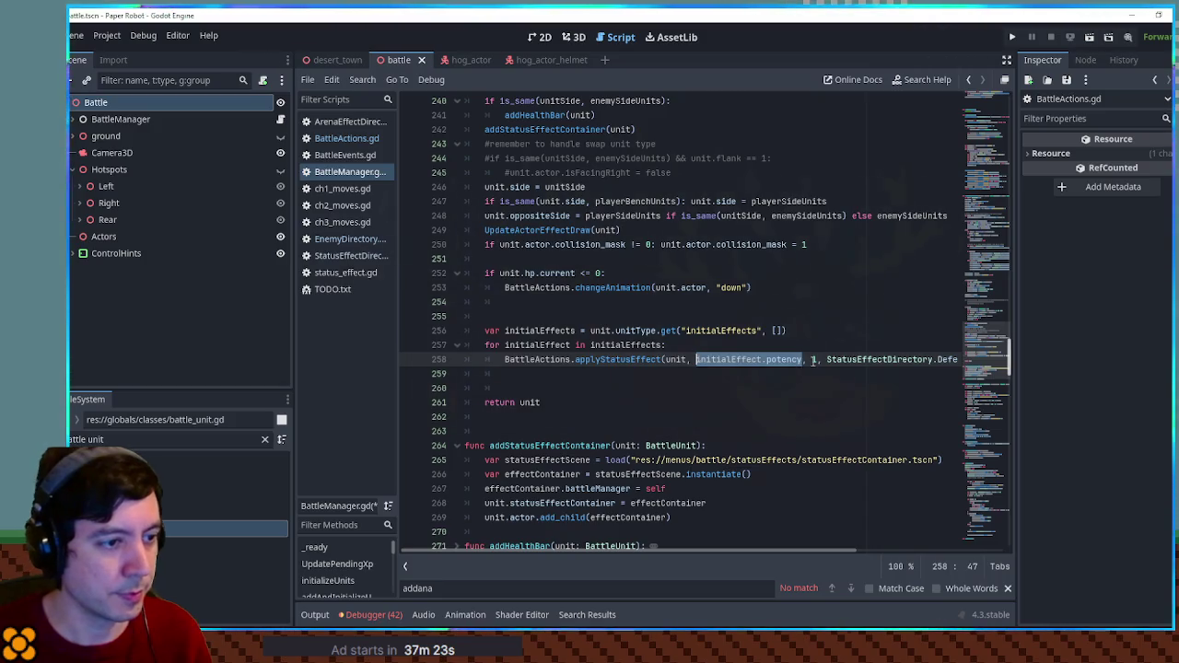
{"action": "double_click", "coordinate": [815, 359]}
{"action": "type", "text": "dur"}
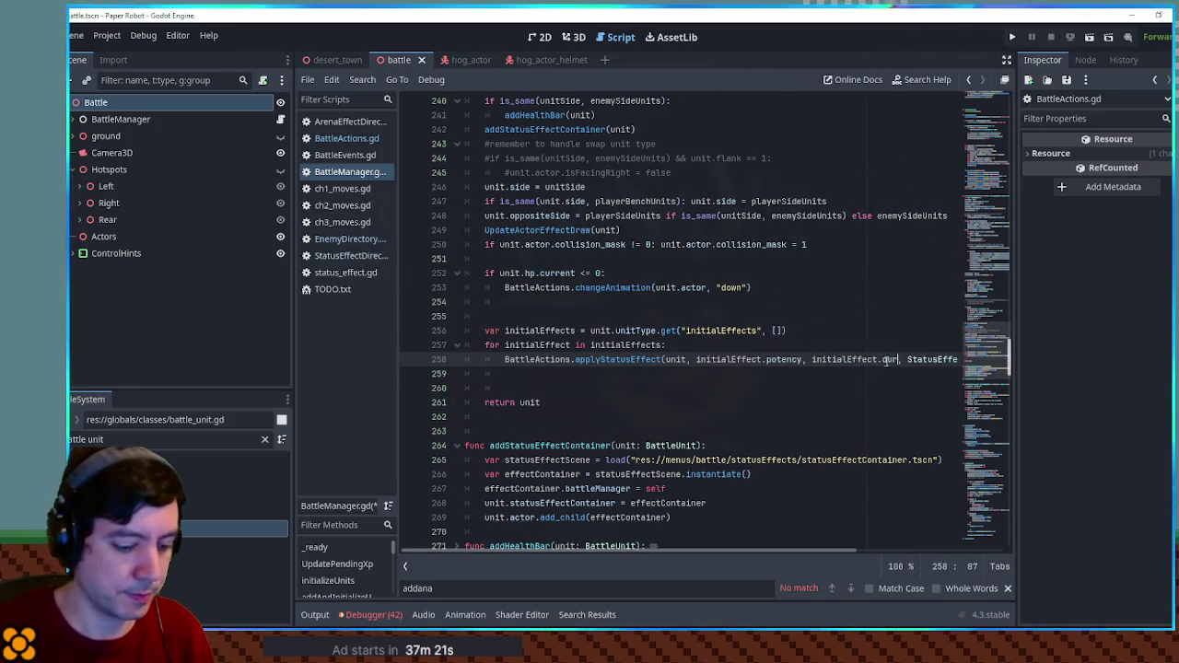
{"action": "type", "text": ","}
{"action": "key", "text": "End"}
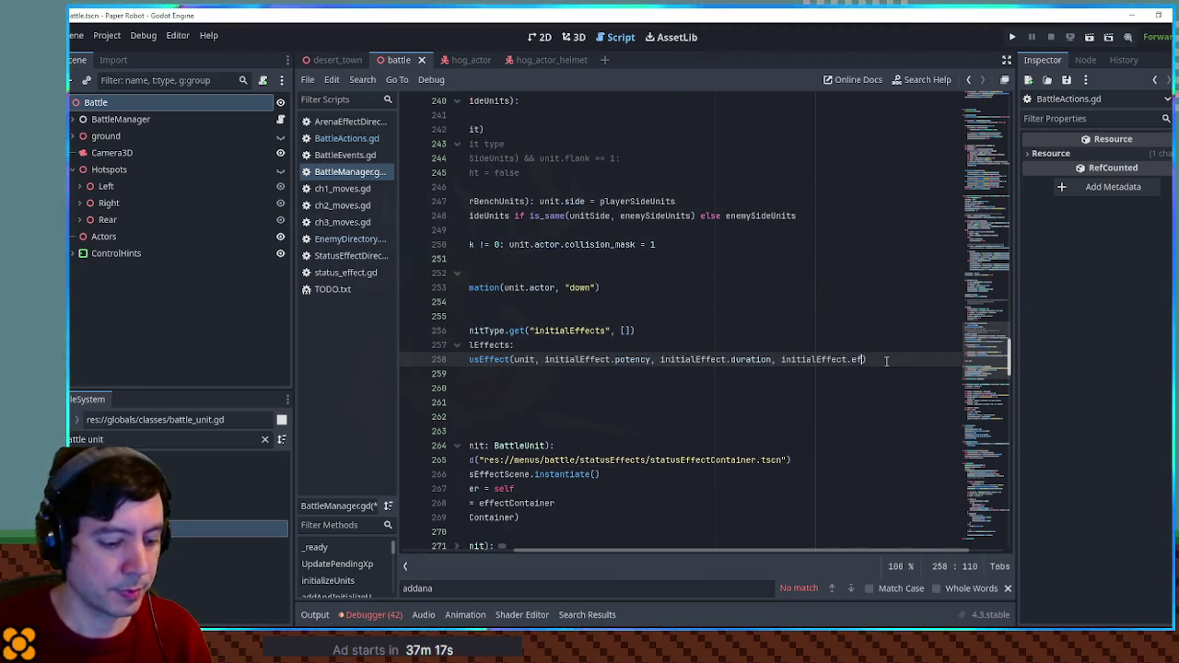
{"action": "left_click", "coordinate": [466, 360]}
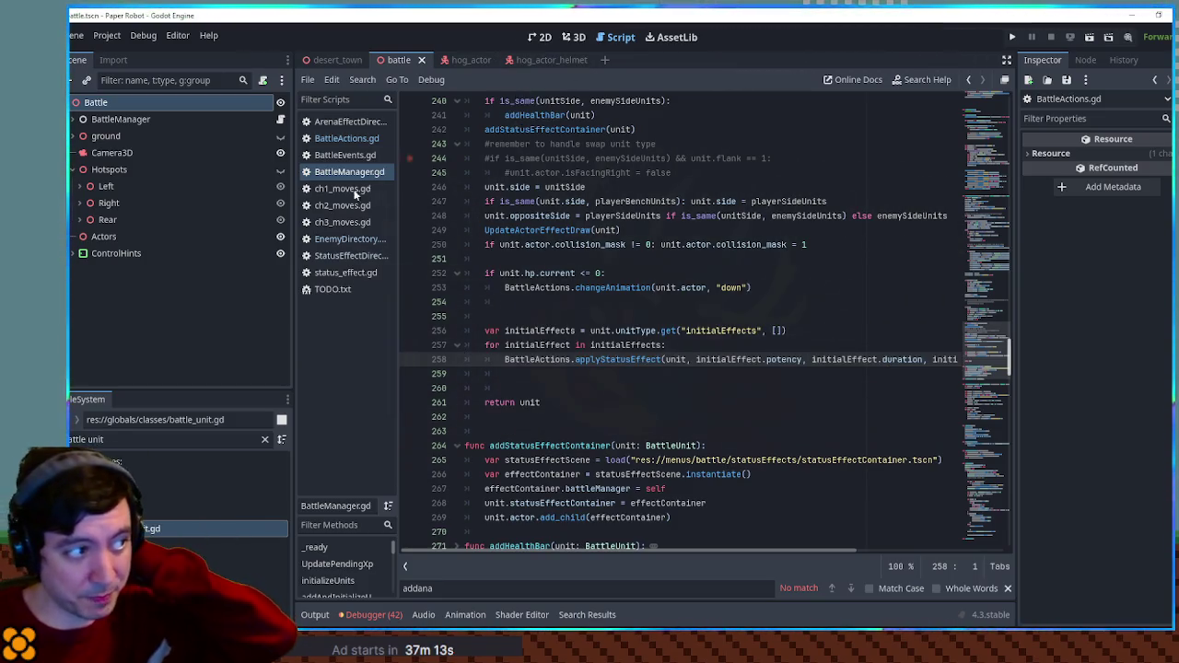
Check the HardHatHoggle entry in EnemyDirectory.gd and return to BattleManager.gd.
{"action": "left_click", "coordinate": [350, 239]}
{"action": "left_click", "coordinate": [507, 130]}
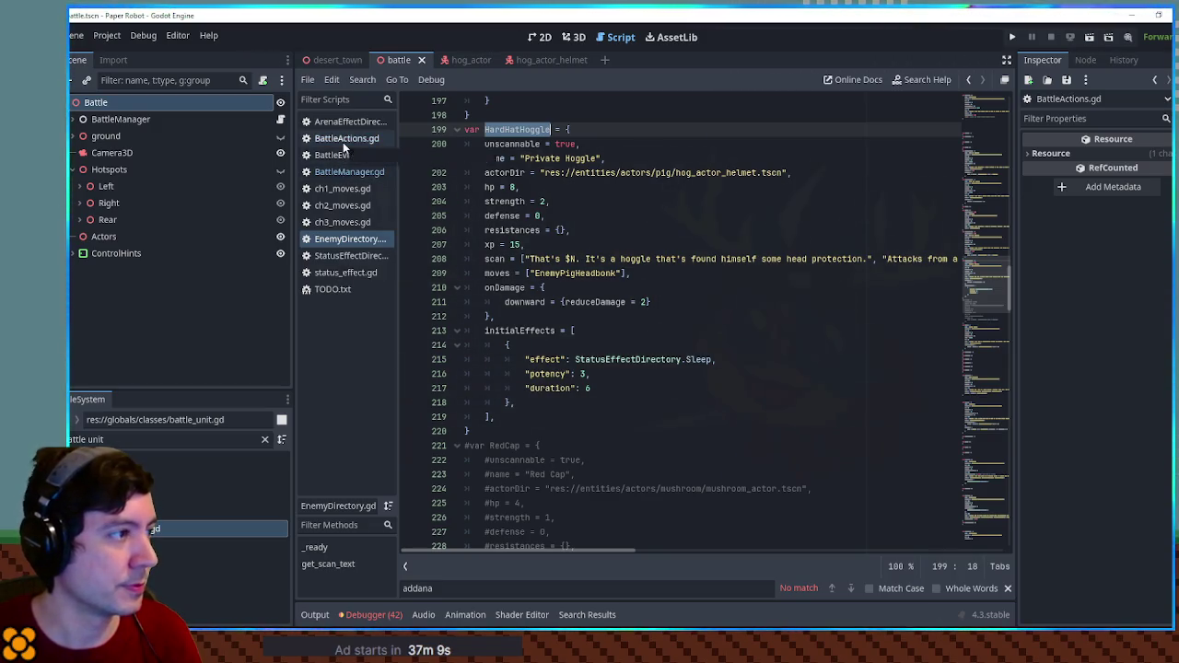
{"action": "left_click", "coordinate": [343, 173]}
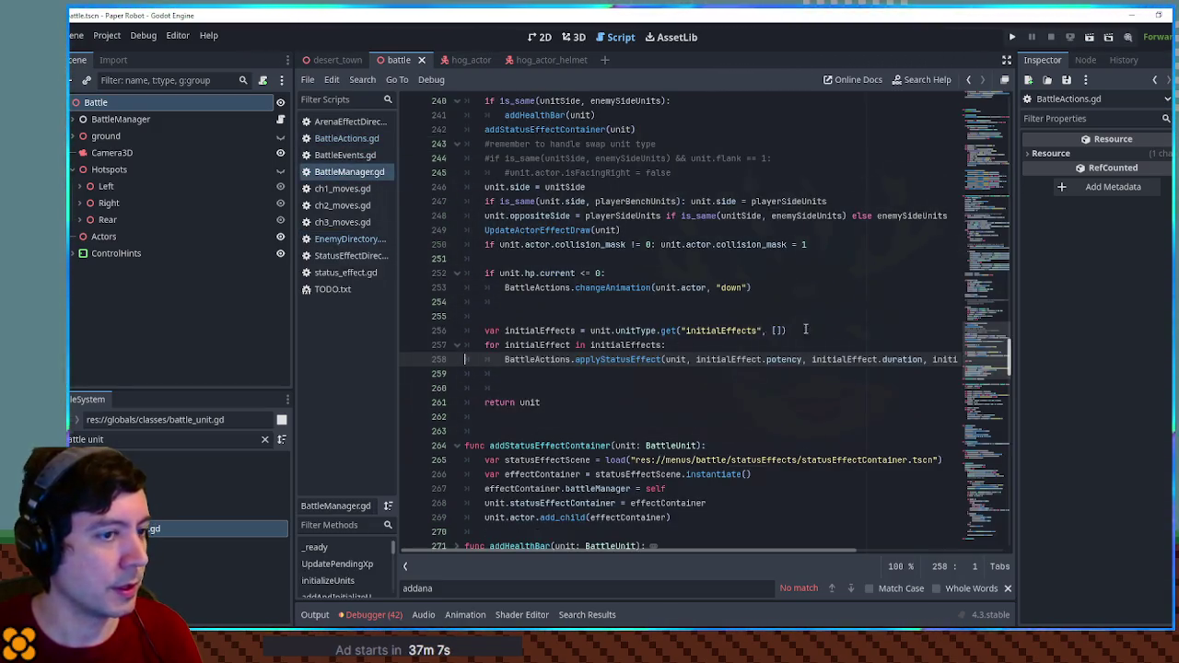
Change the encounter entries on lines 30 and 31 from Hoggle to HardHatHoggle.
{"action": "scroll", "coordinate": [767, 337], "scroll_direction": "up", "scroll_amount": 20}
{"action": "scroll", "coordinate": [531, 348], "scroll_direction": "down", "scroll_amount": 4}
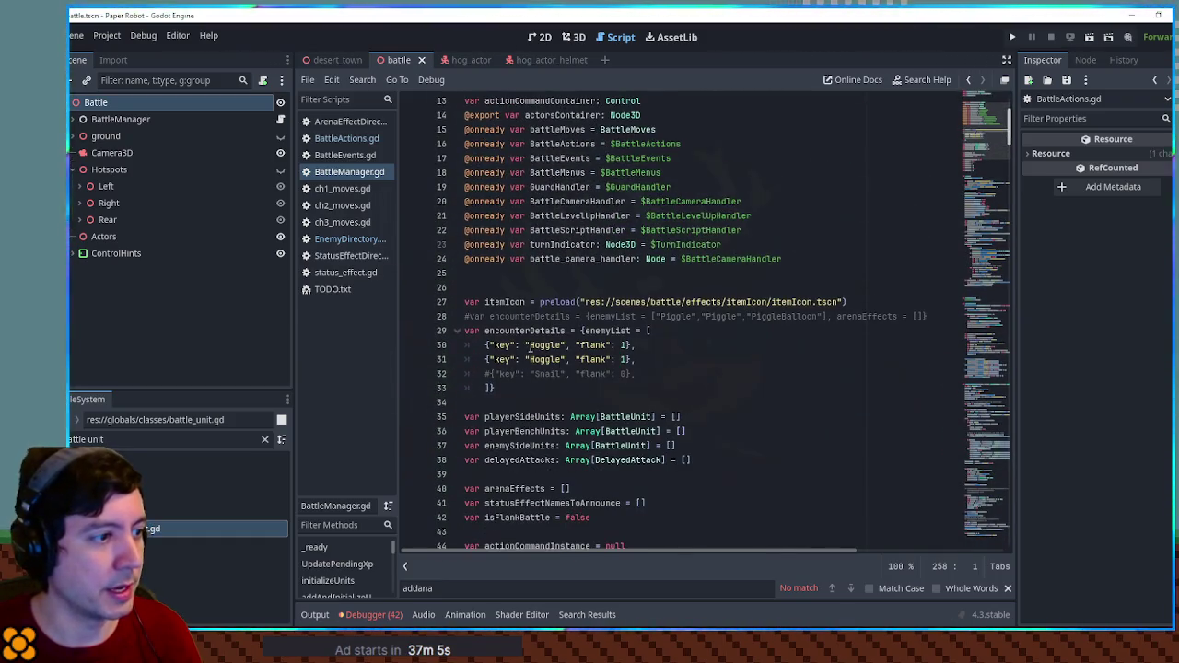
{"action": "left_click", "coordinate": [530, 346]}
{"action": "double_click", "coordinate": [553, 346]}
{"action": "type", "text": "HardHatHoggle"}
{"action": "double_click", "coordinate": [553, 360]}
{"action": "type", "text": "HardHatHoggle"}
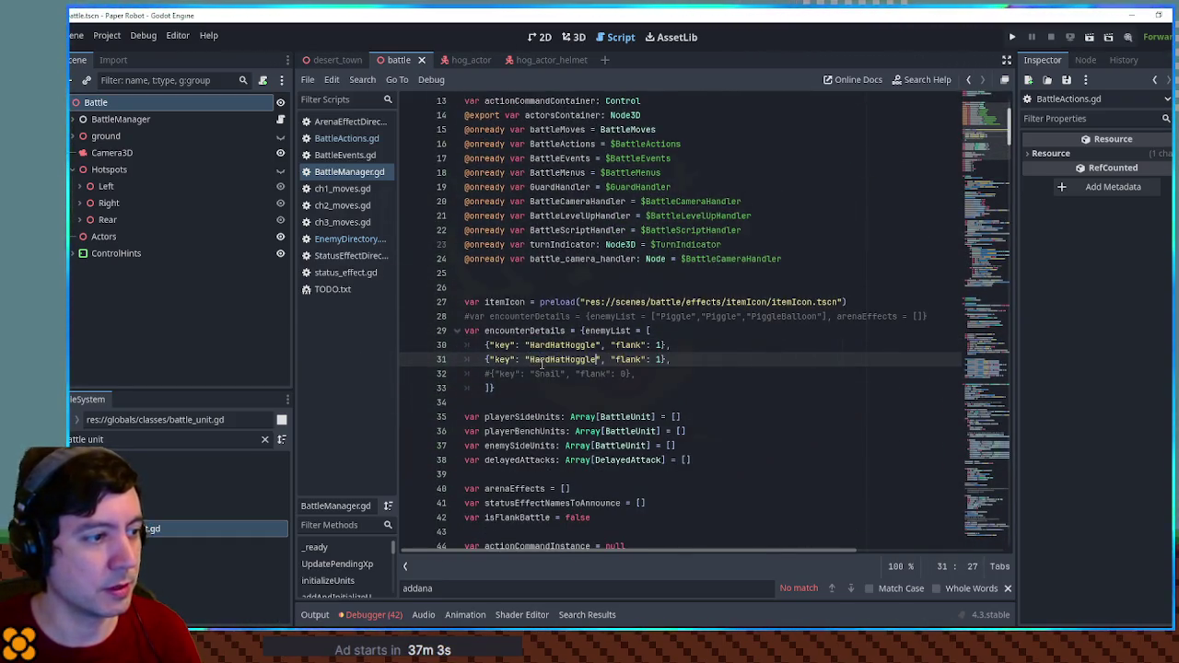
Save, test-run the game with F5, then close the game window.
{"action": "key", "text": "ctrl+s"}
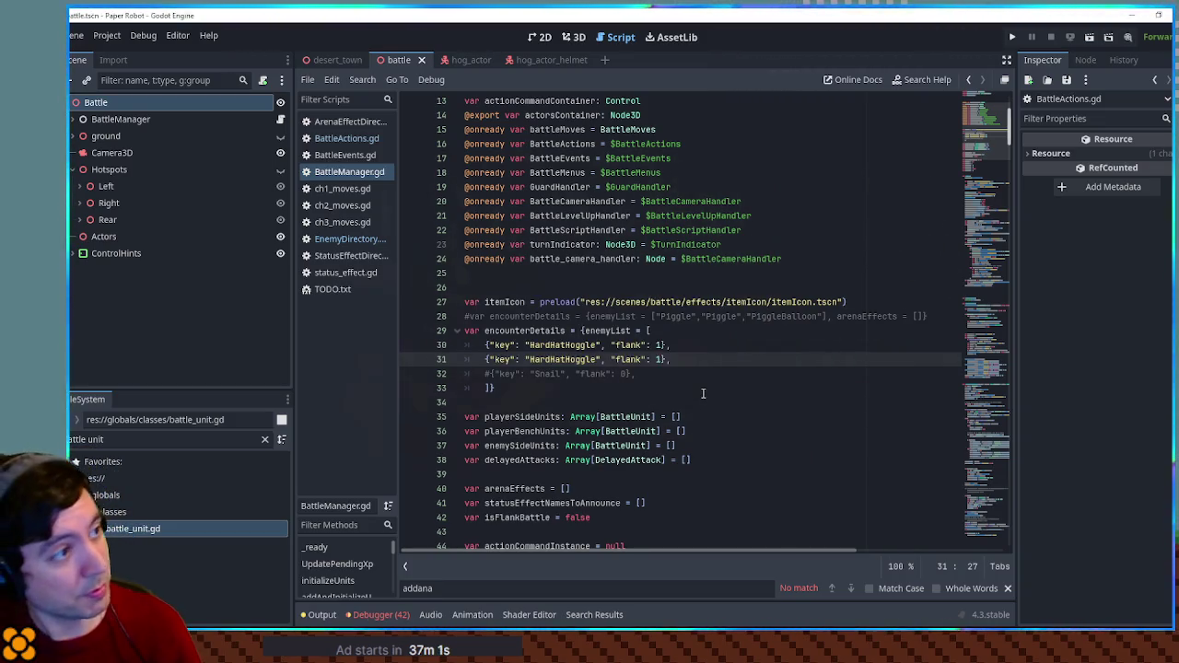
{"action": "key", "text": "F5"}
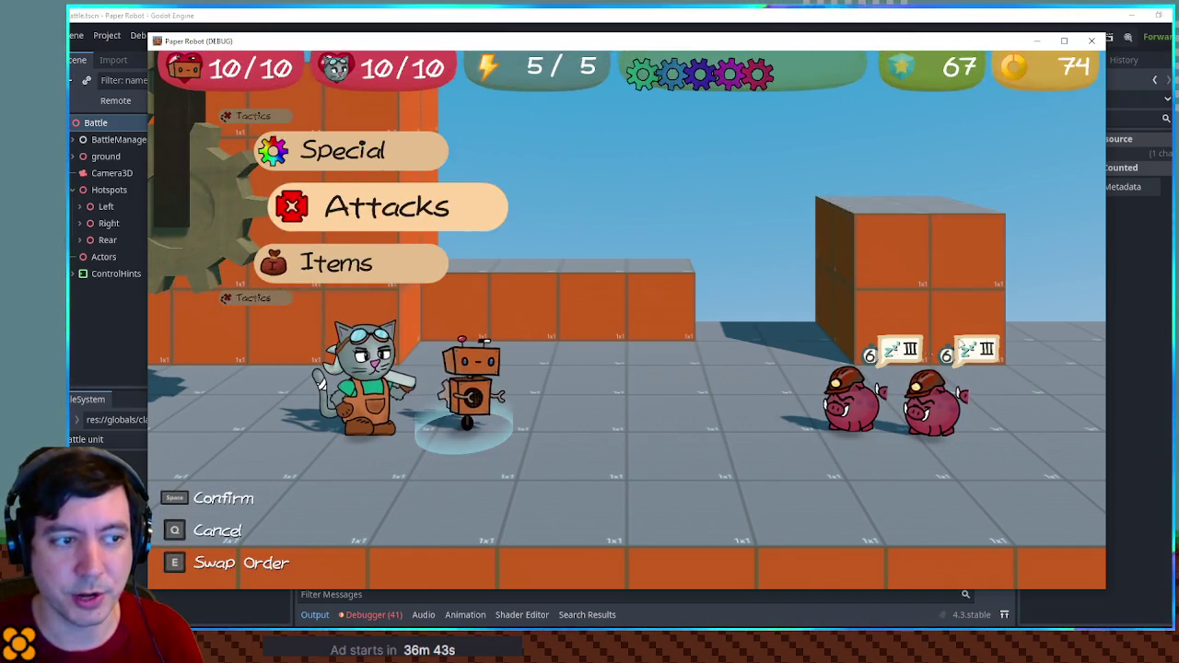
{"action": "left_click", "coordinate": [1092, 41]}
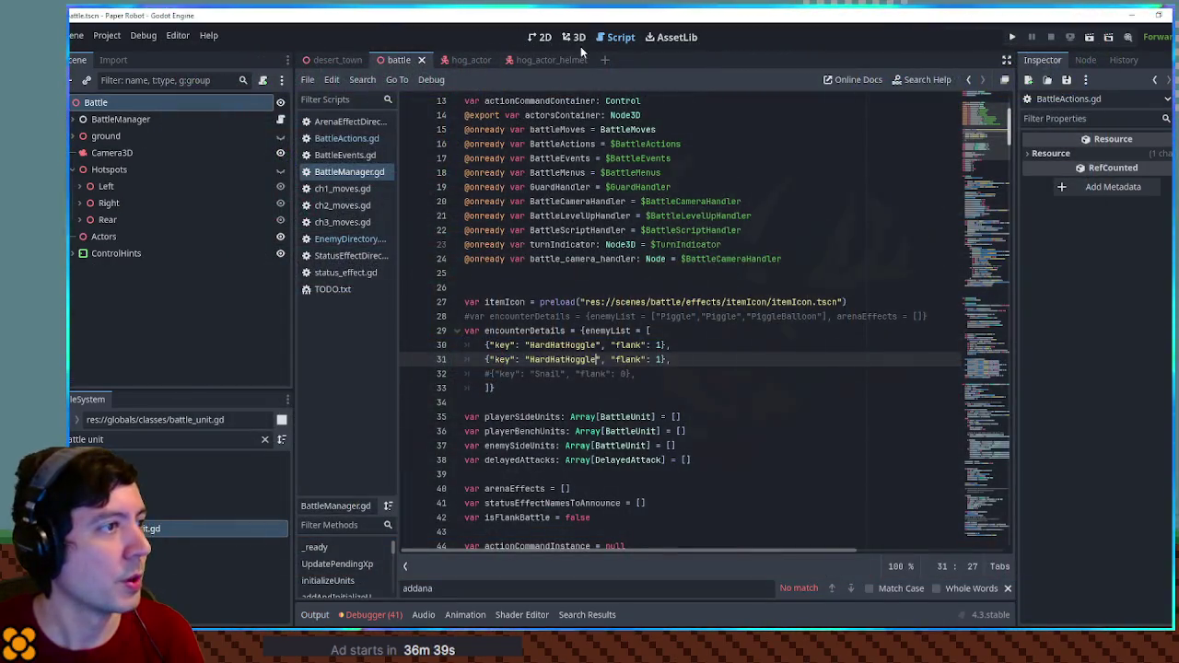
Open the hog_actor_helmet scene and view it in the 3D workspace.
{"action": "left_click", "coordinate": [579, 41]}
{"action": "left_click", "coordinate": [553, 59]}
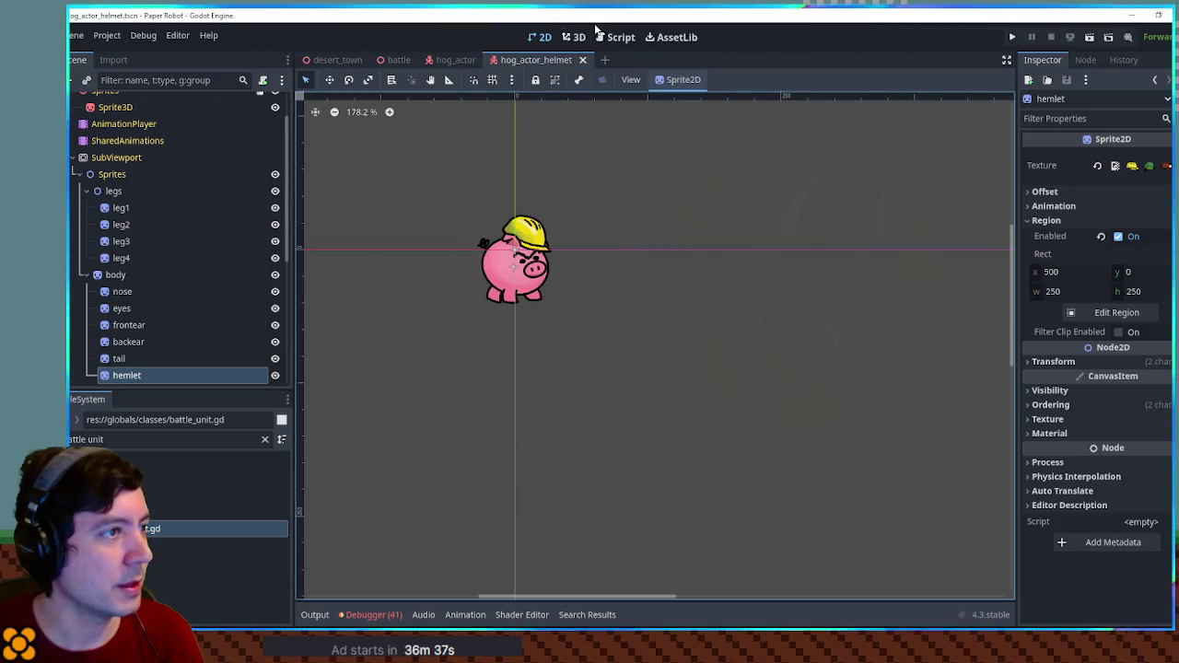
{"action": "left_click", "coordinate": [575, 37]}
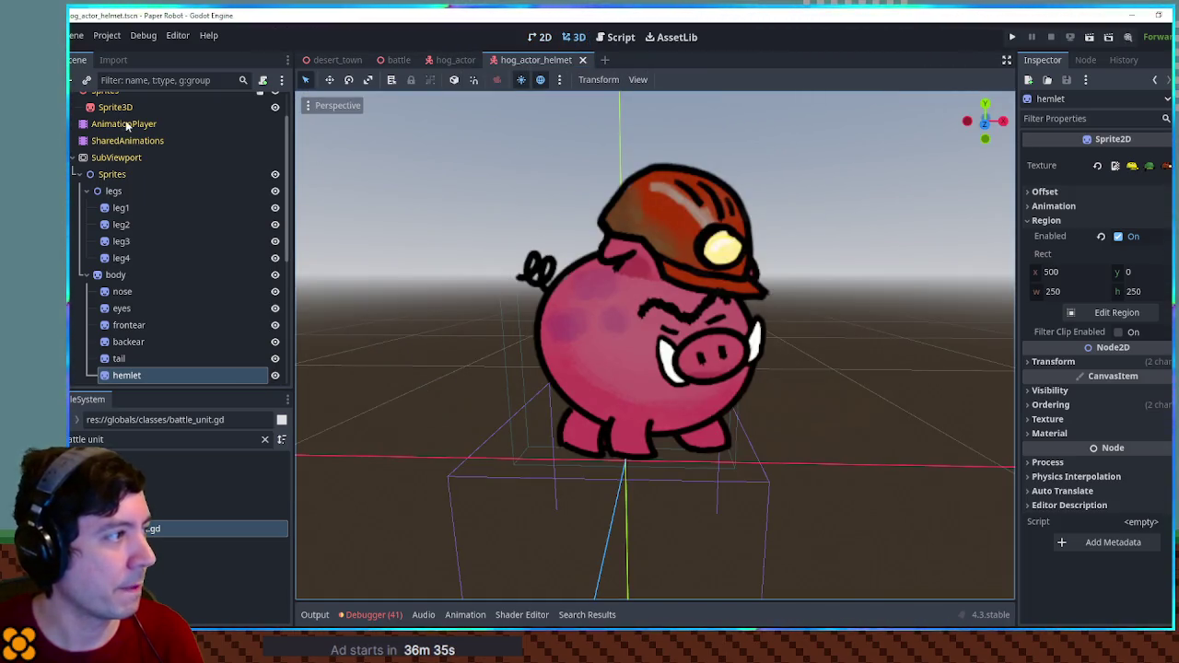
Play the AnimationPlayer's sleep animation, then set it back to RESET and return to 2D.
{"action": "left_click", "coordinate": [126, 125]}
{"action": "left_click", "coordinate": [536, 467]}
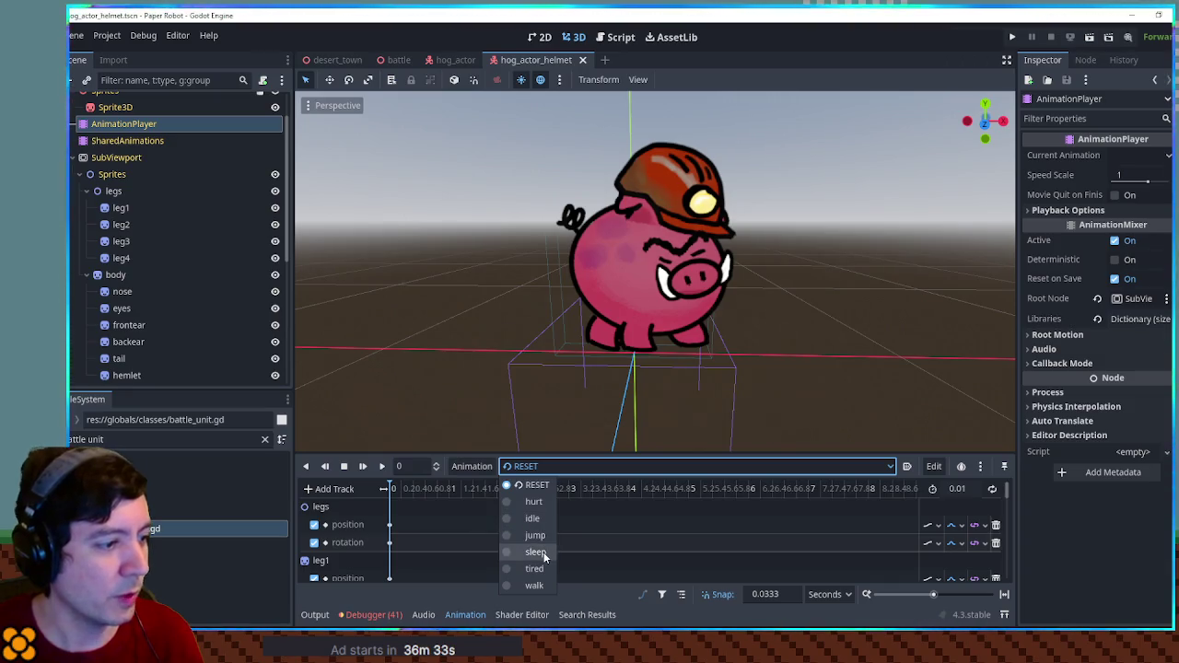
{"action": "left_click", "coordinate": [536, 553]}
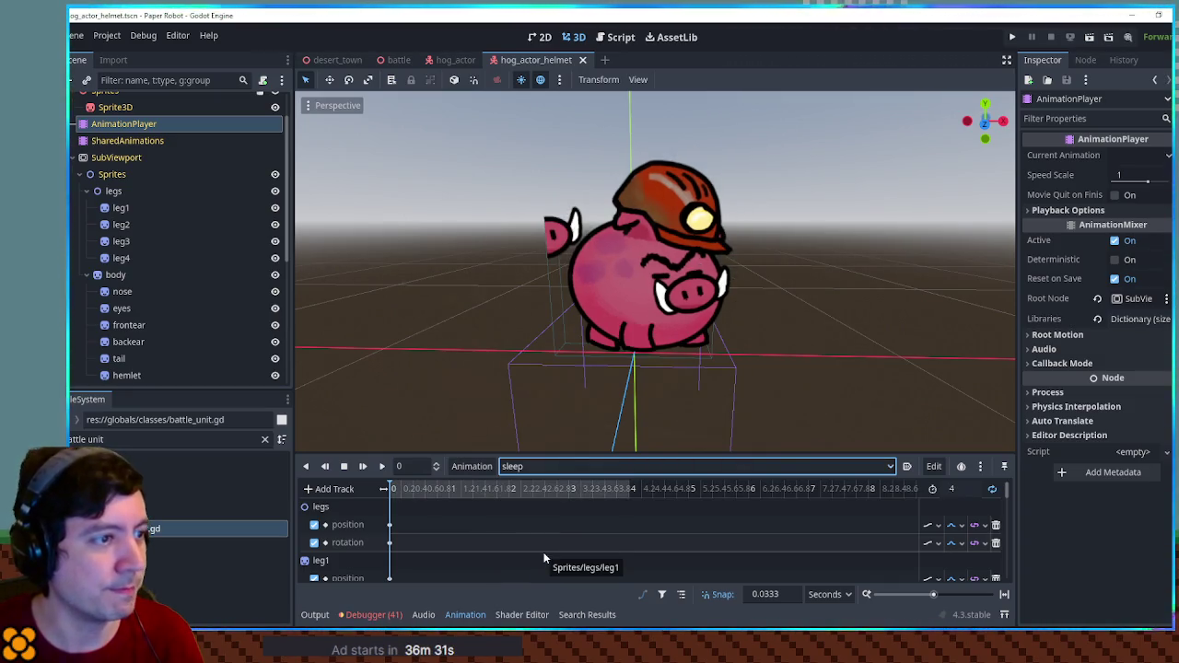
{"action": "left_click", "coordinate": [381, 467]}
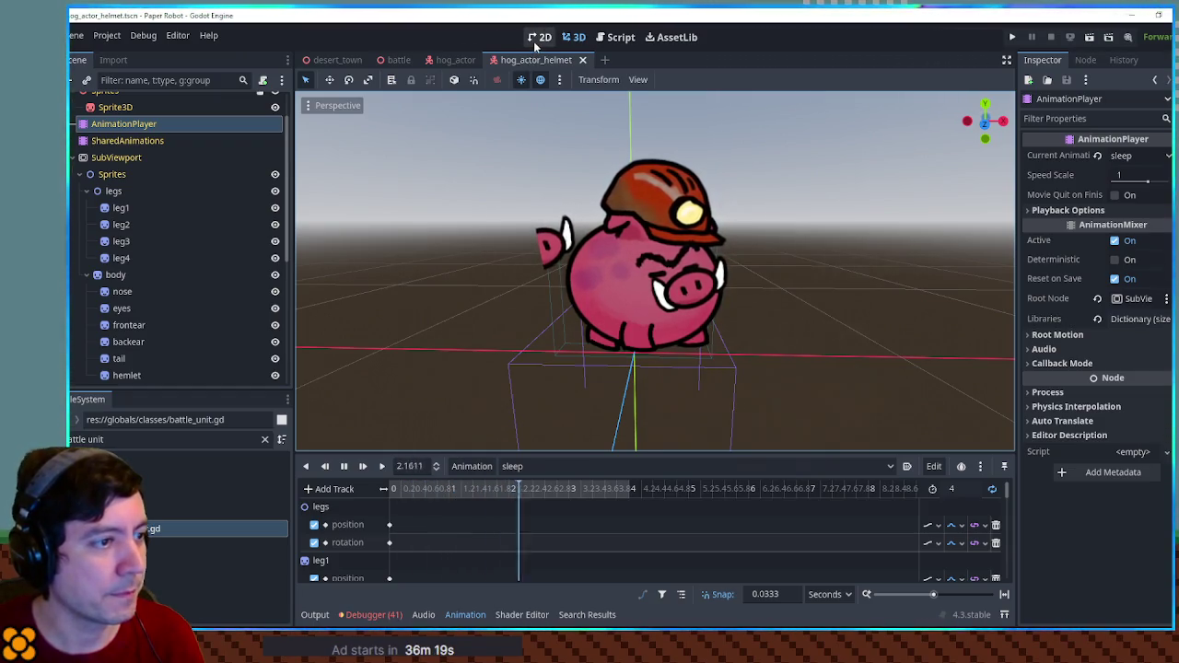
{"action": "left_click", "coordinate": [516, 467]}
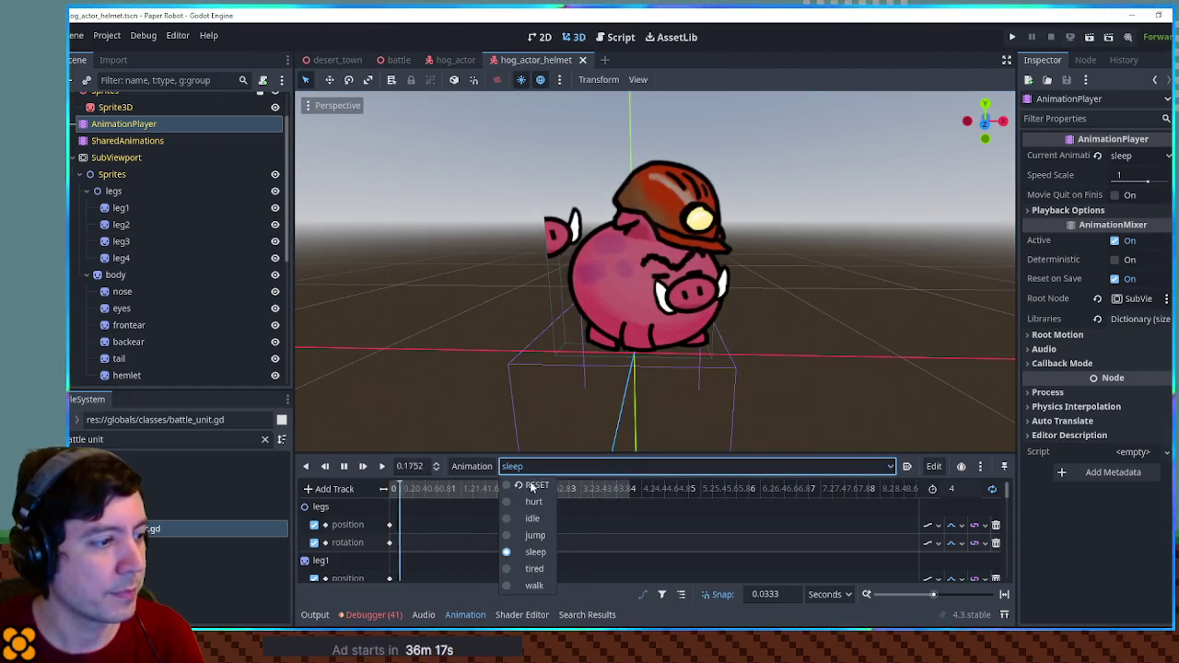
{"action": "left_click", "coordinate": [534, 485]}
{"action": "left_click", "coordinate": [540, 40]}
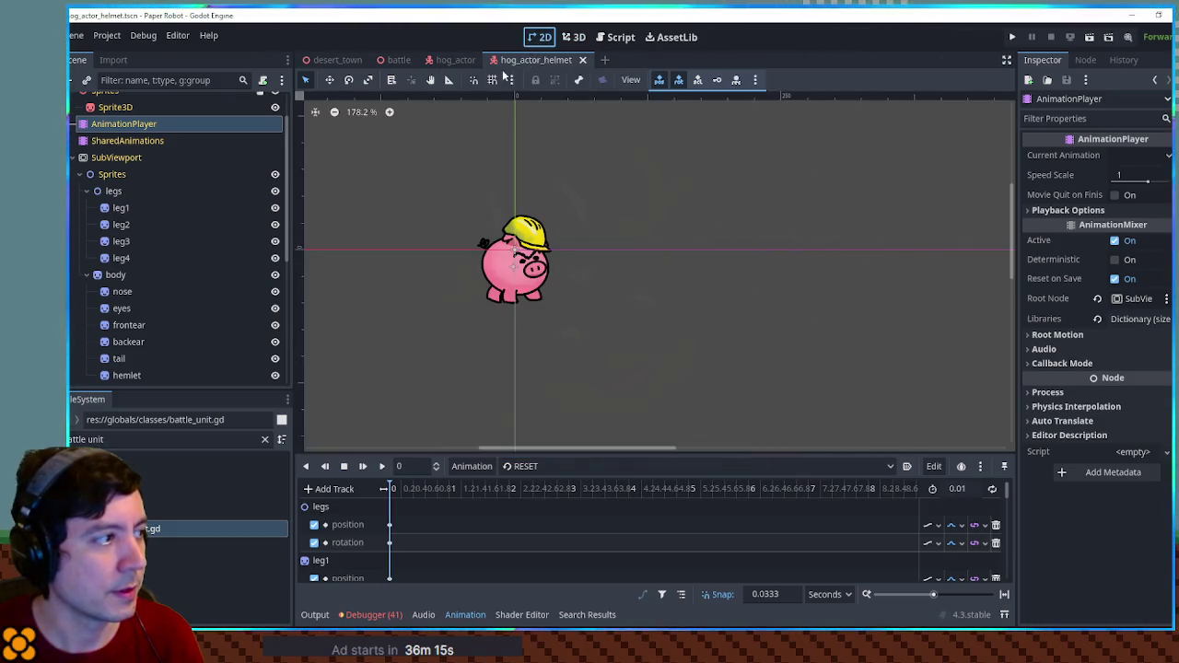
Undo to bring back AnimationCanvas, then delete its existing legs and body nodes.
{"action": "key", "text": "ctrl+z"}
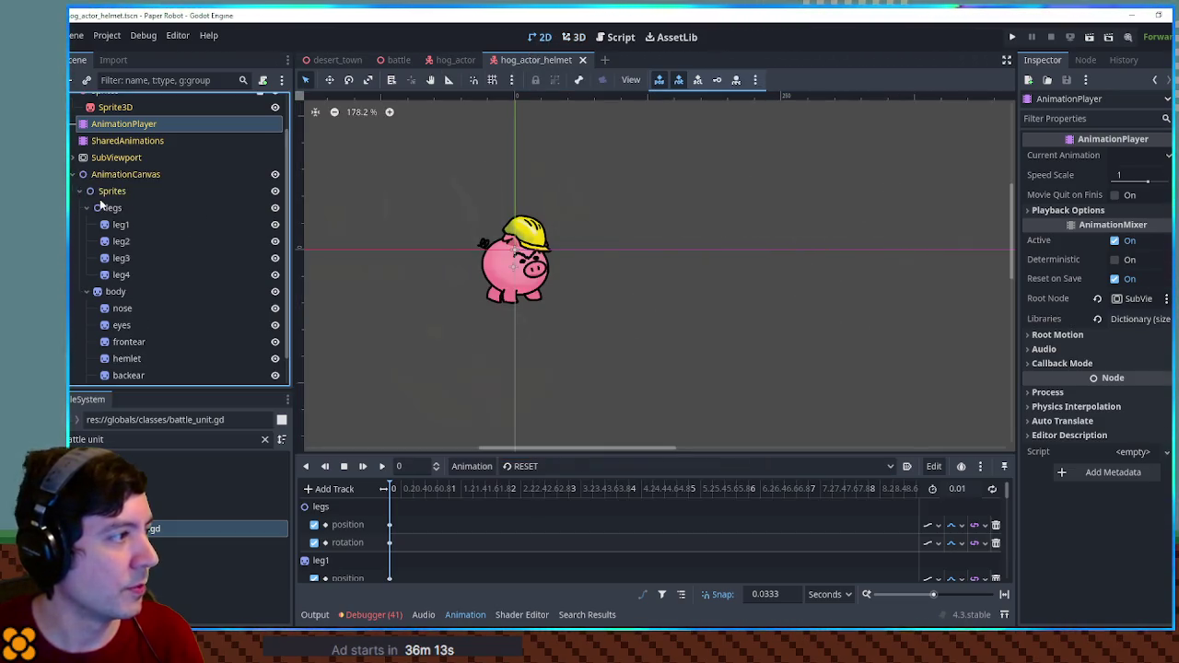
{"action": "left_click", "coordinate": [89, 207]}
{"action": "left_click", "coordinate": [87, 258]}
{"action": "left_click", "coordinate": [114, 270]}
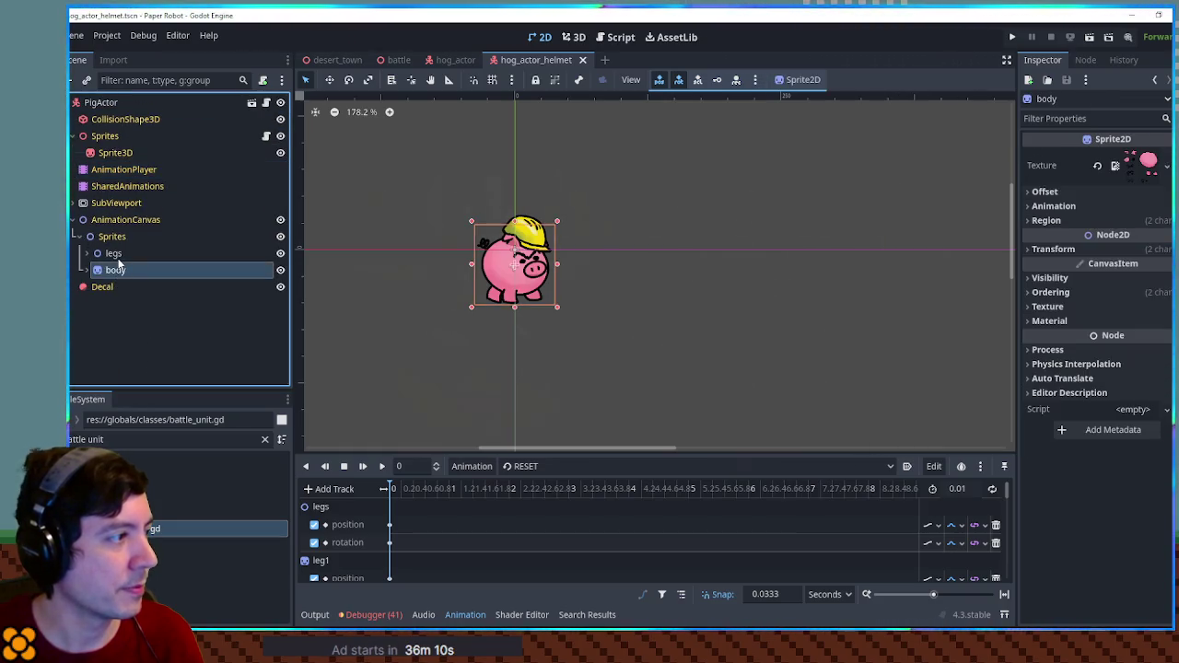
{"action": "left_click", "coordinate": [118, 256], "text": "shift"}
{"action": "key", "text": "Delete"}
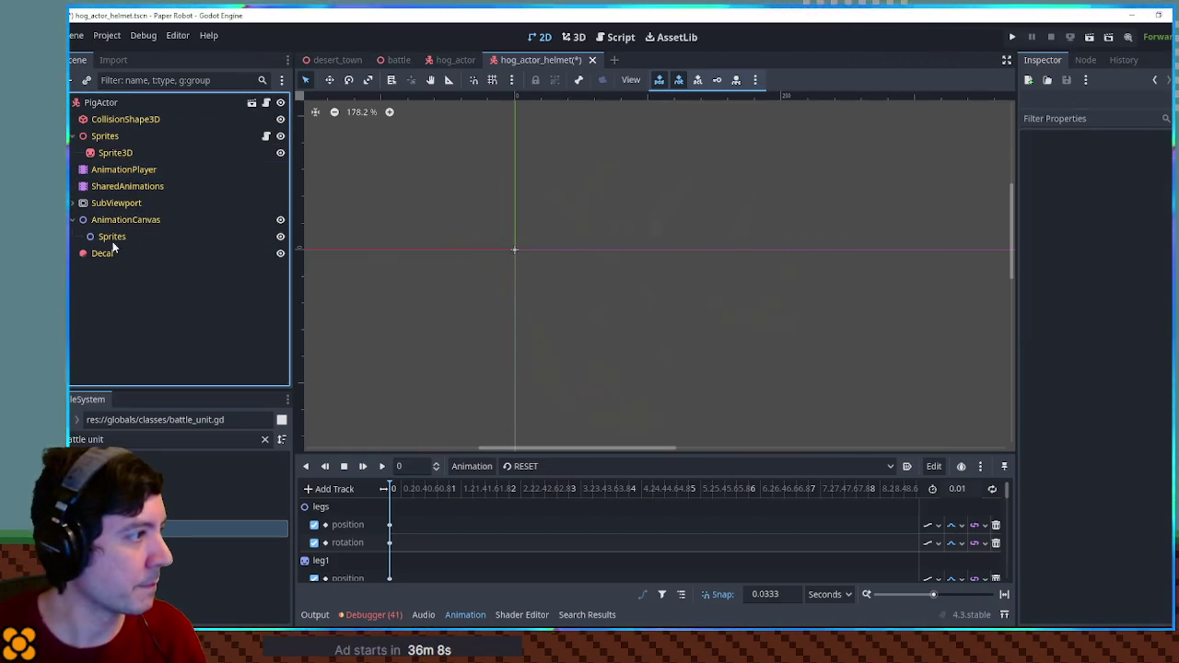
Copy SubViewport's legs and body groups and paste them under AnimationCanvas's Sprites.
{"action": "left_click", "coordinate": [76, 201]}
{"action": "left_click", "coordinate": [86, 307]}
{"action": "left_click", "coordinate": [85, 225]}
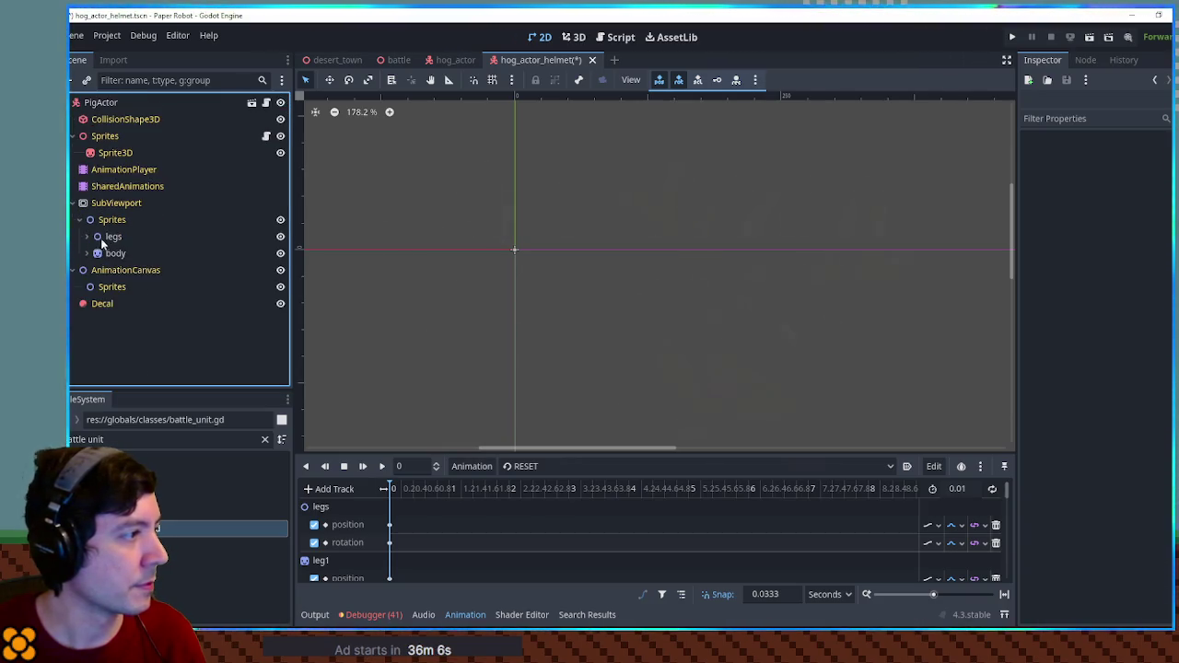
{"action": "left_click", "coordinate": [113, 225]}
{"action": "left_click", "coordinate": [115, 241], "text": "shift"}
{"action": "key", "text": "ctrl+c"}
{"action": "left_click", "coordinate": [111, 274]}
{"action": "key", "text": "ctrl+v"}
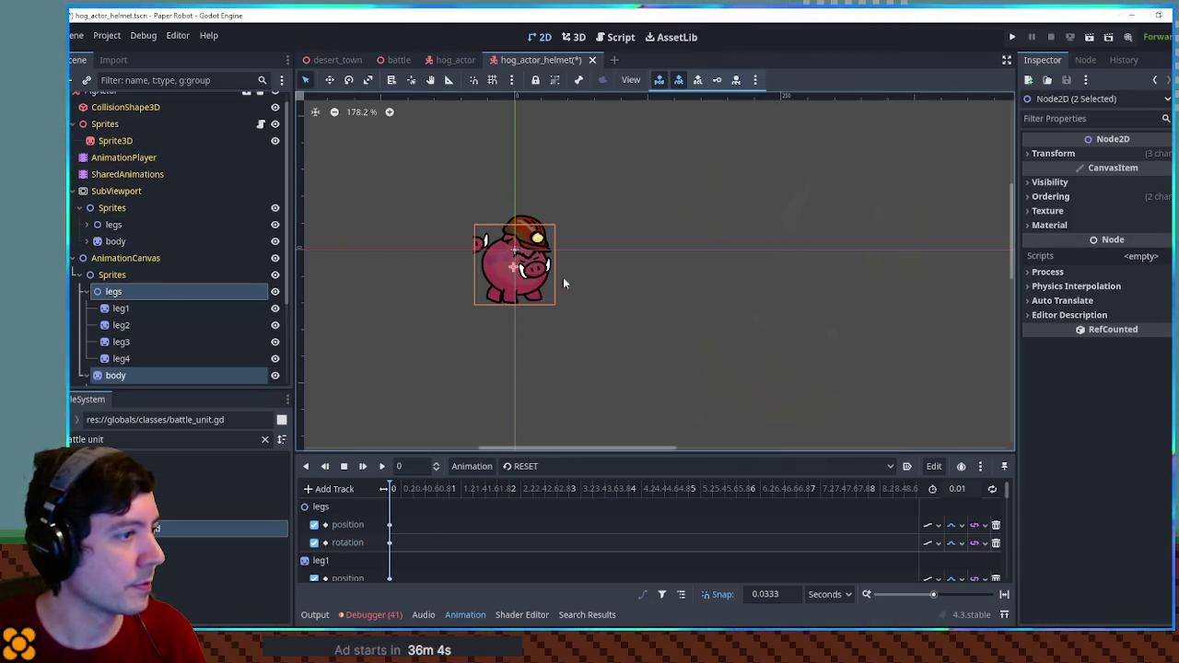
{"action": "scroll", "coordinate": [553, 285], "scroll_direction": "up", "scroll_amount": 5}
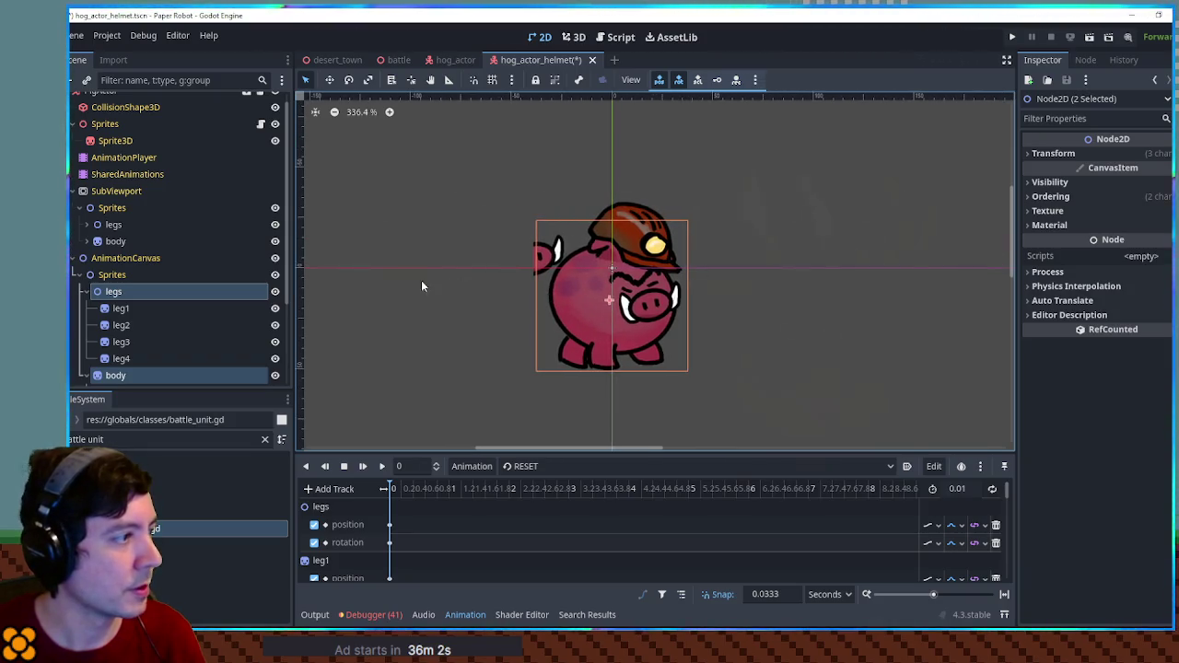
Select the tail sprite, preview the sleep animation, and return the AnimationPlayer to RESET.
{"action": "left_click", "coordinate": [550, 256]}
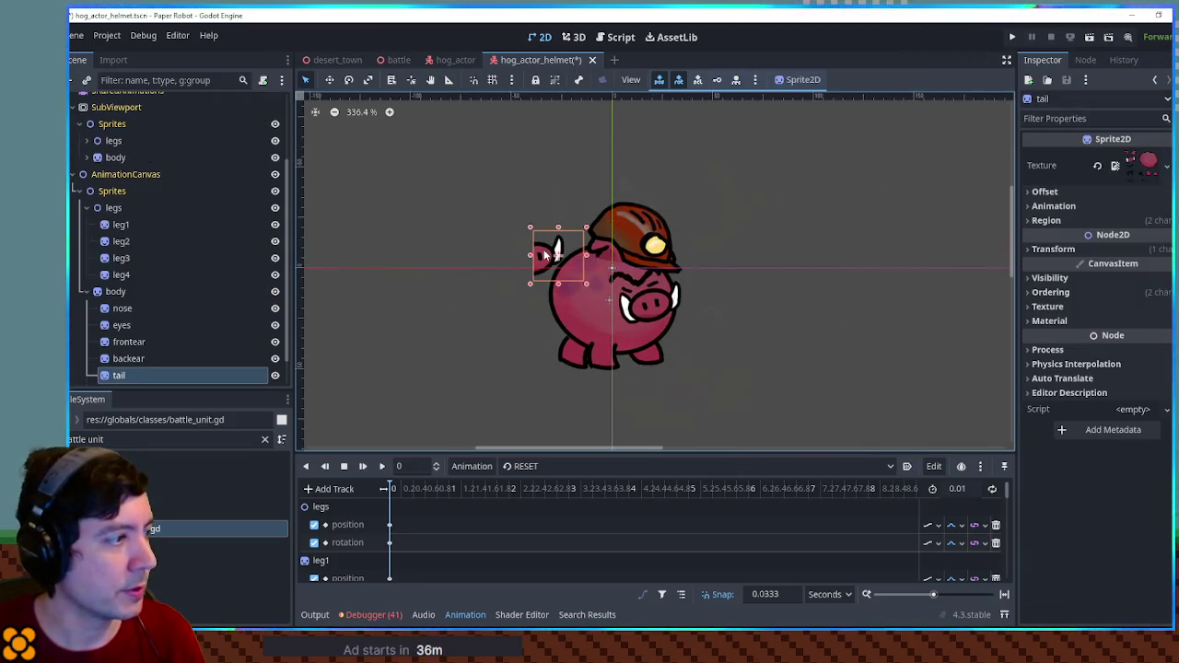
{"action": "left_click_drag", "start_coordinate": [539, 253], "coordinate": [502, 256]}
{"action": "right_click", "coordinate": [501, 260]}
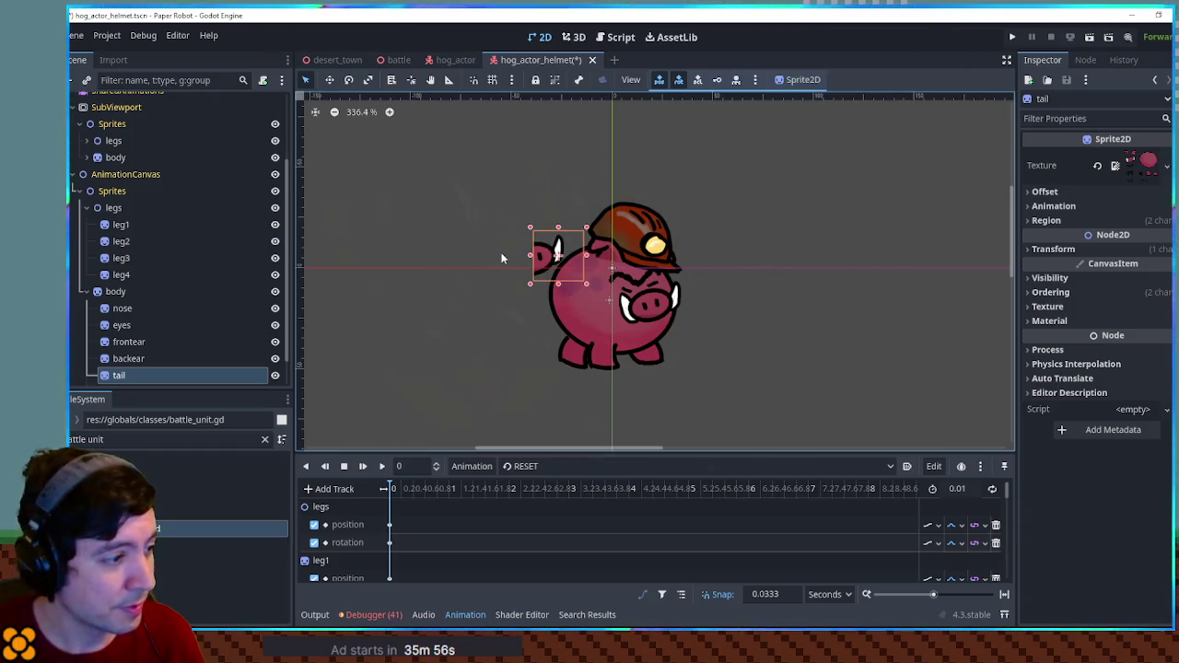
{"action": "left_click", "coordinate": [532, 466]}
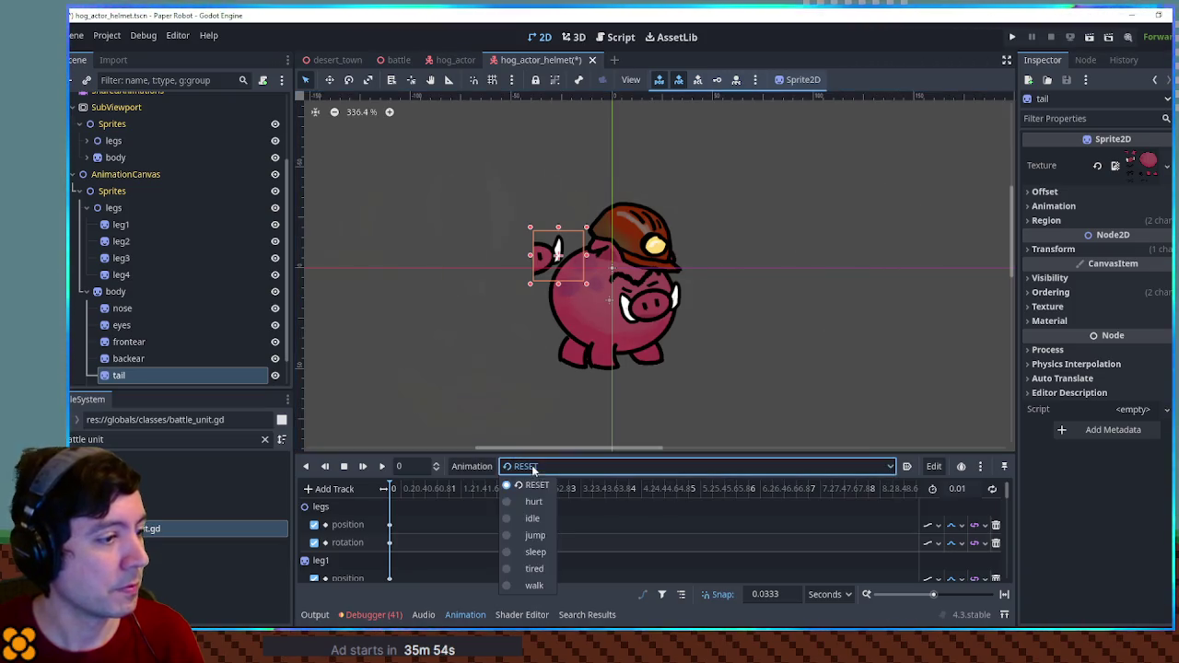
{"action": "left_click", "coordinate": [538, 552]}
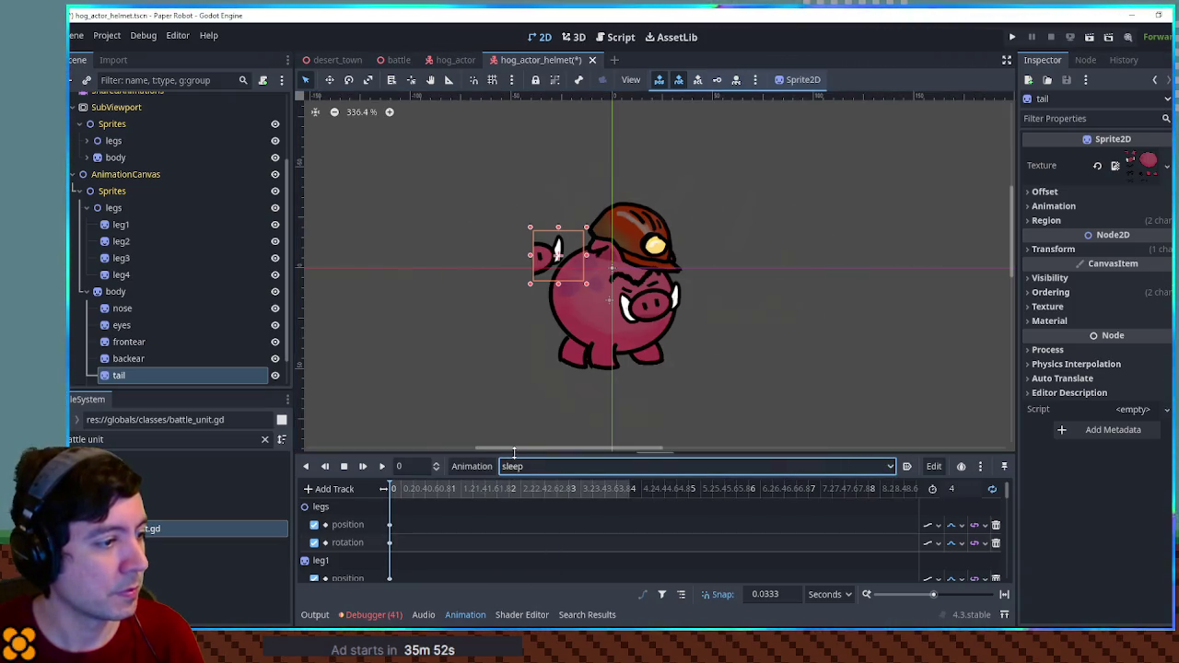
{"action": "left_click_drag", "start_coordinate": [515, 452], "coordinate": [514, 330]}
{"action": "left_click", "coordinate": [525, 345]}
{"action": "left_click", "coordinate": [530, 374]}
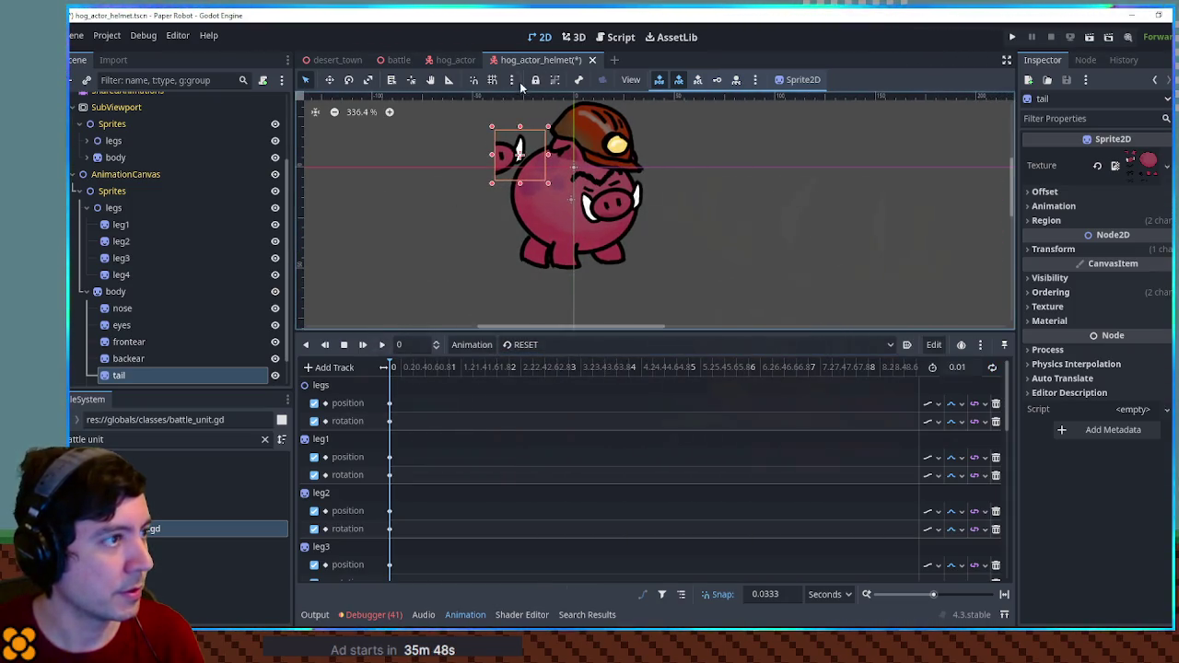
In 3D, preview the hurt and idle animations, returning to RESET after each.
{"action": "left_click", "coordinate": [574, 38]}
{"action": "left_click", "coordinate": [534, 346]}
{"action": "left_click", "coordinate": [534, 381]}
{"action": "left_click", "coordinate": [525, 344]}
{"action": "left_click", "coordinate": [527, 364]}
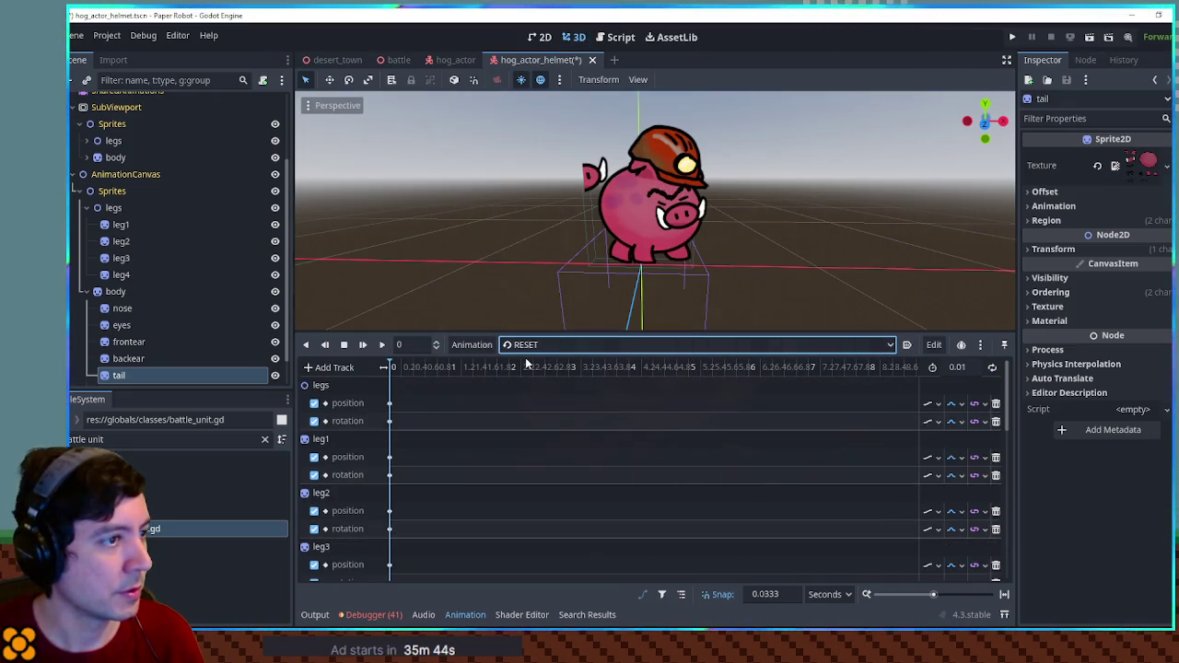
{"action": "left_click", "coordinate": [530, 346]}
{"action": "left_click", "coordinate": [544, 402]}
{"action": "left_click", "coordinate": [381, 344]}
{"action": "left_click", "coordinate": [521, 345]}
{"action": "left_click", "coordinate": [542, 367]}
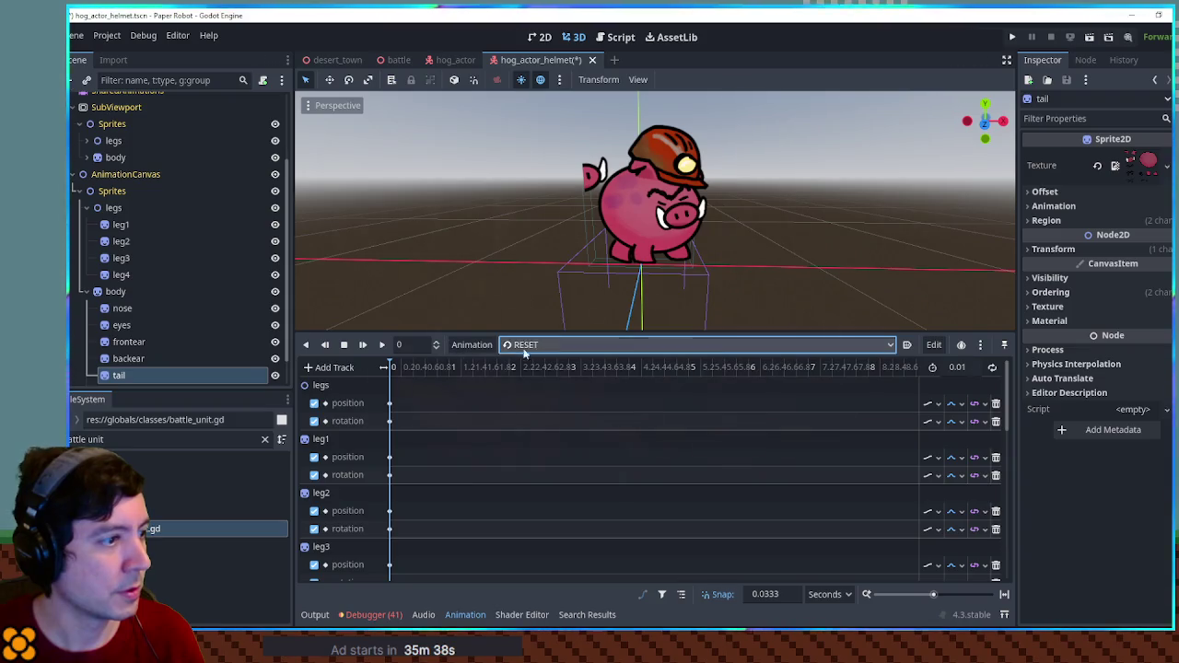
{"action": "left_click", "coordinate": [507, 347]}
{"action": "left_click", "coordinate": [556, 349]}
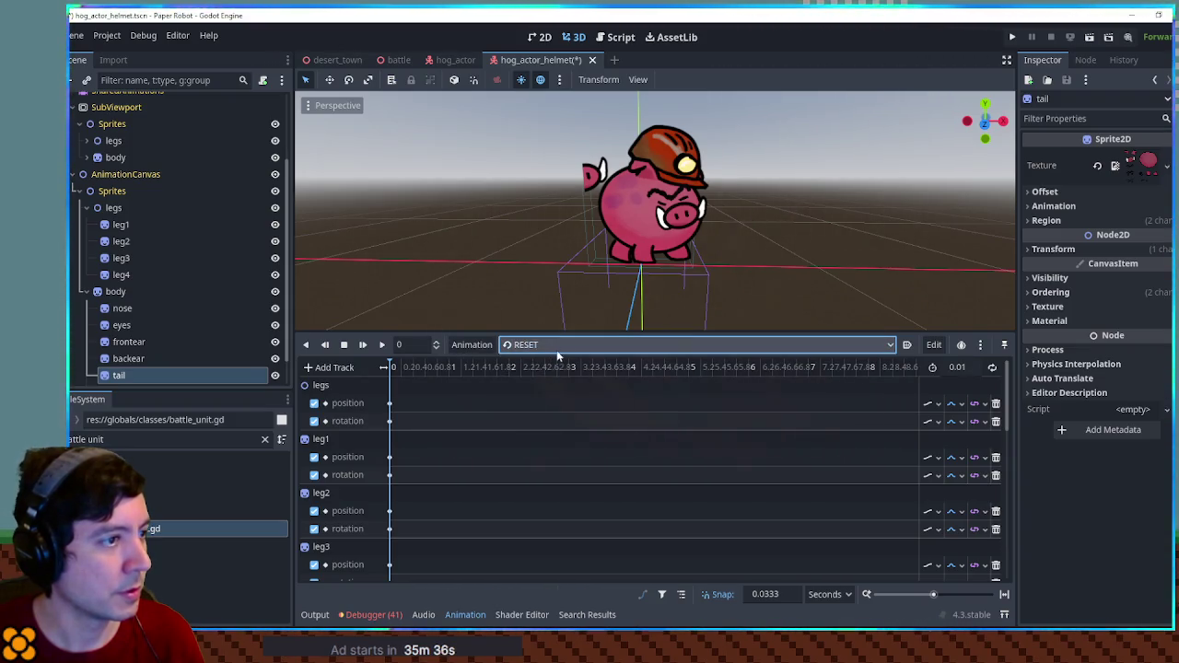
Preview the sleep animation, set it back to RESET, and expand SubViewport's body node.
{"action": "scroll", "coordinate": [433, 438], "scroll_direction": "down", "scroll_amount": 3}
{"action": "scroll", "coordinate": [456, 419], "scroll_direction": "down", "scroll_amount": 5}
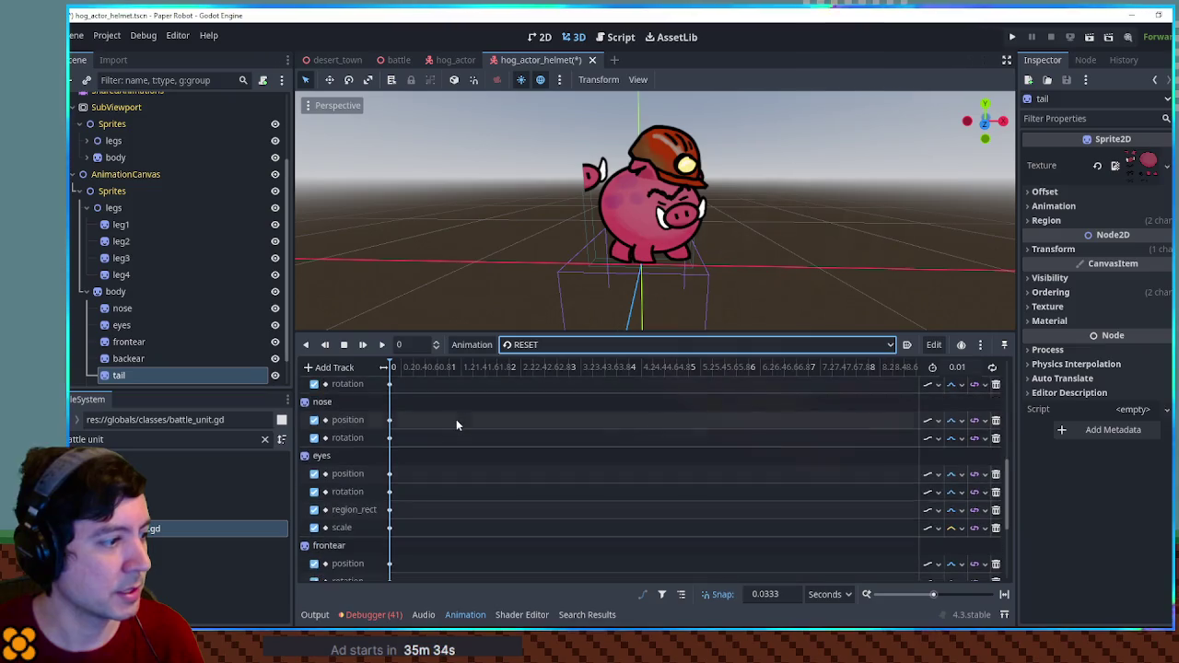
{"action": "scroll", "coordinate": [432, 447], "scroll_direction": "down", "scroll_amount": 1}
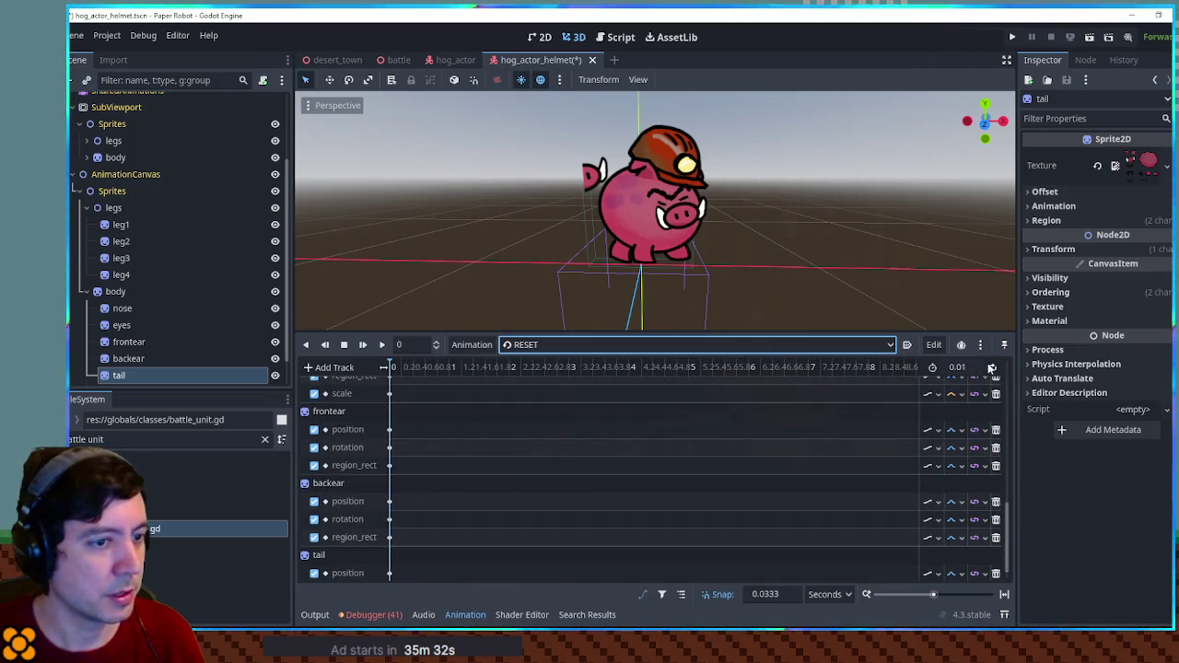
{"action": "scroll", "coordinate": [390, 492], "scroll_direction": "down", "scroll_amount": 1}
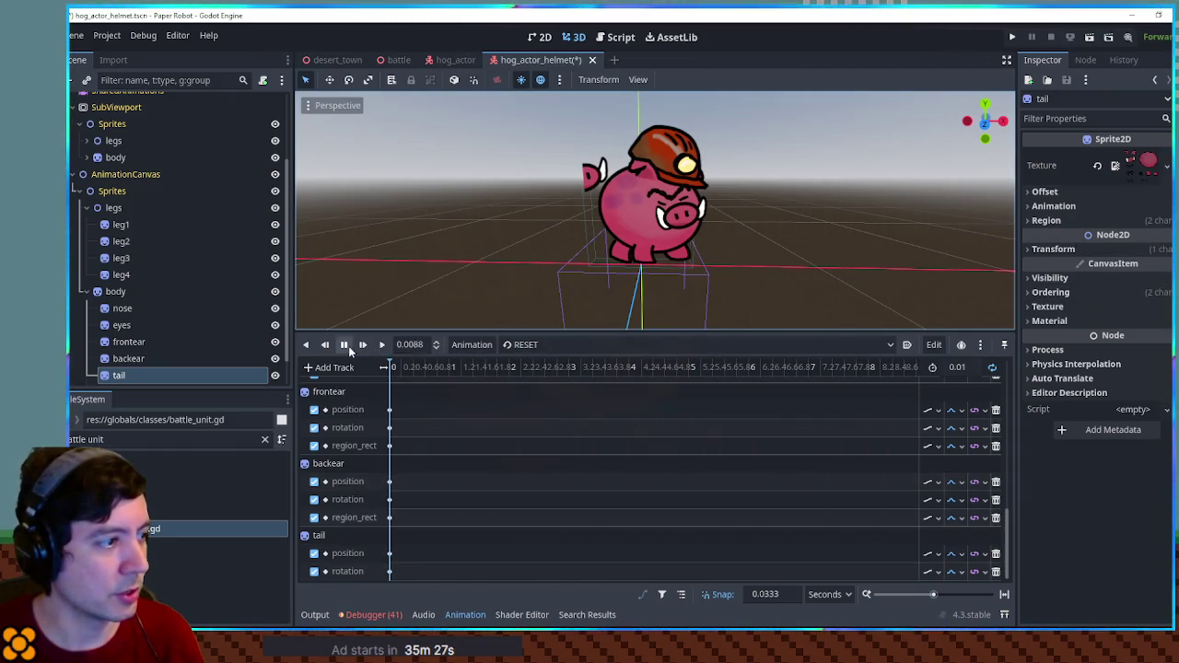
{"action": "left_click", "coordinate": [532, 347]}
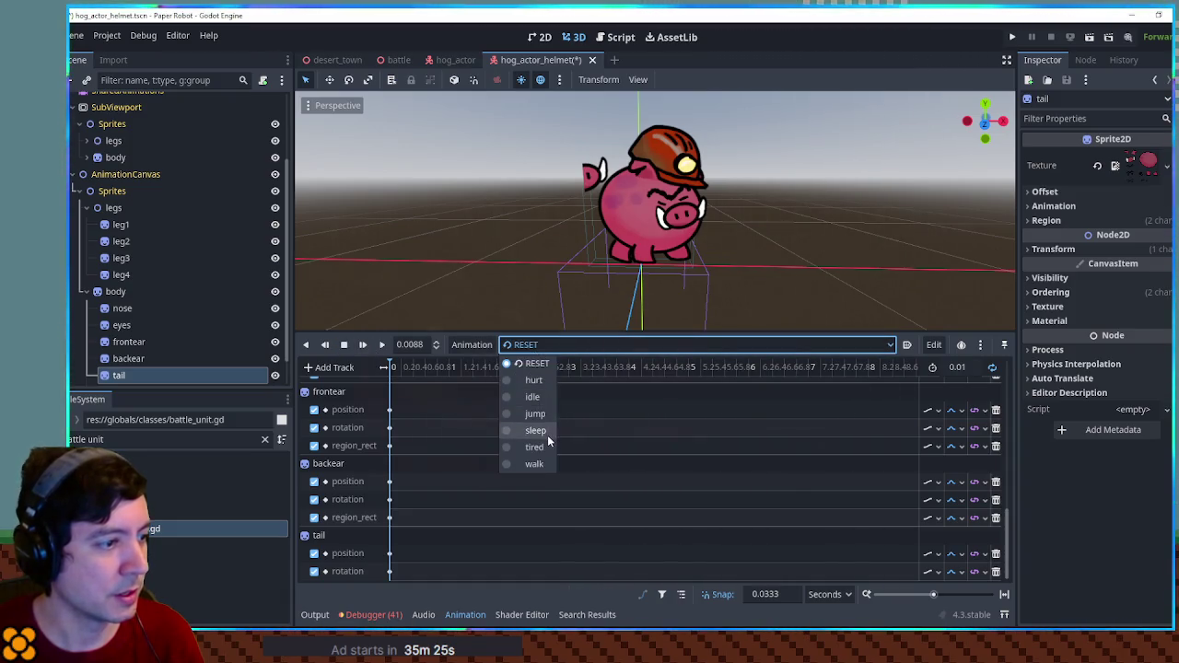
{"action": "left_click", "coordinate": [547, 432]}
{"action": "scroll", "coordinate": [378, 516], "scroll_direction": "down", "scroll_amount": 1}
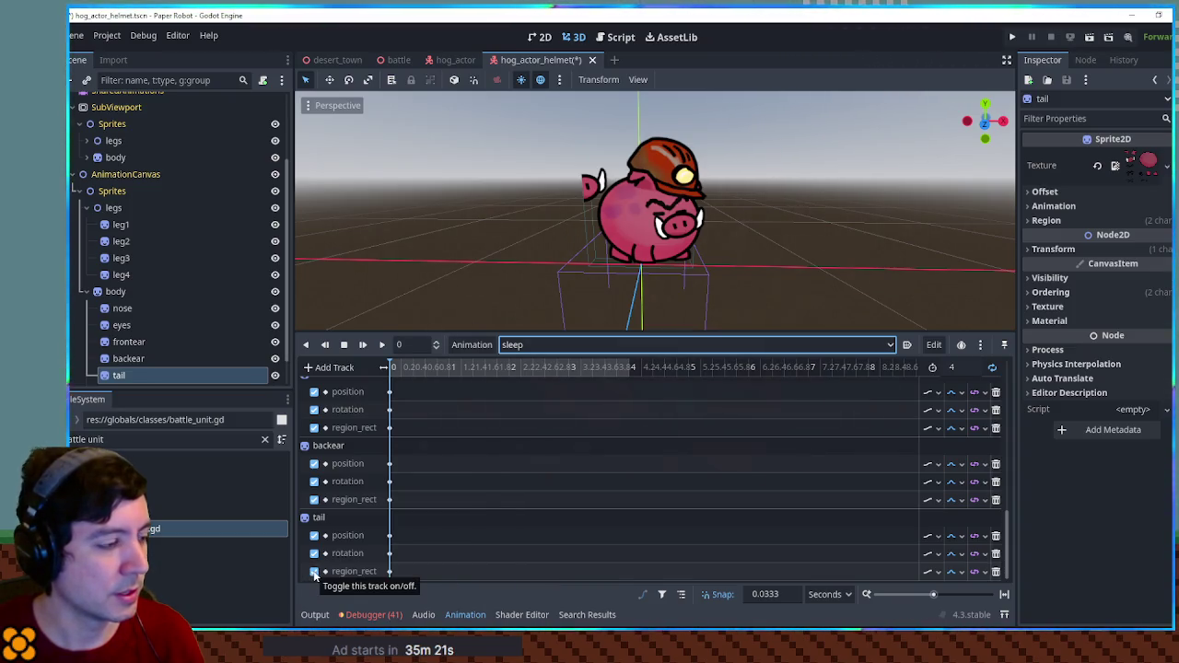
{"action": "scroll", "coordinate": [414, 498], "scroll_direction": "up", "scroll_amount": 1}
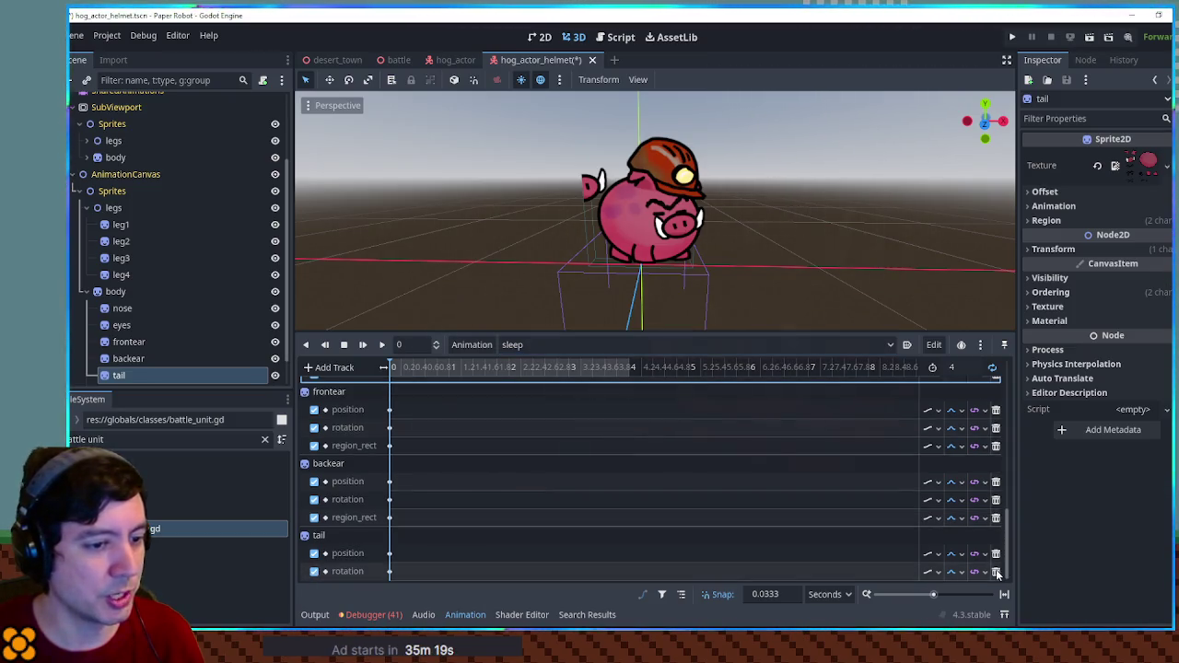
{"action": "left_click", "coordinate": [514, 346]}
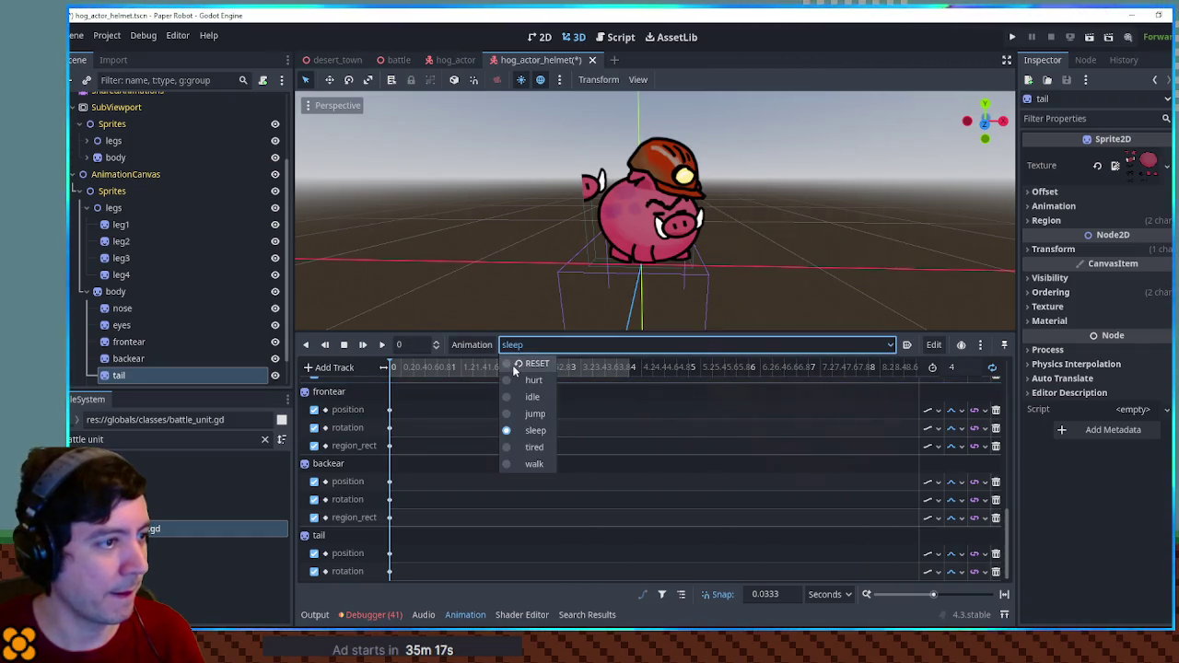
{"action": "left_click", "coordinate": [513, 366]}
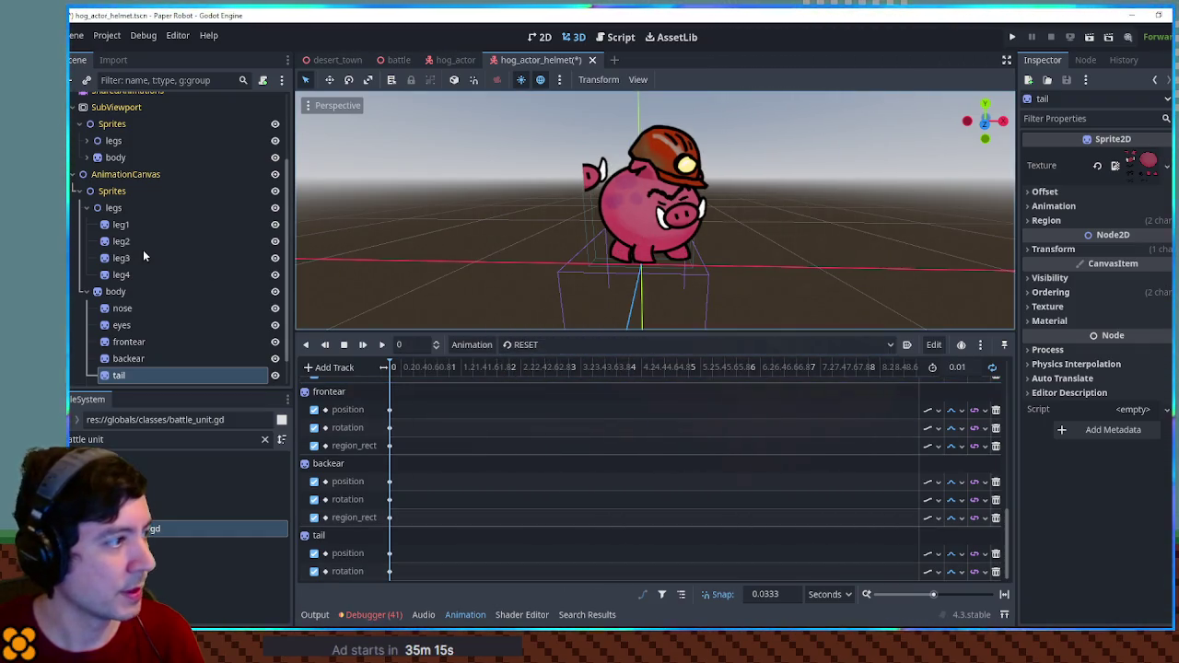
{"action": "scroll", "coordinate": [129, 212], "scroll_direction": "up", "scroll_amount": 3}
{"action": "left_click", "coordinate": [88, 253]}
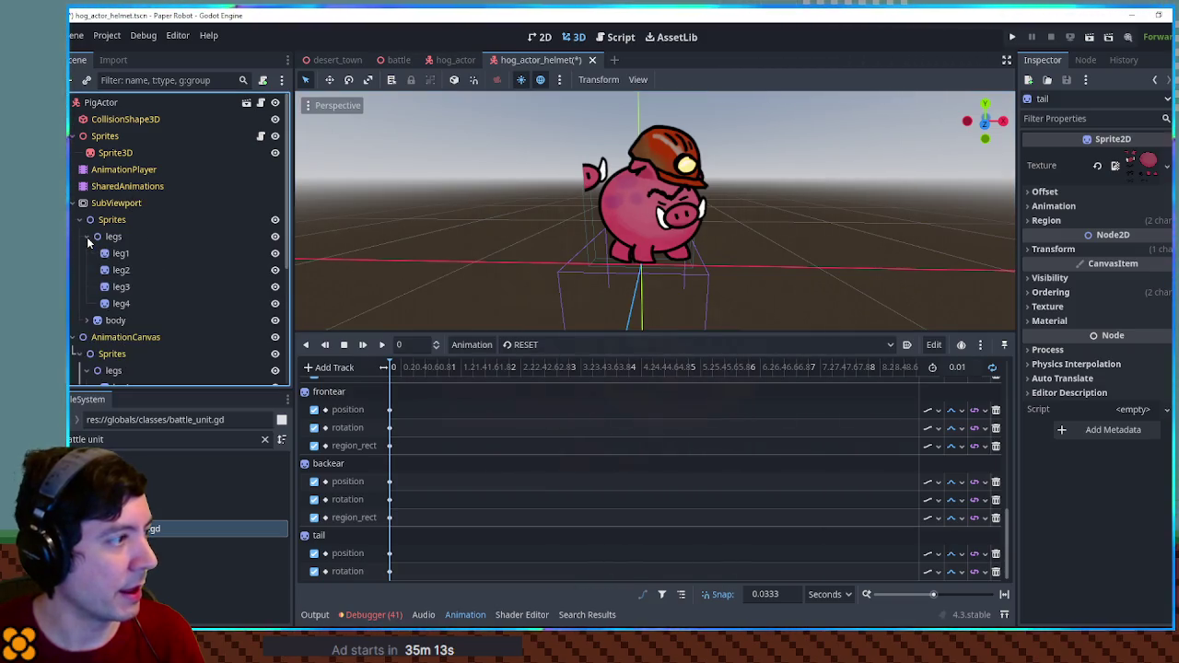
Set the tail sprite's region to the curly squiggle at 201, 315, 86×76.
{"action": "left_click", "coordinate": [118, 338]}
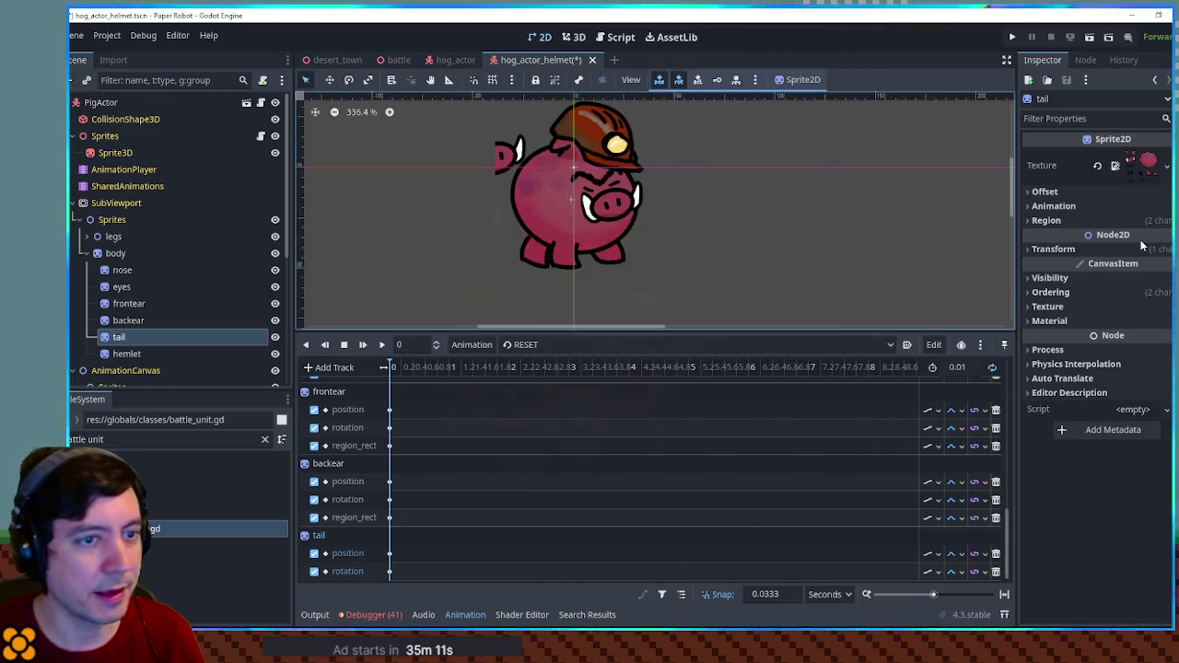
{"action": "left_click", "coordinate": [1047, 220]}
{"action": "left_click", "coordinate": [1117, 312]}
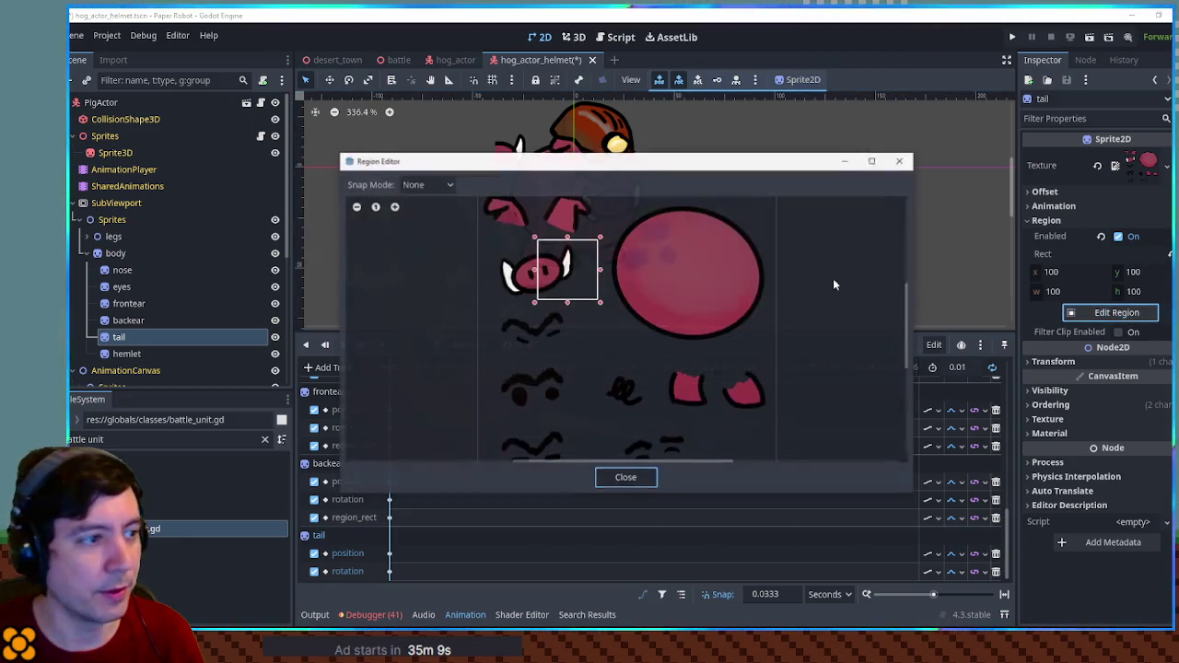
{"action": "left_click_drag", "start_coordinate": [592, 363], "coordinate": [653, 425]}
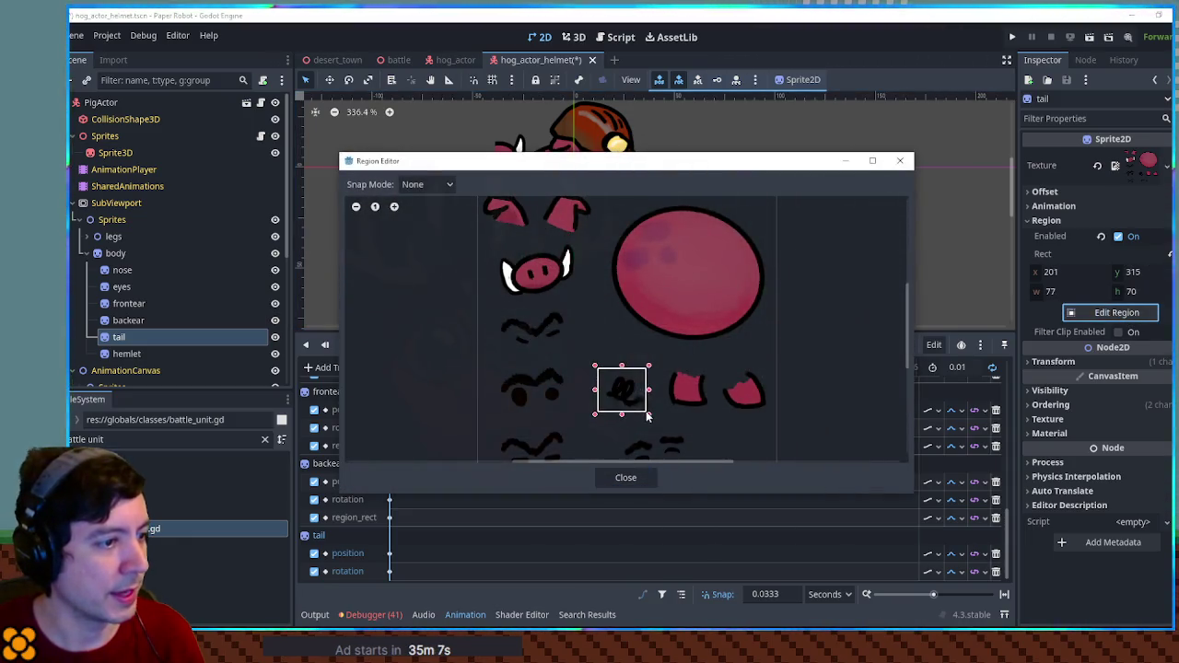
{"action": "left_click", "coordinate": [647, 477]}
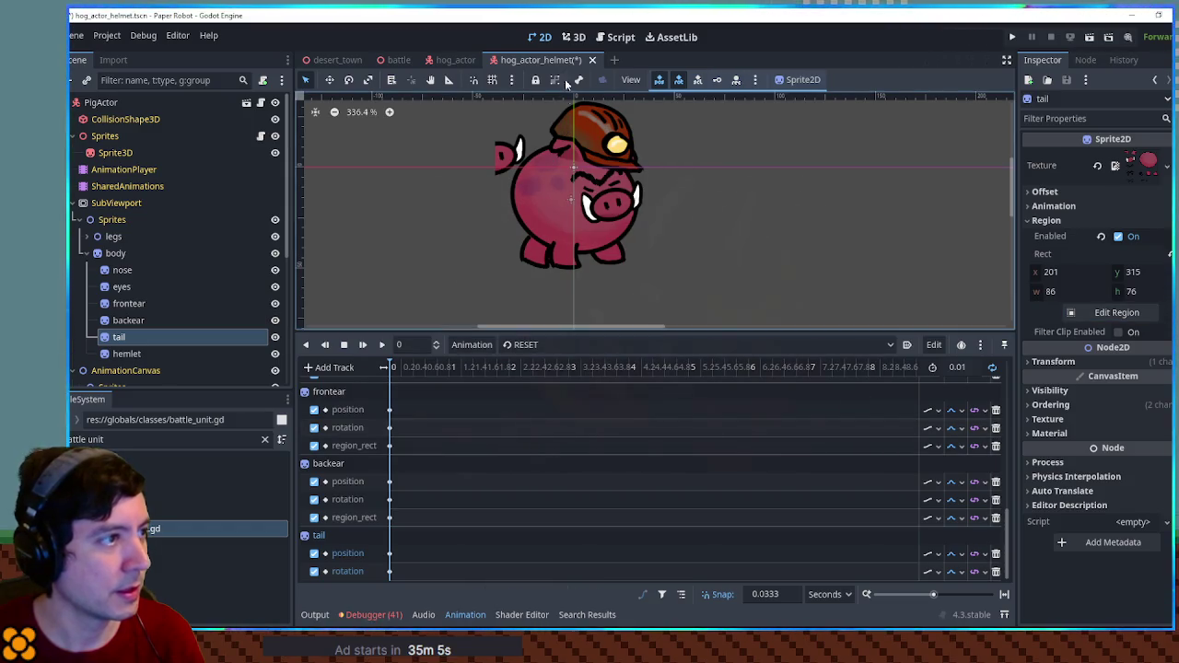
Check the tail in 3D, save hog_actor_helmet, and switch to the battle scene.
{"action": "left_click", "coordinate": [569, 42]}
{"action": "key", "text": "ctrl+s"}
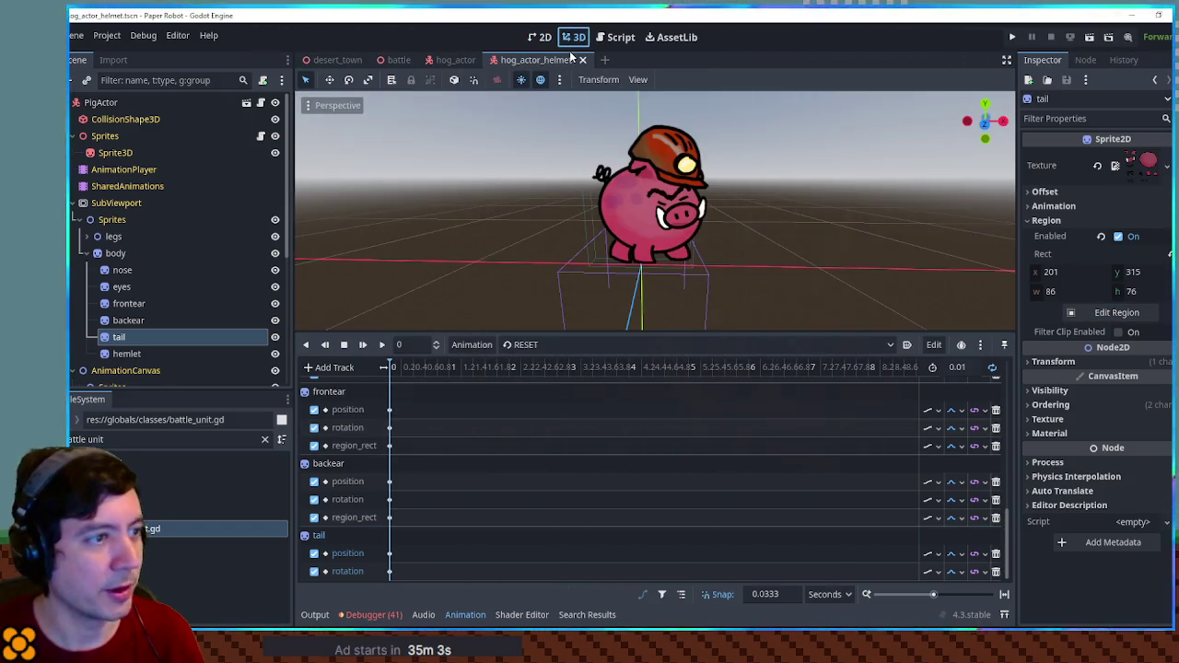
{"action": "left_click", "coordinate": [399, 61]}
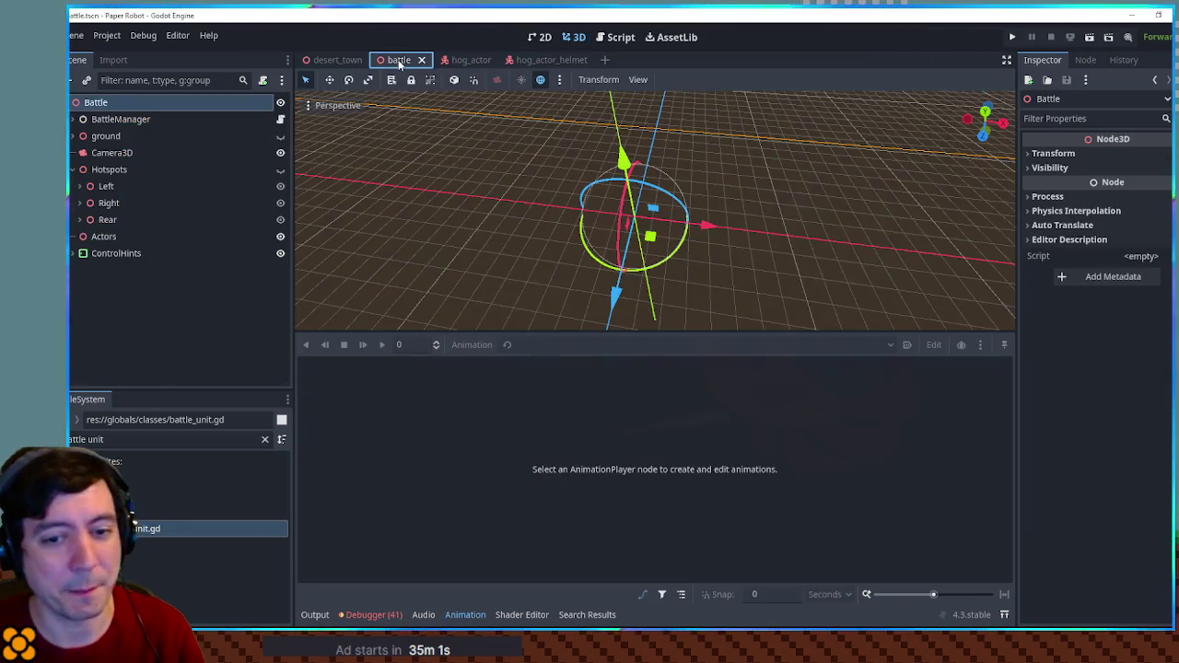
Test-run the battle scene with F6, then close it and return to hog_actor_helmet in 3D.
{"action": "key", "text": "F6"}
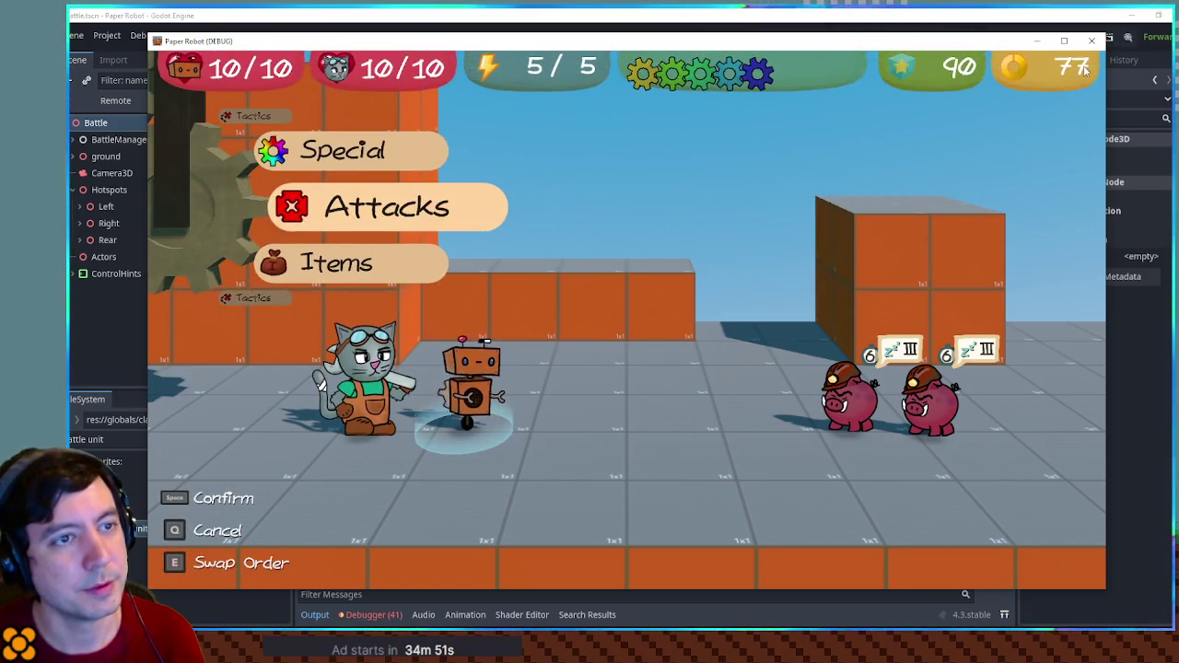
{"action": "left_click", "coordinate": [1095, 43]}
{"action": "left_click", "coordinate": [553, 59]}
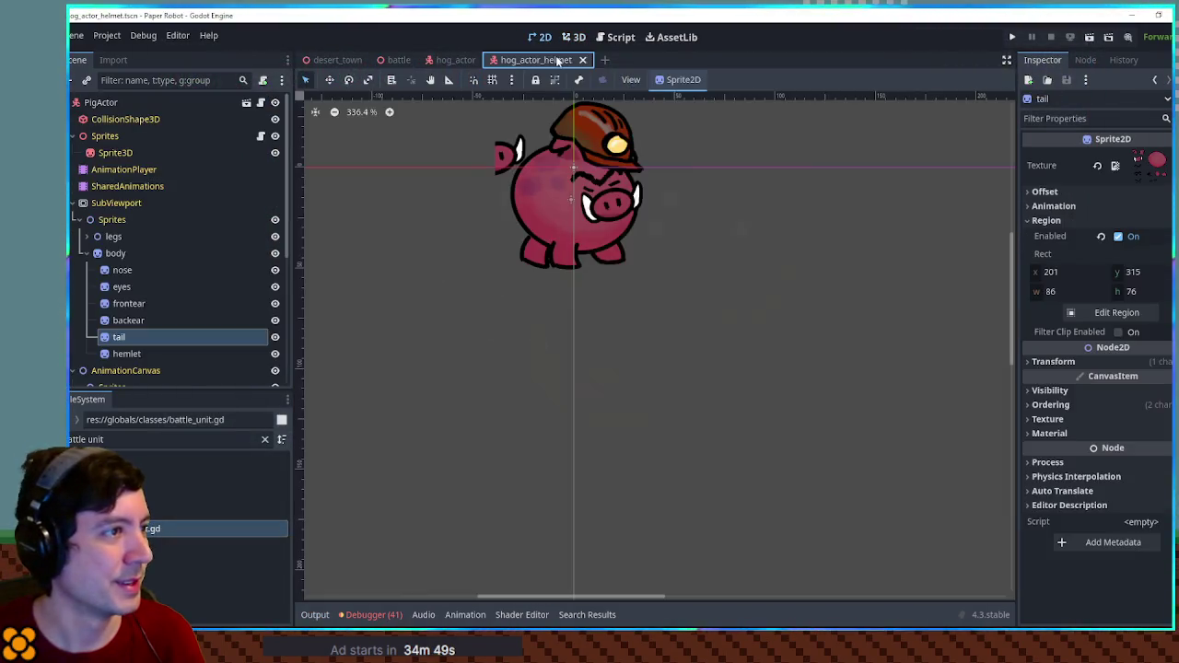
{"action": "left_click", "coordinate": [574, 37]}
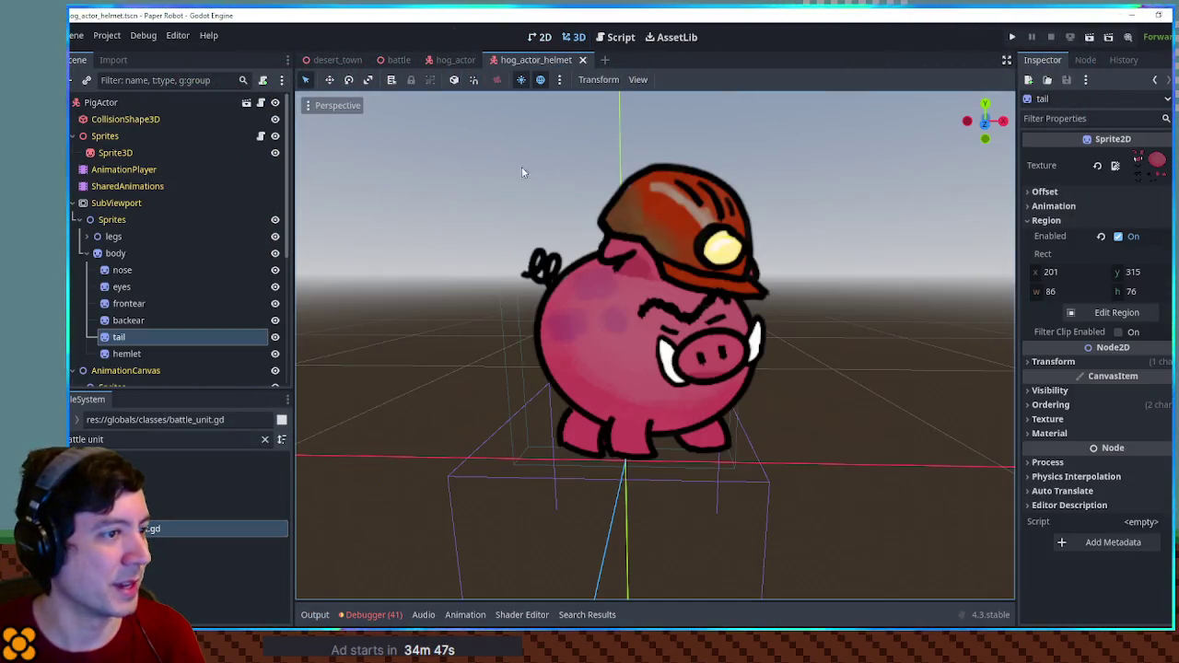
Toggle looping on RESET, save the scene, and preview sleep before returning to RESET.
{"action": "left_click", "coordinate": [123, 171]}
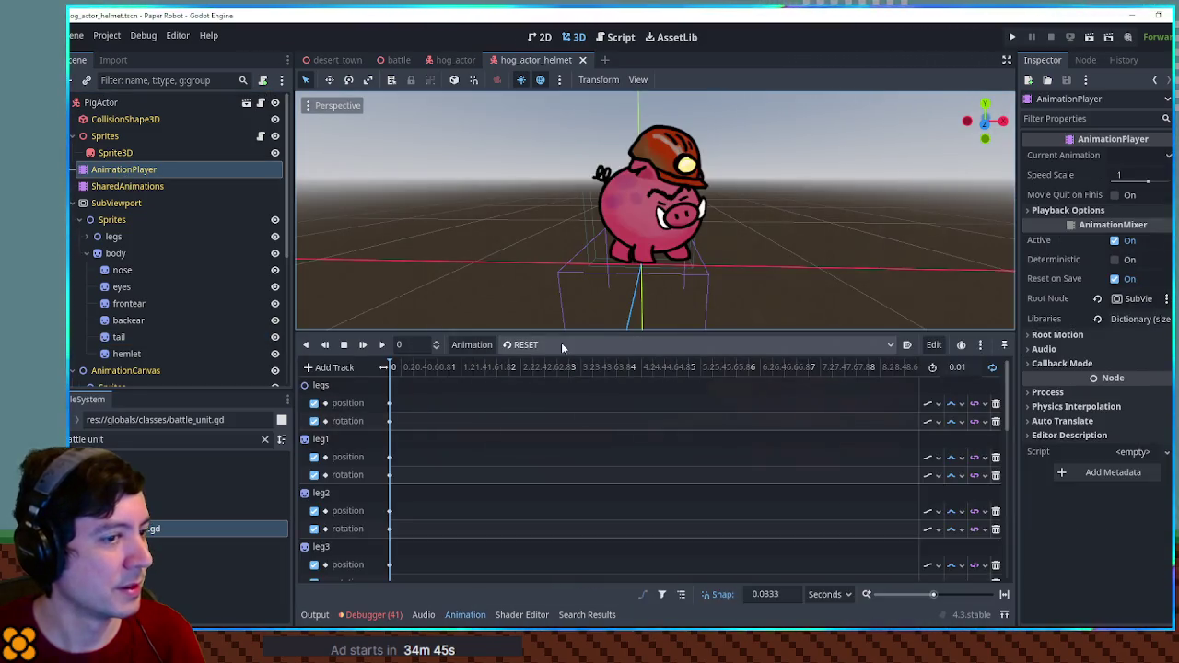
{"action": "left_click", "coordinate": [992, 367]}
{"action": "key", "text": "ctrl+s"}
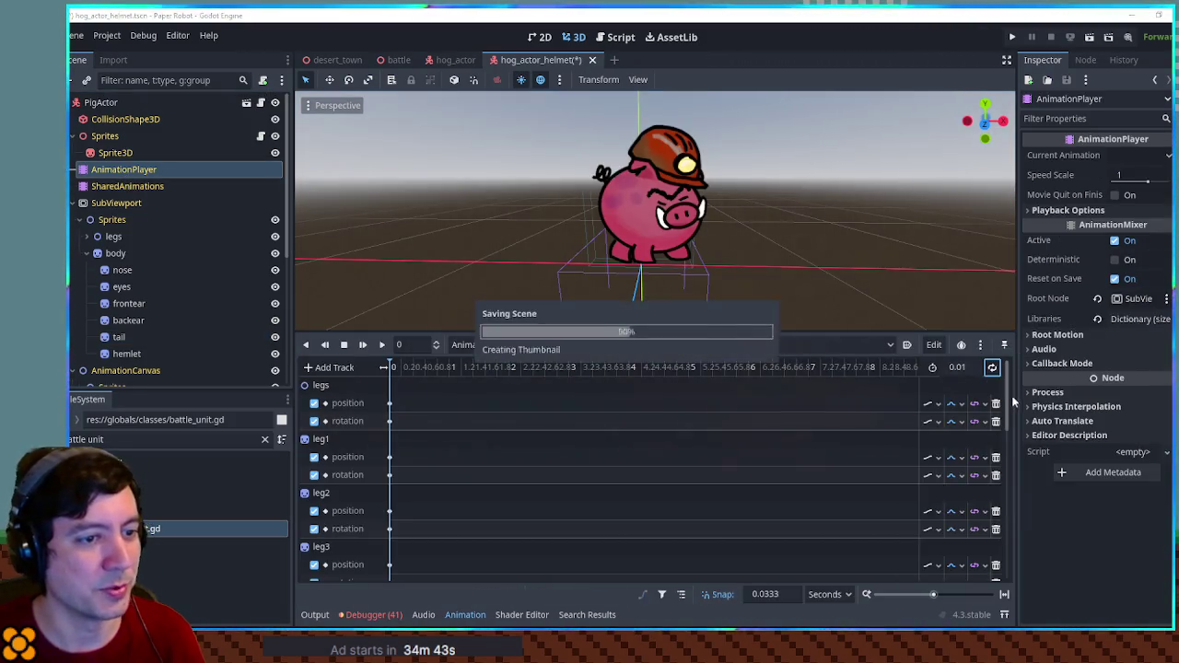
{"action": "left_click", "coordinate": [523, 344]}
{"action": "left_click", "coordinate": [542, 426]}
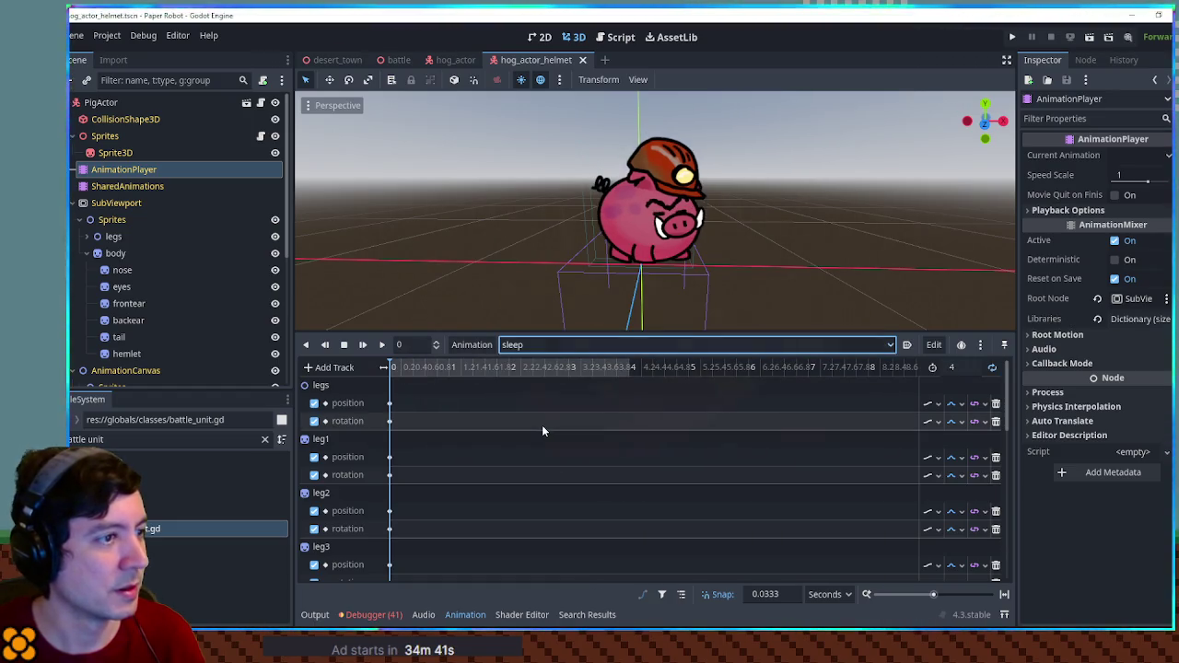
{"action": "left_click", "coordinate": [535, 344]}
{"action": "left_click", "coordinate": [535, 365]}
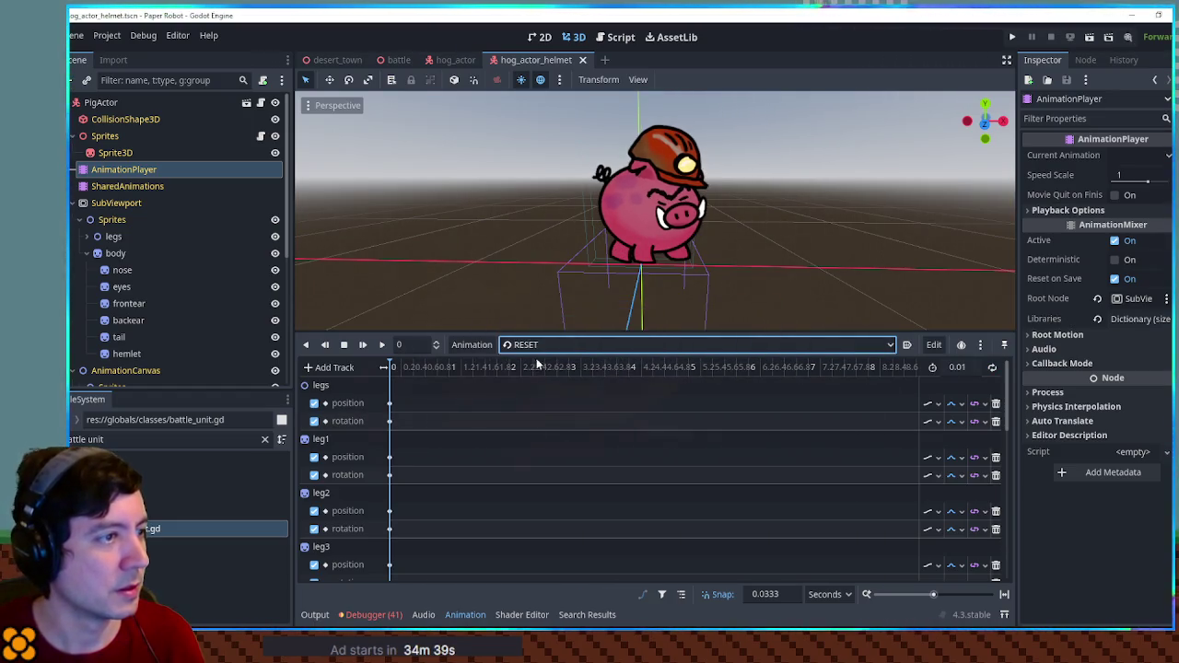
Run the battle scene as a test, close the game, and open its script.
{"action": "left_click", "coordinate": [399, 59]}
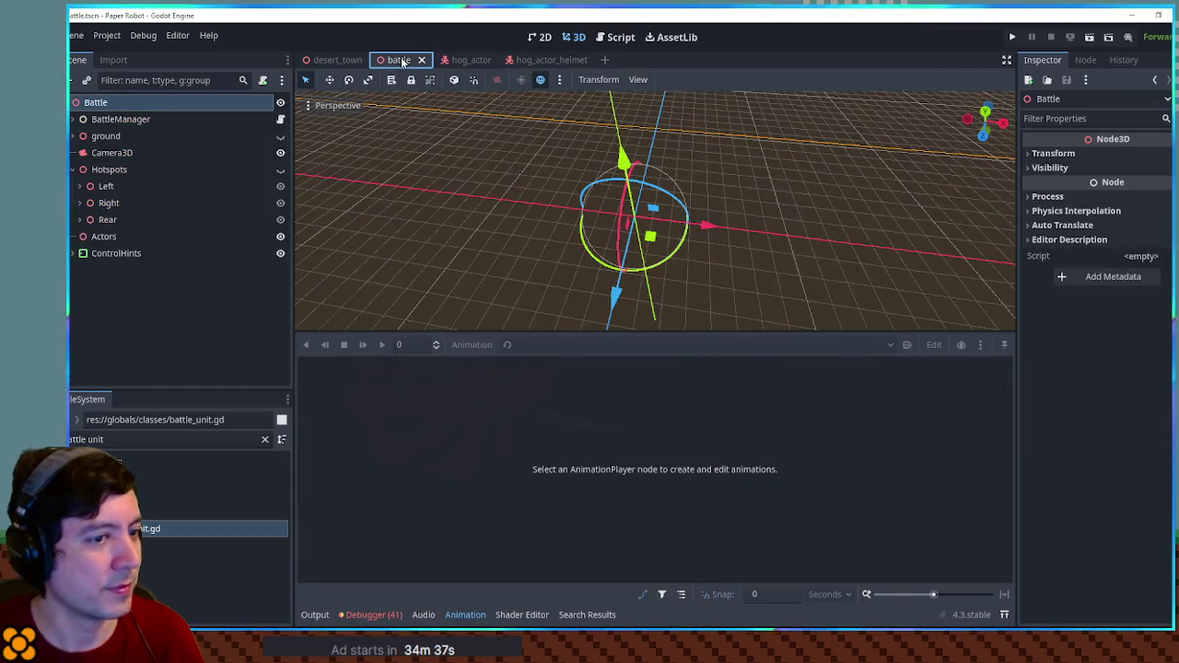
{"action": "key", "text": "F6"}
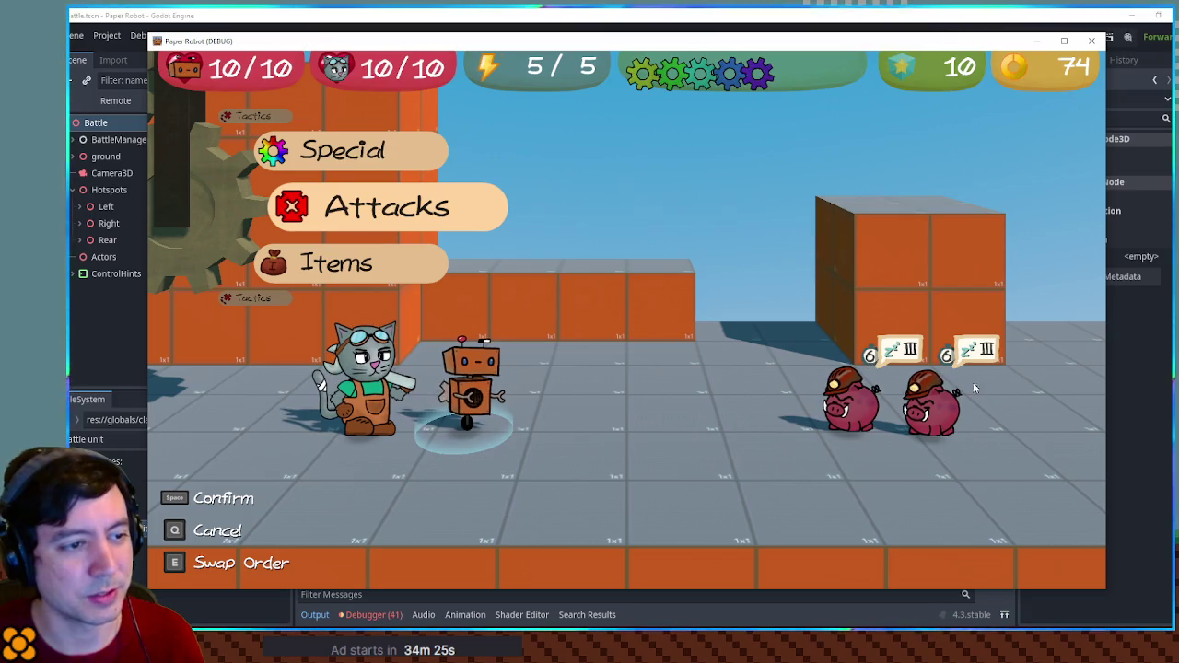
{"action": "left_click", "coordinate": [1092, 40]}
{"action": "left_click", "coordinate": [610, 42]}
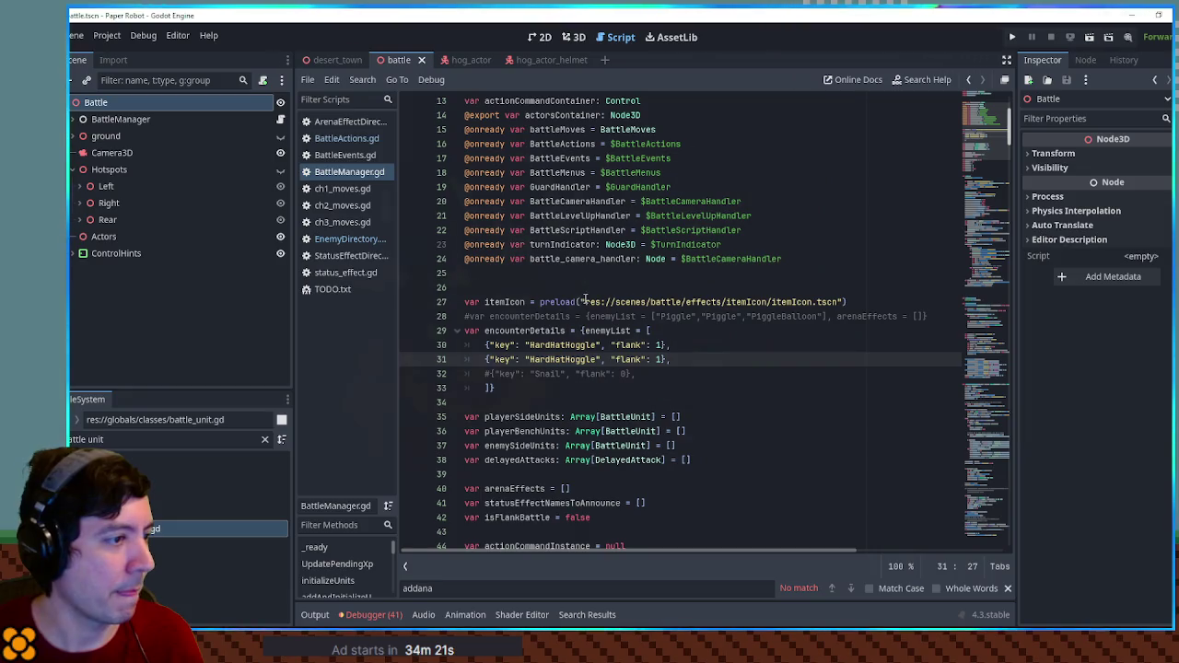
Open EnemyDirectory.gd and select HardHatHoggle's initialEffects block.
{"action": "left_click", "coordinate": [996, 274]}
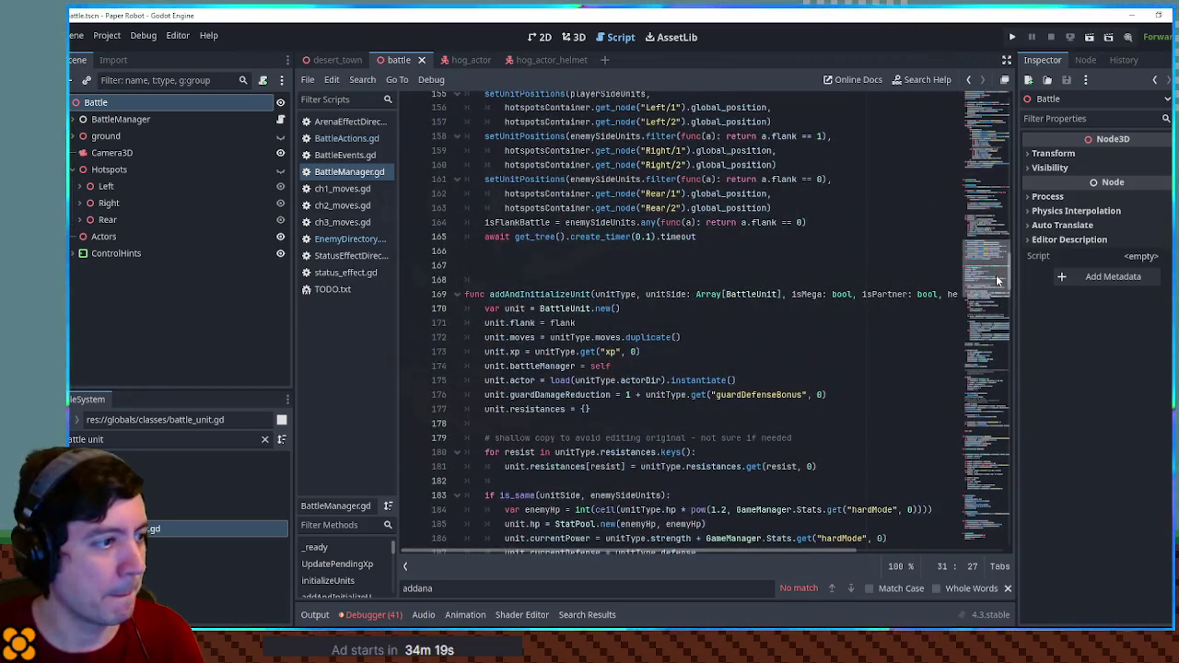
{"action": "scroll", "coordinate": [996, 274], "scroll_direction": "down", "scroll_amount": 5}
{"action": "scroll", "coordinate": [1001, 296], "scroll_direction": "up", "scroll_amount": 5}
{"action": "left_click", "coordinate": [350, 240]}
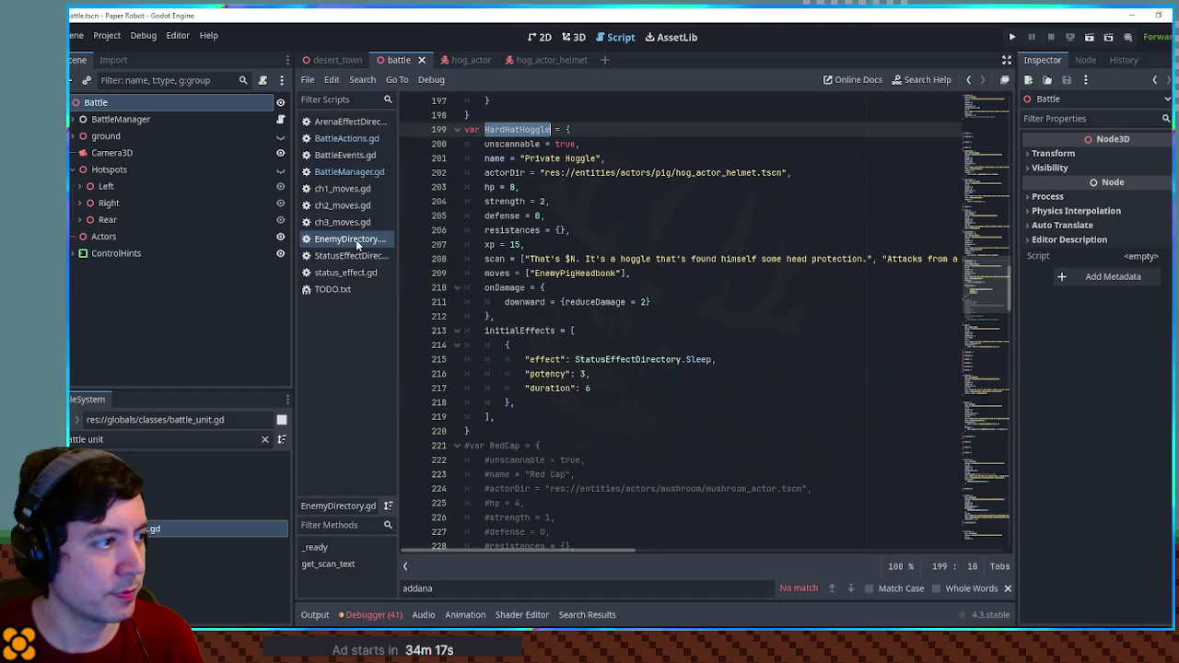
{"action": "double_click", "coordinate": [707, 359]}
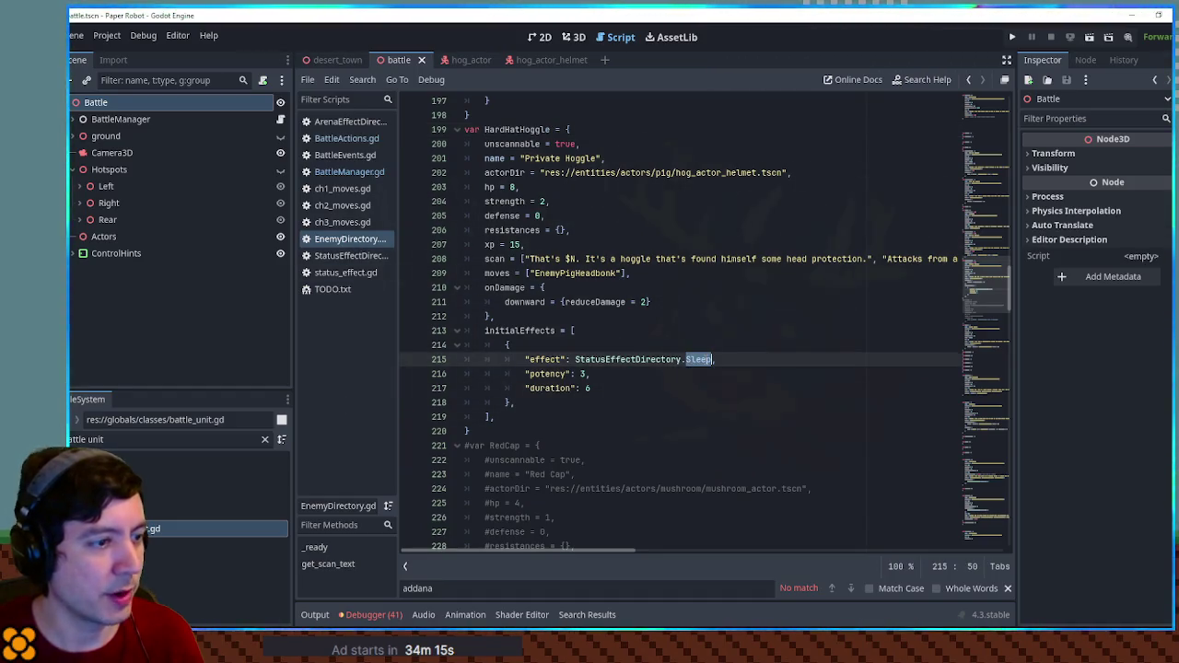
{"action": "left_click", "coordinate": [528, 406]}
{"action": "left_click_drag", "start_coordinate": [496, 419], "coordinate": [511, 318]}
{"action": "key", "text": "ctrl+c"}
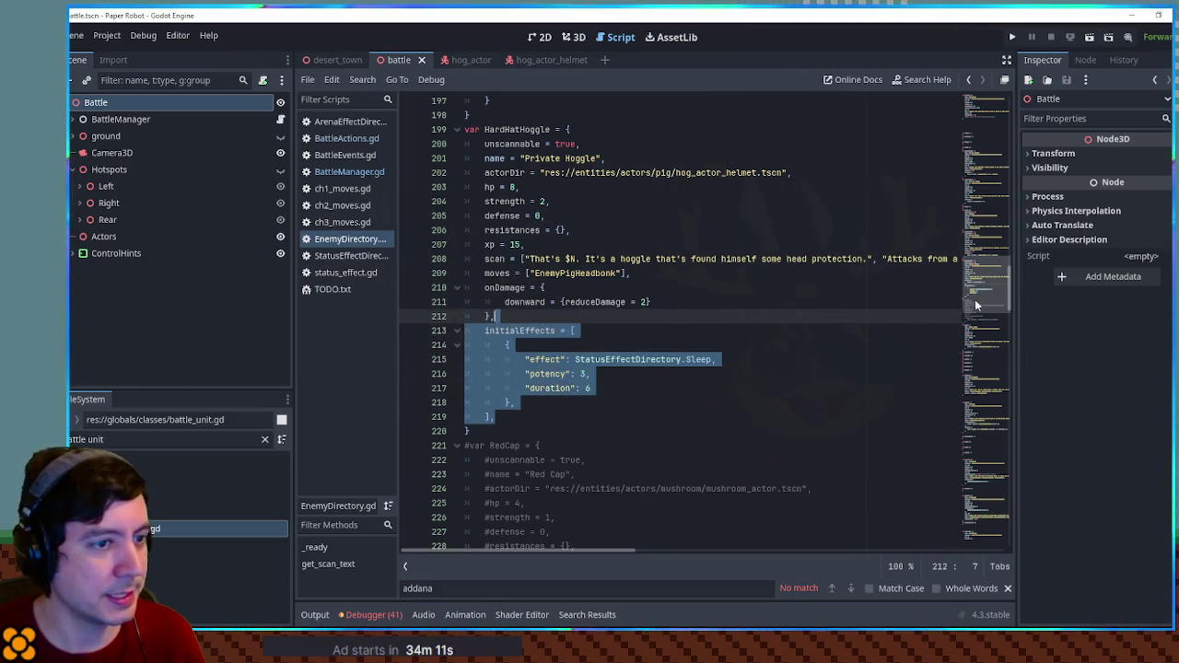
{"action": "scroll", "coordinate": [984, 301], "scroll_direction": "up", "scroll_amount": 20}
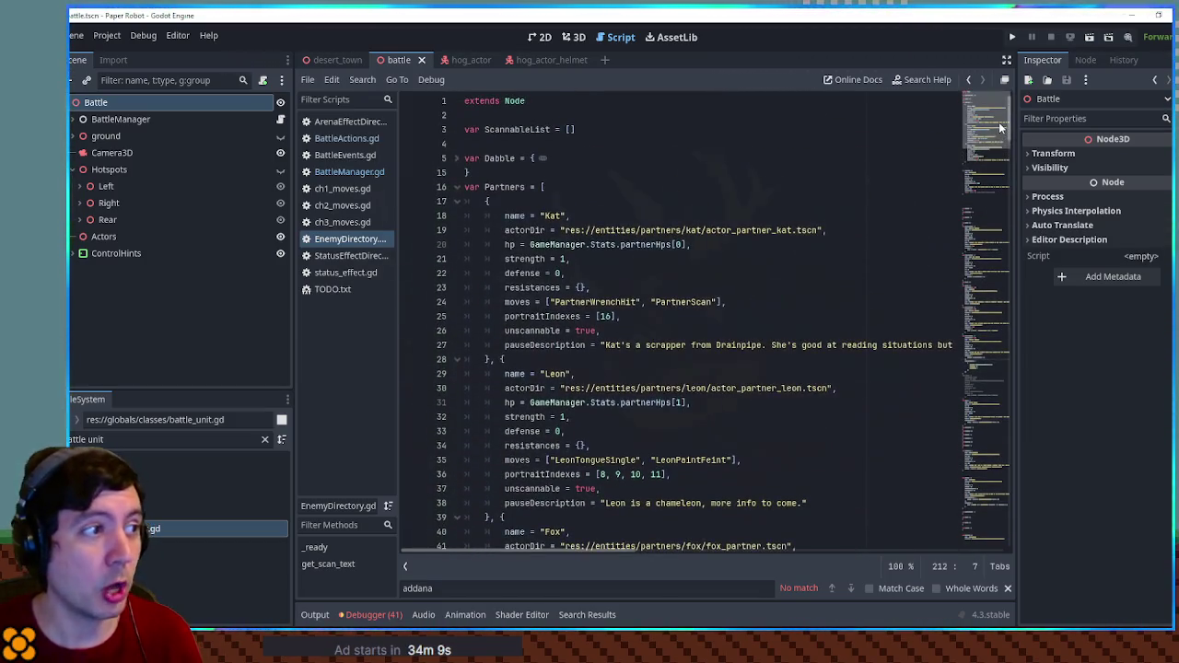
Paste the initialEffects block into Dabble, change Sleep to Charged, and run the game.
{"action": "left_click", "coordinate": [454, 162]}
{"action": "left_click", "coordinate": [595, 288]}
{"action": "key", "text": "Return"}
{"action": "key", "text": "ctrl+v"}
{"action": "left_click", "coordinate": [696, 333]}
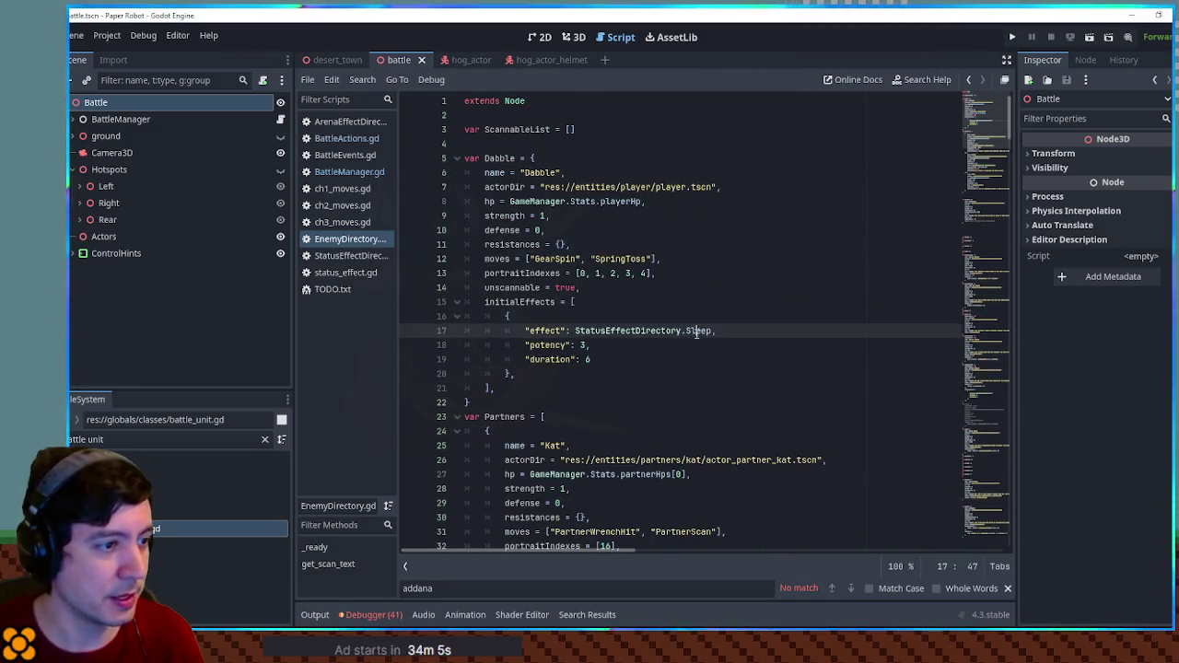
{"action": "type", "text": "har"}
{"action": "key", "text": "Return"}
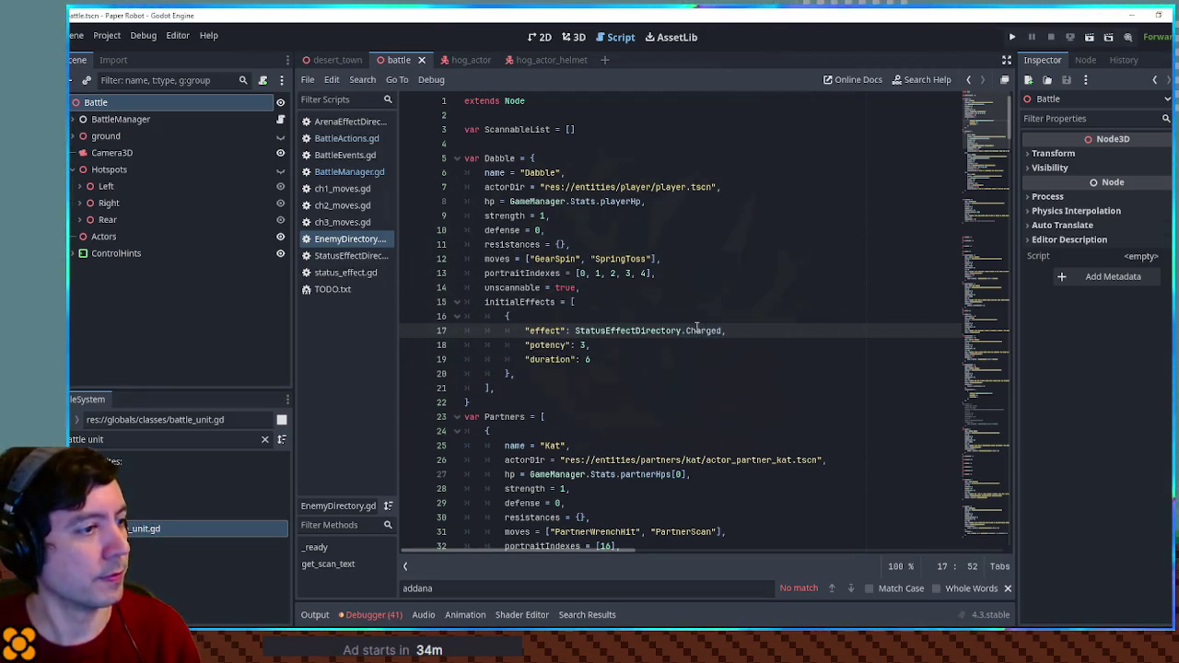
{"action": "key", "text": "F5"}
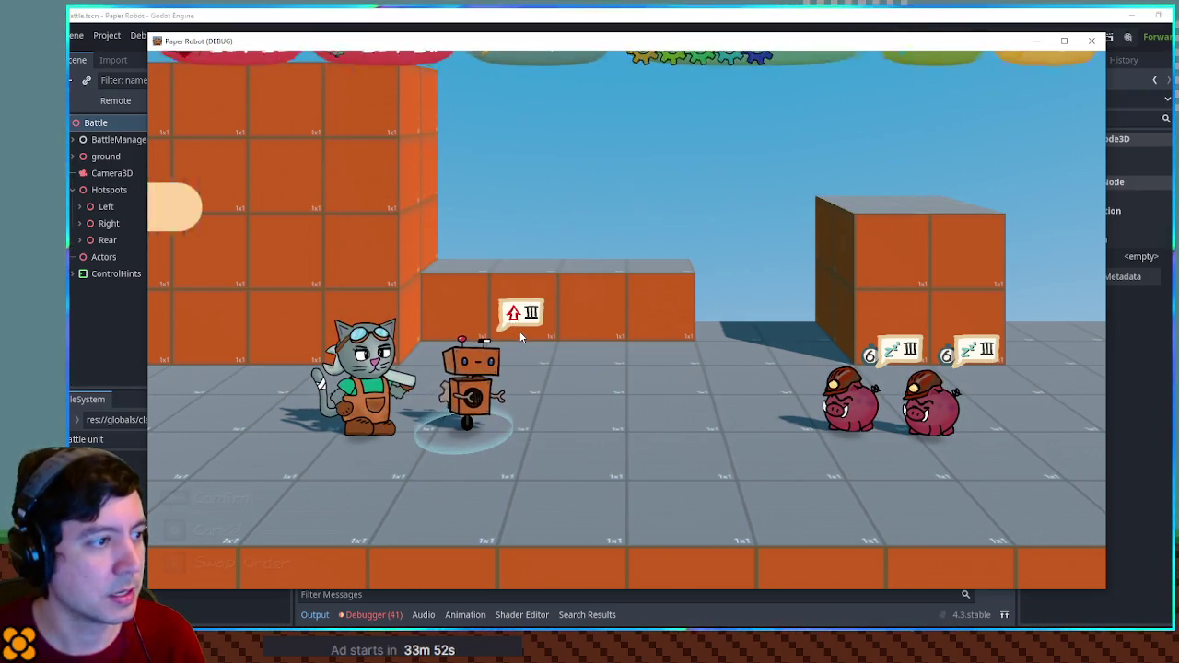
Use Dabble's Spring Fling on Private Hoggle in the test battle, then close the game.
{"action": "key", "text": "space"}
{"action": "key", "text": "Down"}
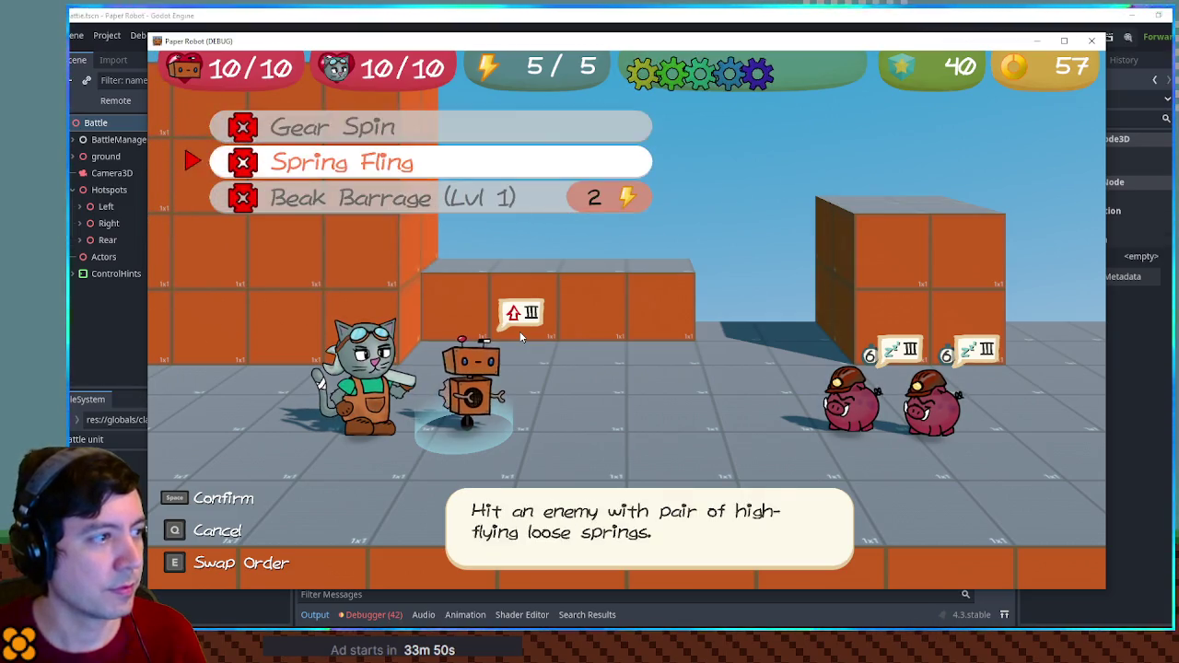
{"action": "key", "text": "space"}
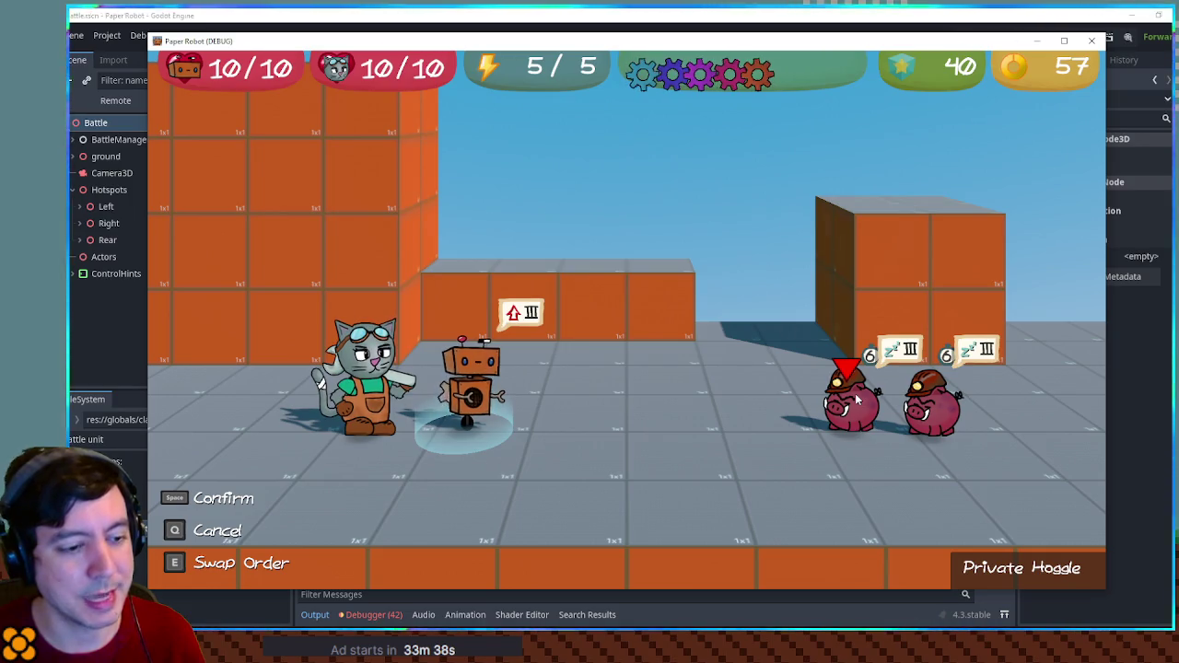
{"action": "key", "text": "space"}
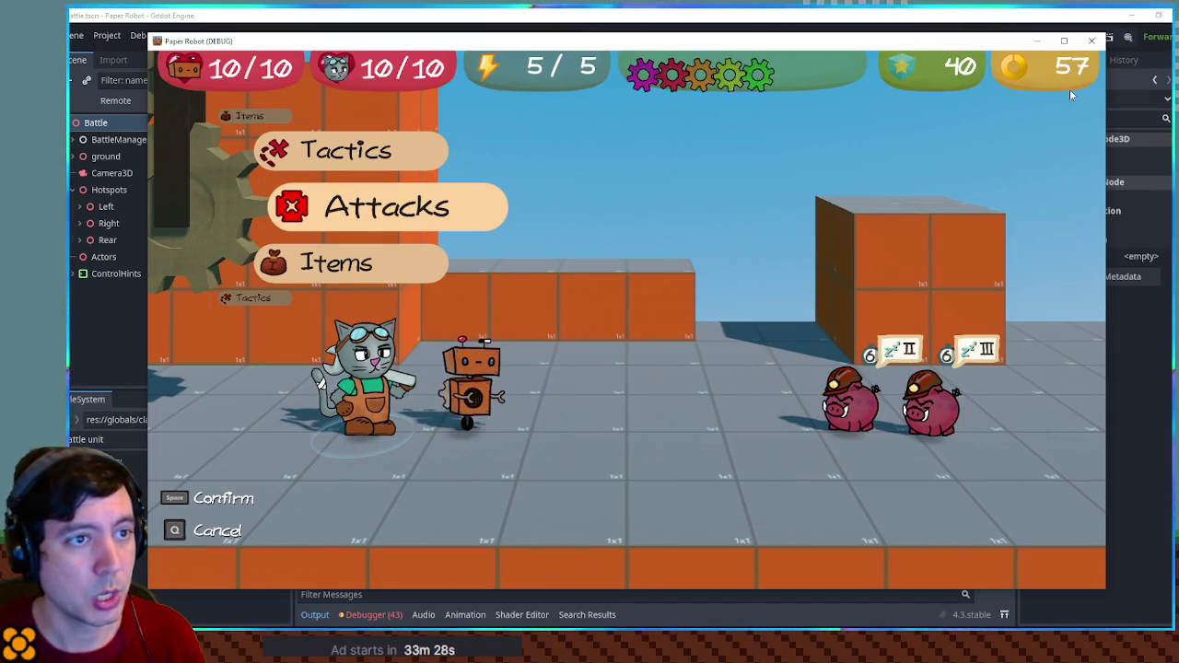
{"action": "left_click", "coordinate": [1090, 42]}
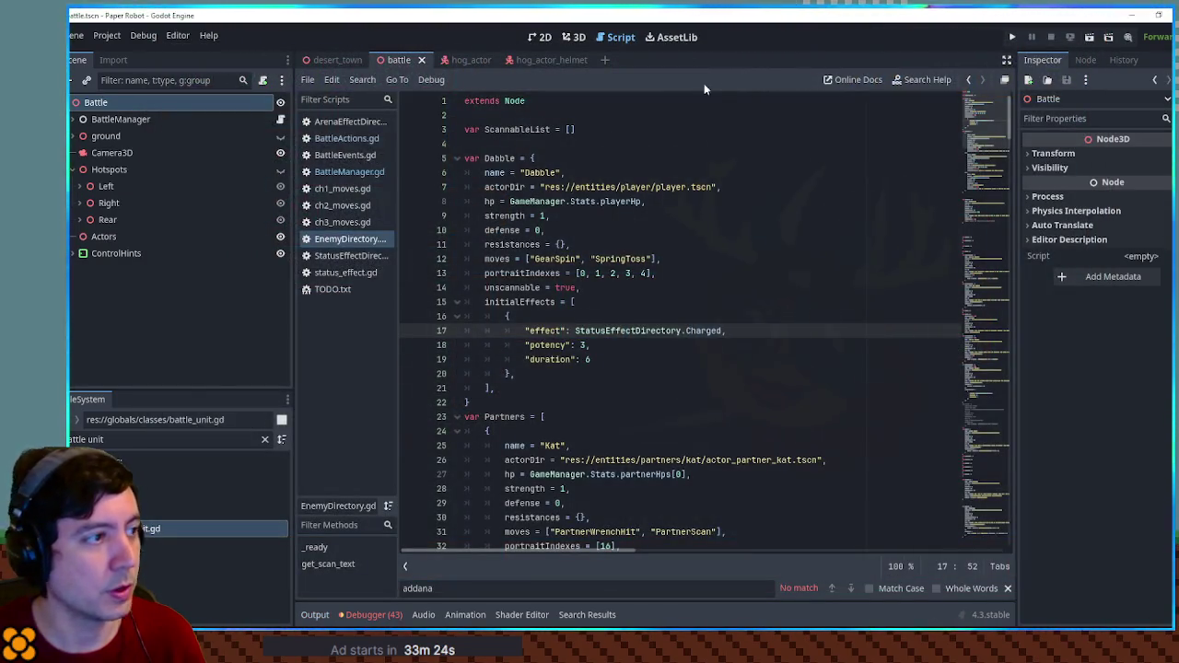
Change the encounter's first enemy to Hoggle in BattleManager.gd and run the game.
{"action": "left_click", "coordinate": [379, 172]}
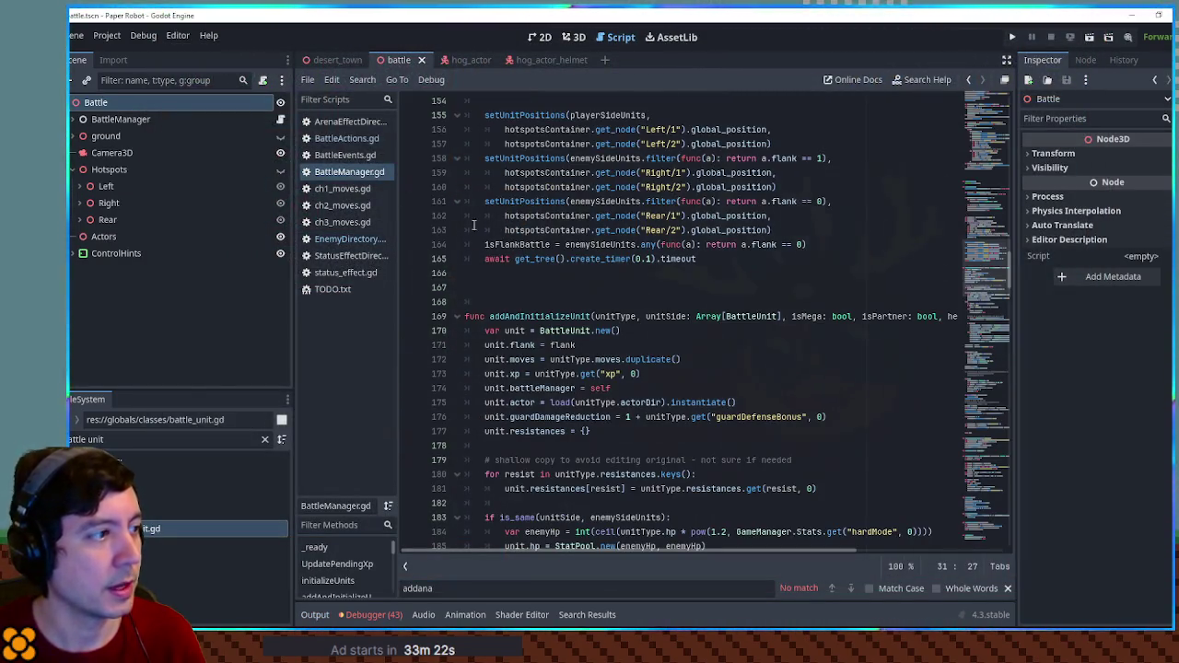
{"action": "scroll", "coordinate": [997, 325], "scroll_direction": "up", "scroll_amount": 20}
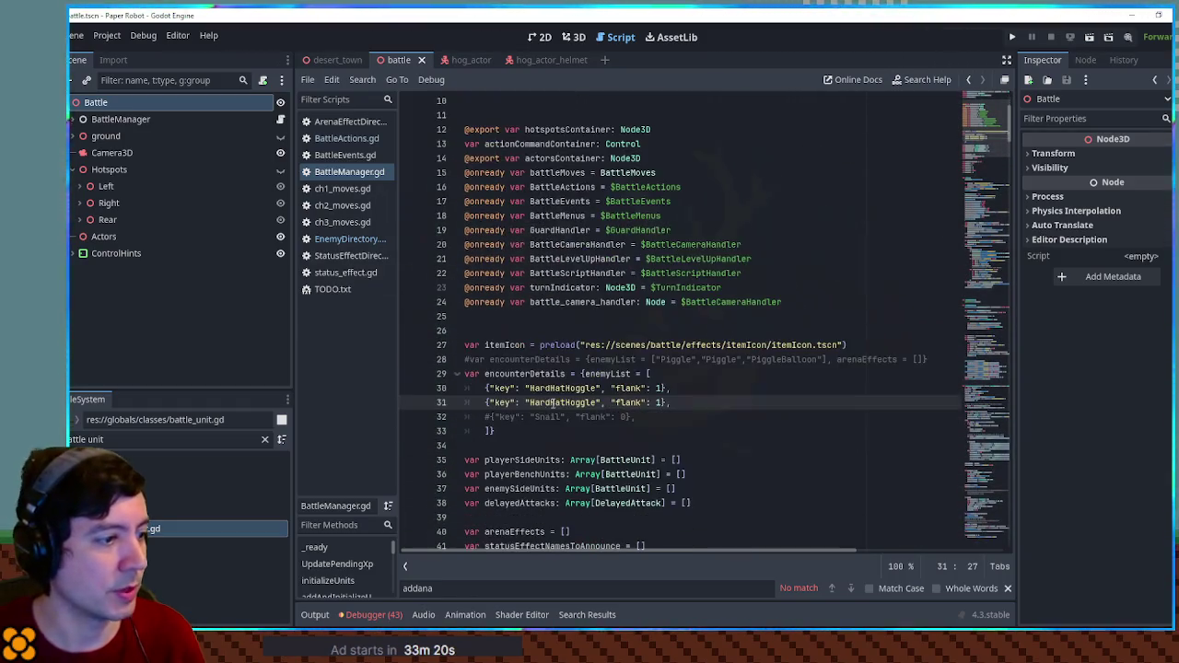
{"action": "left_click", "coordinate": [556, 387]}
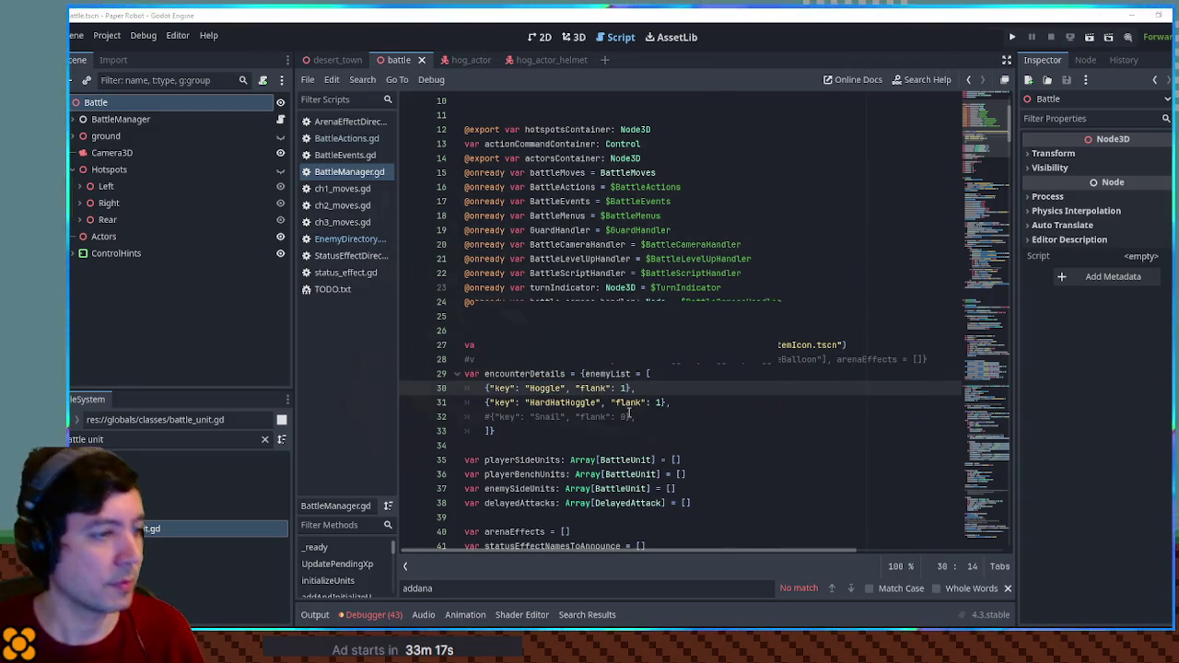
{"action": "key", "text": "F6"}
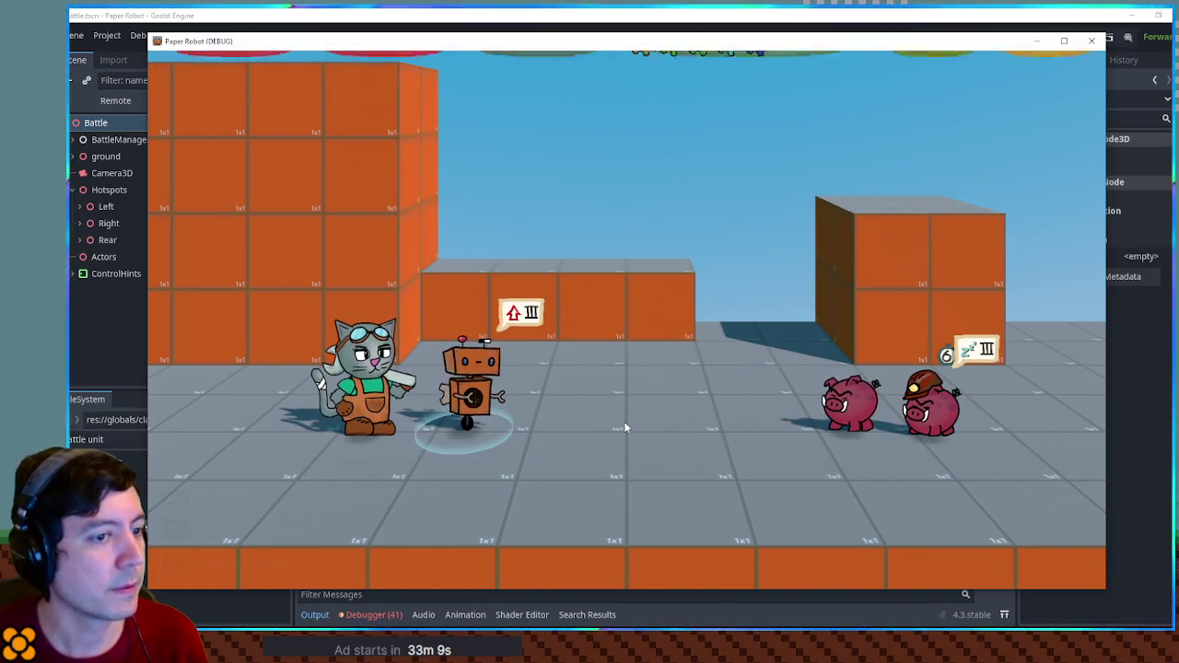
Attack with Spring Fling, hitting its timing prompt, then close the game.
{"action": "key", "text": "space"}
{"action": "key", "text": "Down"}
{"action": "key", "text": "space"}
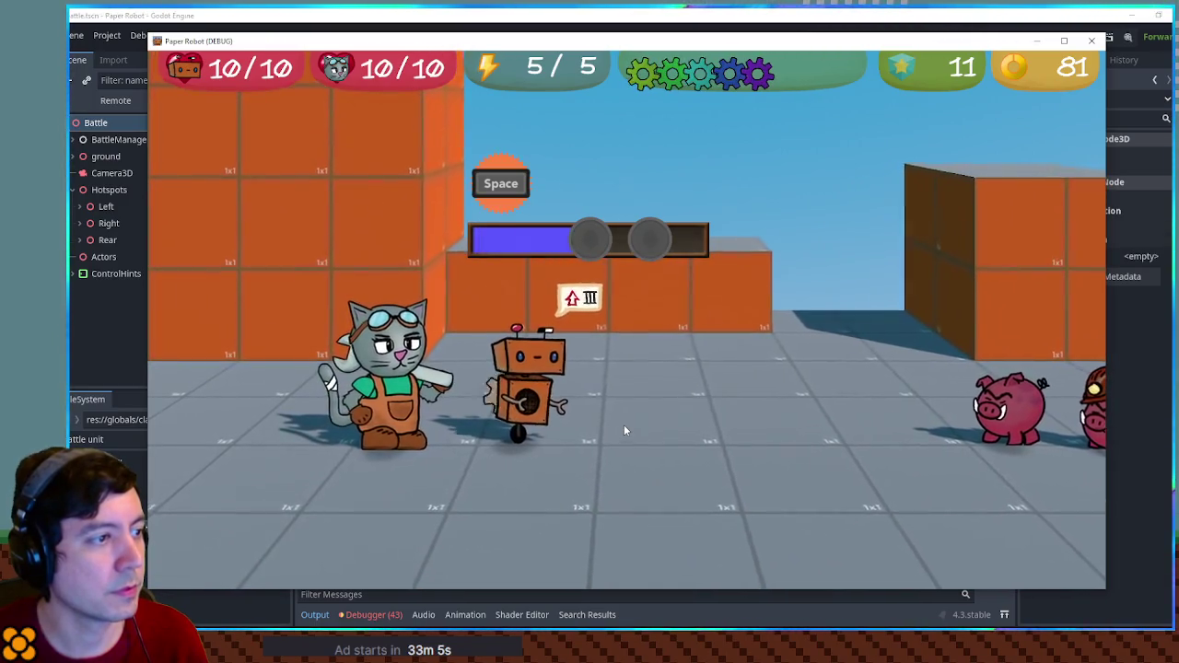
{"action": "key", "text": "space"}
{"action": "key", "text": "space"}
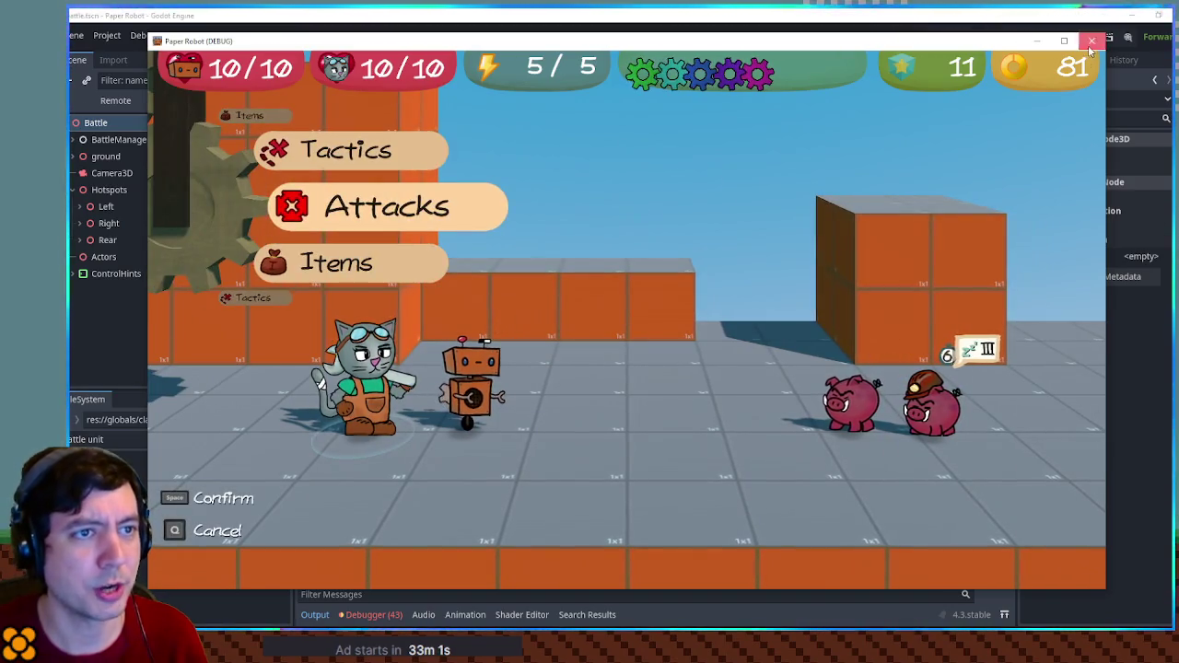
{"action": "left_click", "coordinate": [1091, 41]}
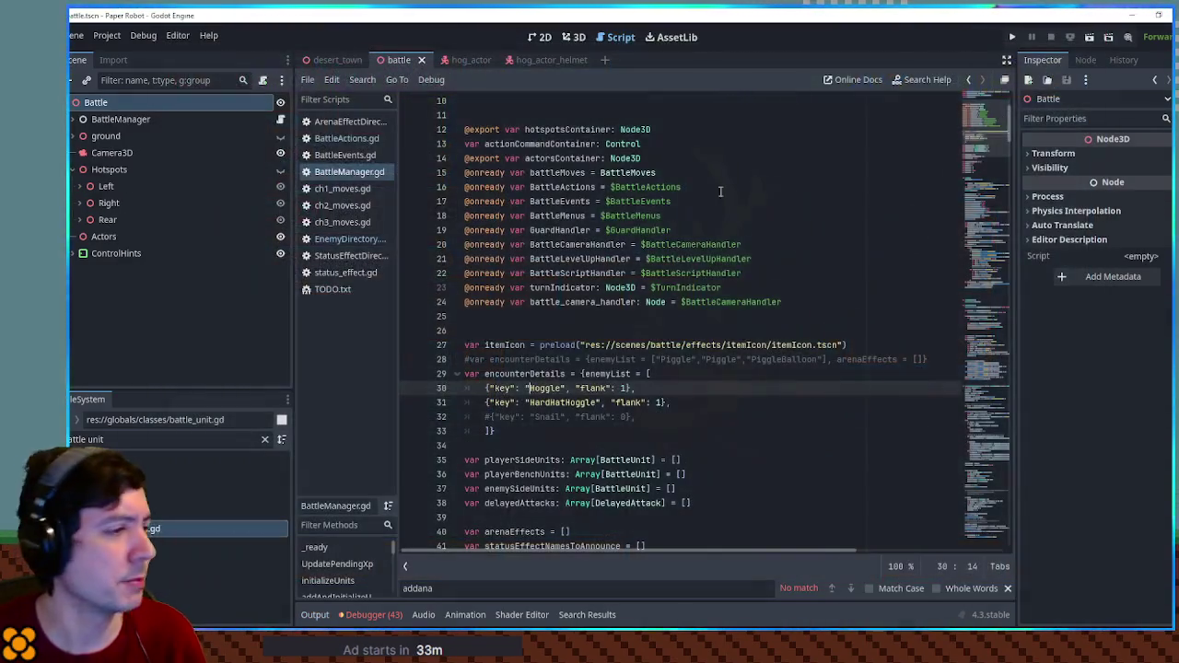
{"action": "left_click", "coordinate": [353, 140]}
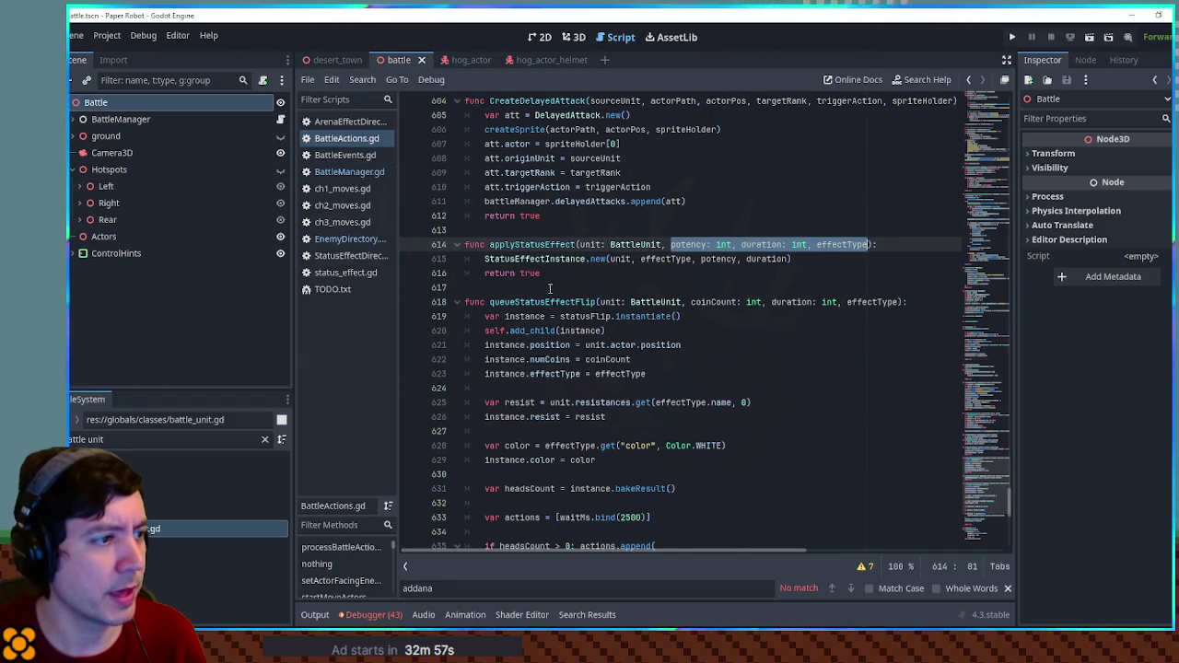
Find getFinalDamageAmount in BattleActions.gd and select currentCharge on line 359.
{"action": "scroll", "coordinate": [550, 290], "scroll_direction": "down", "scroll_amount": 13}
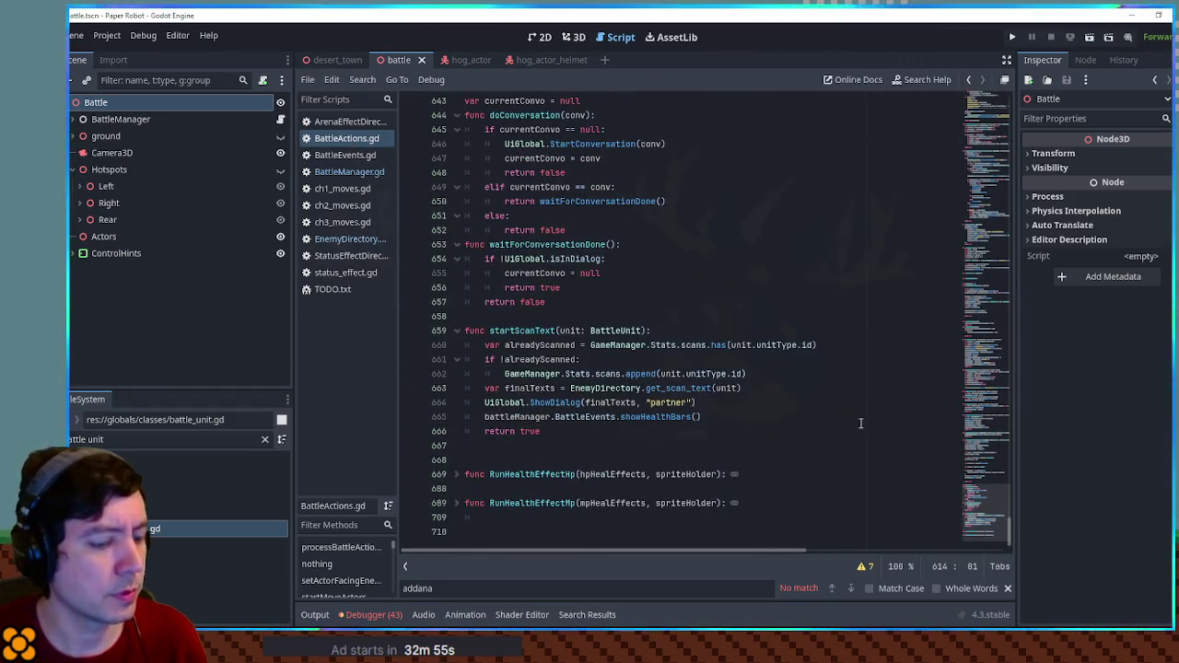
{"action": "key", "text": "ctrl+f"}
{"action": "type", "text": "getfinal"}
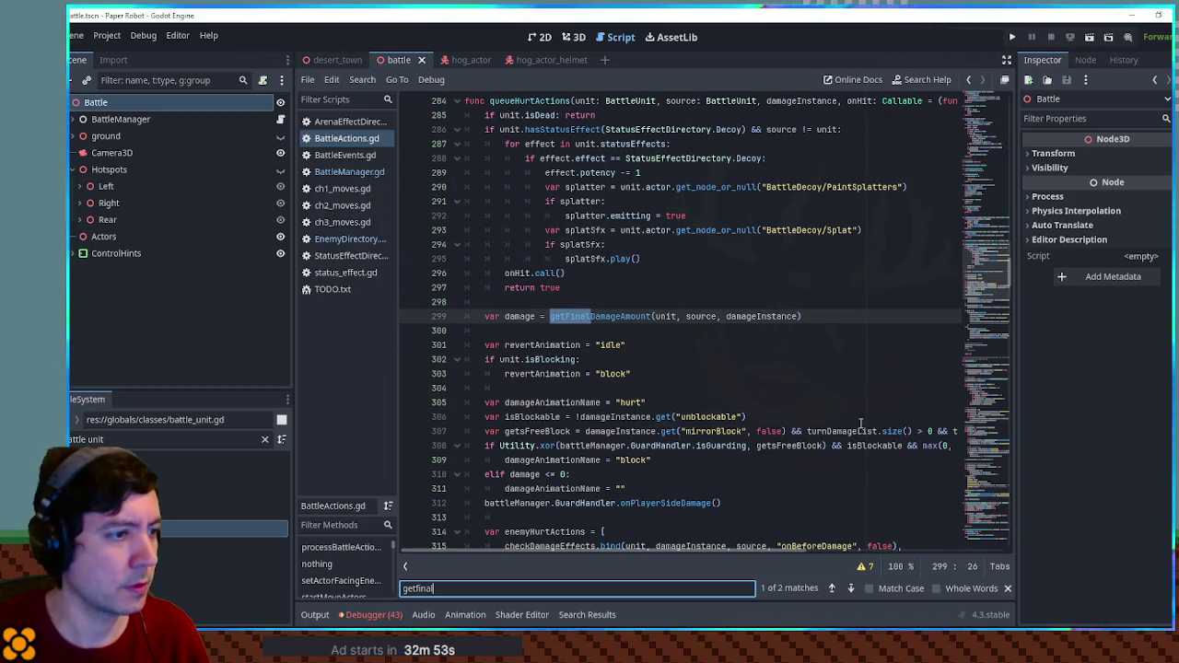
{"action": "left_click", "coordinate": [642, 317], "text": "ctrl"}
{"action": "scroll", "coordinate": [627, 321], "scroll_direction": "down", "scroll_amount": 6}
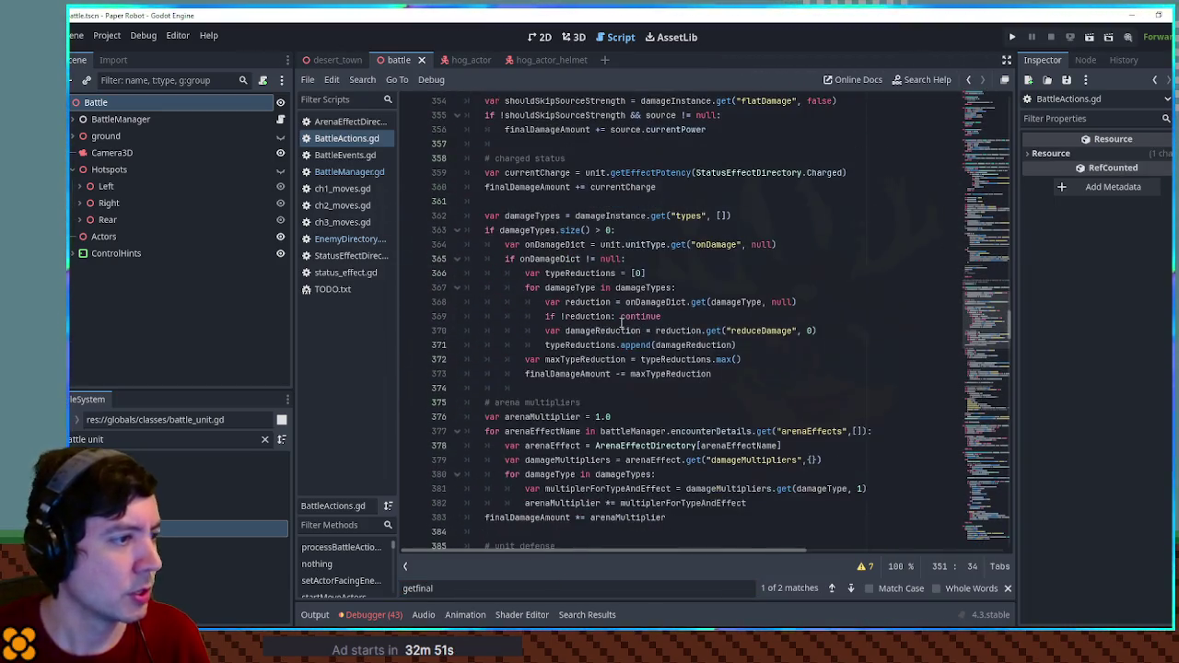
{"action": "double_click", "coordinate": [530, 173]}
{"action": "key", "text": "ctrl+c"}
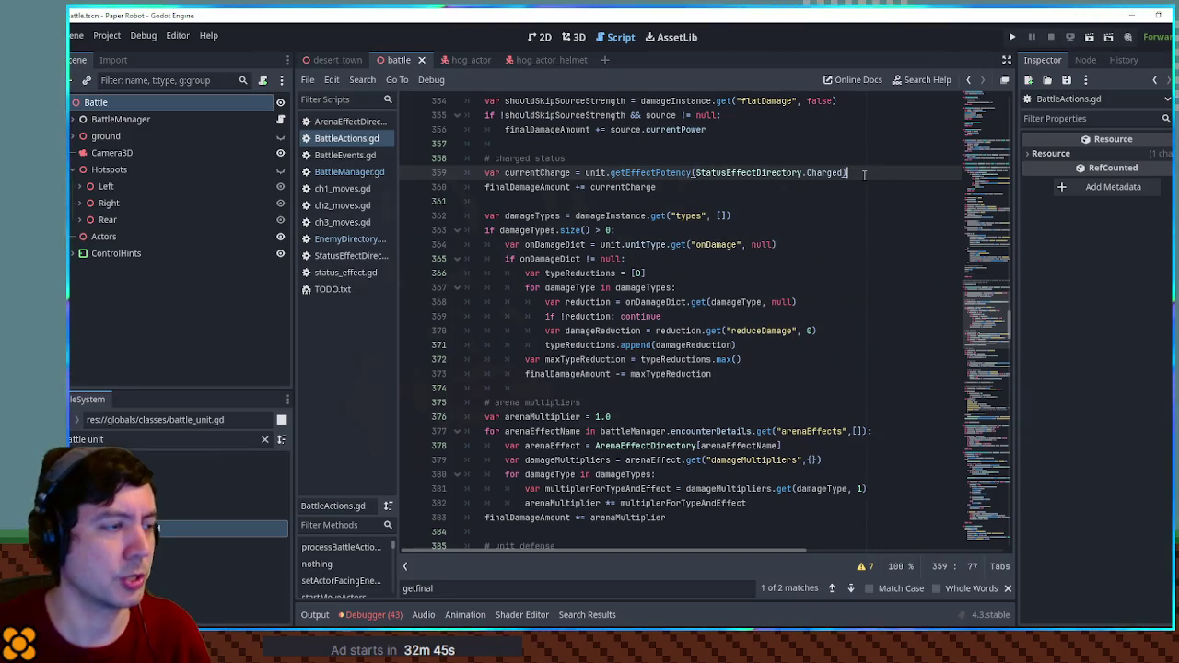
Add a print(currentCharge) line at 360, save the script, and run the project.
{"action": "key", "text": "Return"}
{"action": "type", "text": "print(curre"}
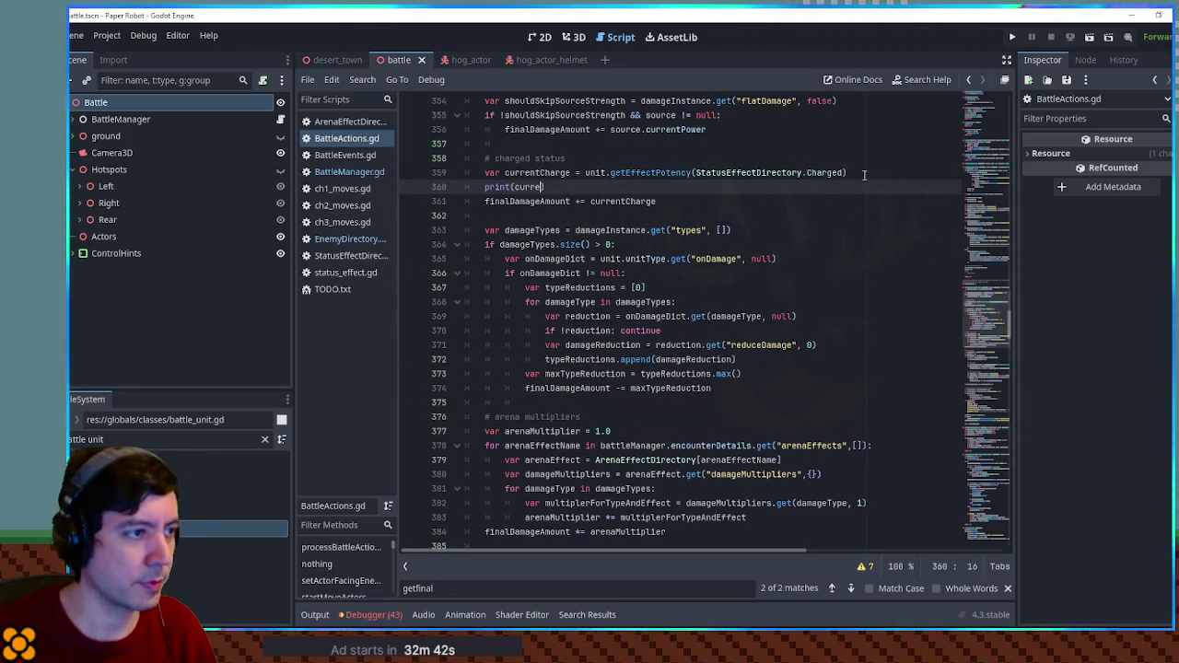
{"action": "type", "text": "ntA"}
{"action": "key", "text": "Return"}
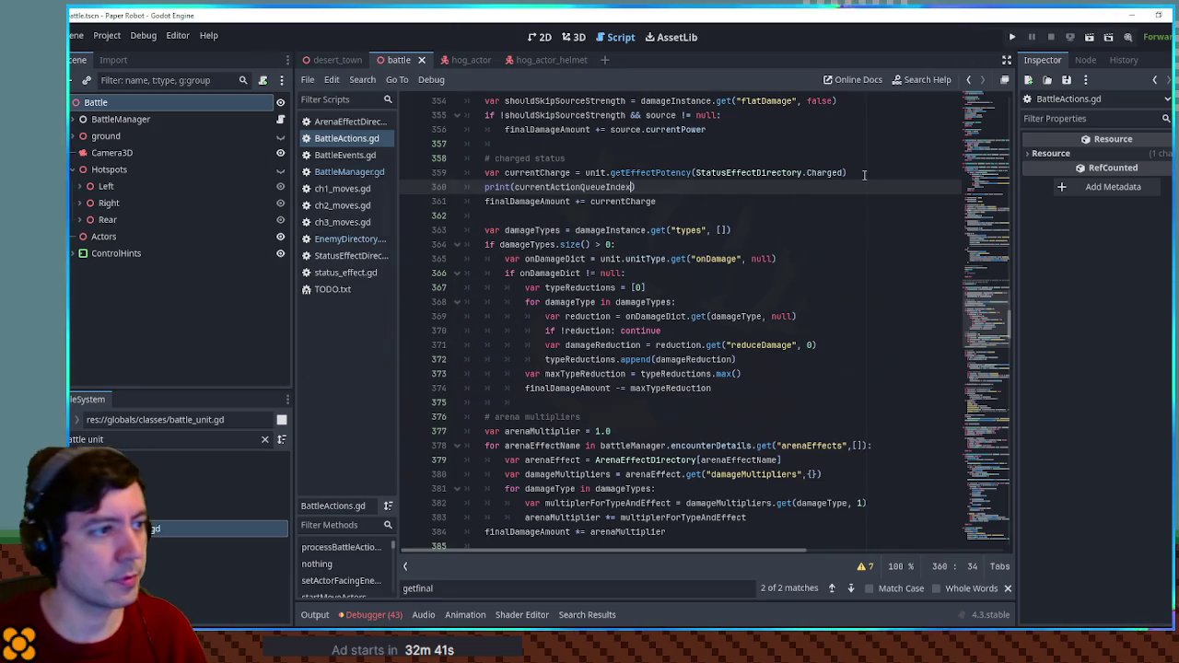
{"action": "left_click", "coordinate": [595, 202]}
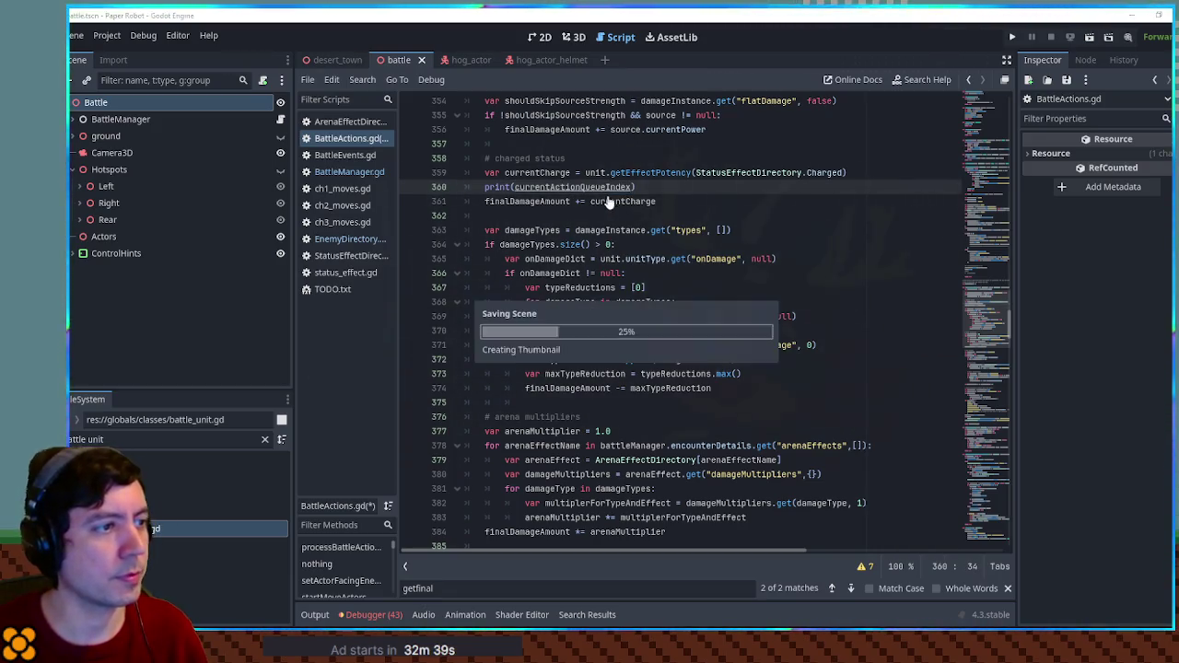
{"action": "left_click", "coordinate": [592, 187]}
{"action": "double_click", "coordinate": [620, 187]}
{"action": "key", "text": "ctrl+v"}
{"action": "key", "text": "ctrl+s"}
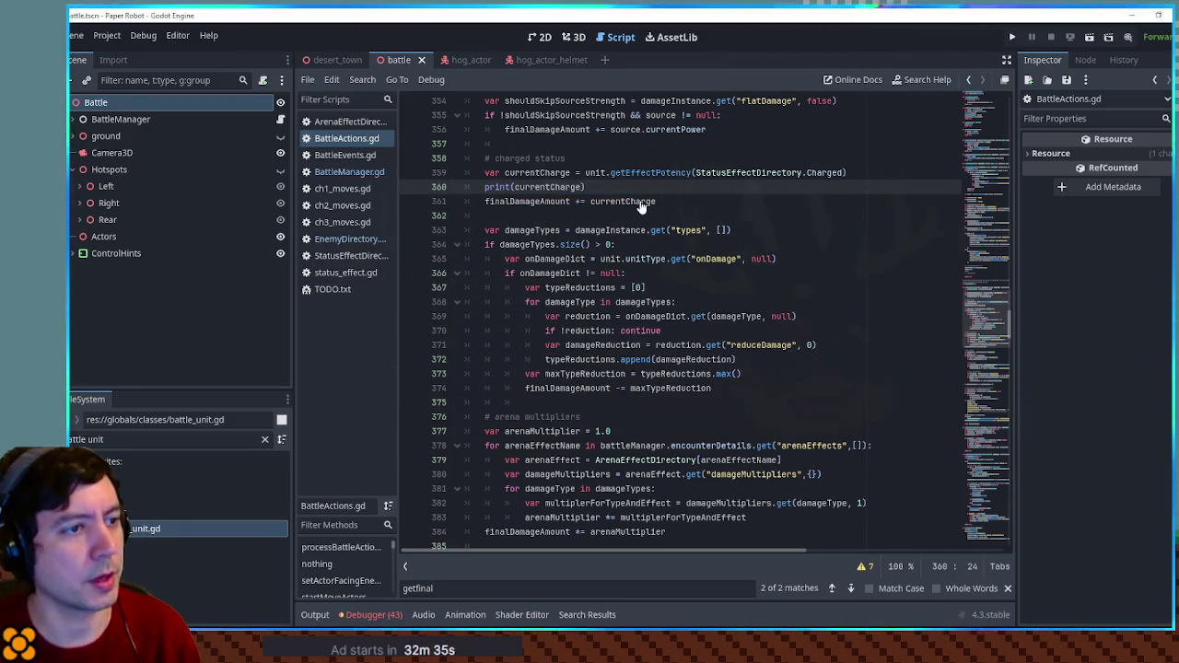
{"action": "key", "text": "F5"}
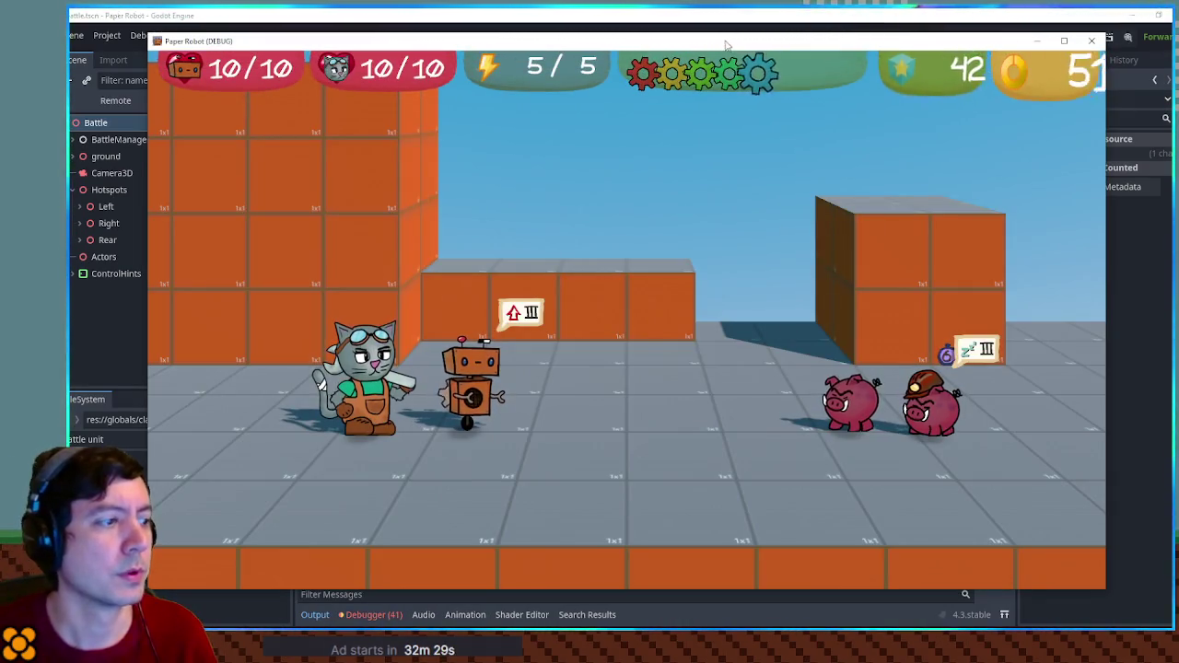
Attack with Gear Spin in the test battle, check the output shows 0, then close the game.
{"action": "left_click_drag", "start_coordinate": [568, 590], "coordinate": [573, 475]}
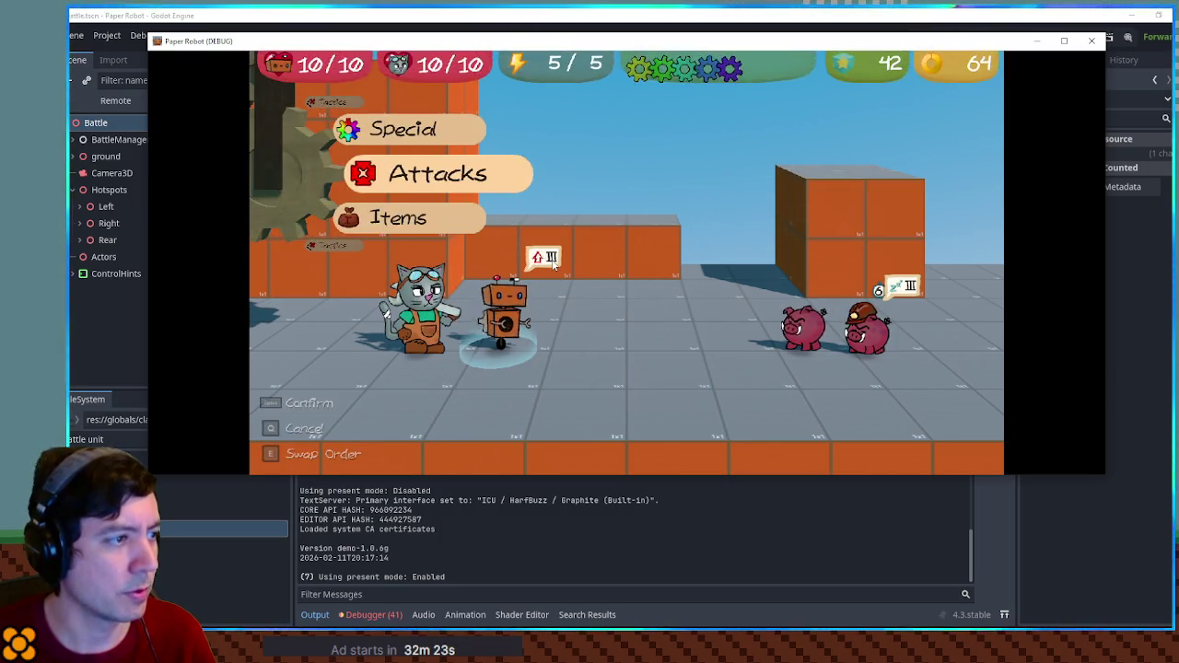
{"action": "key", "text": "space"}
{"action": "key", "text": "space"}
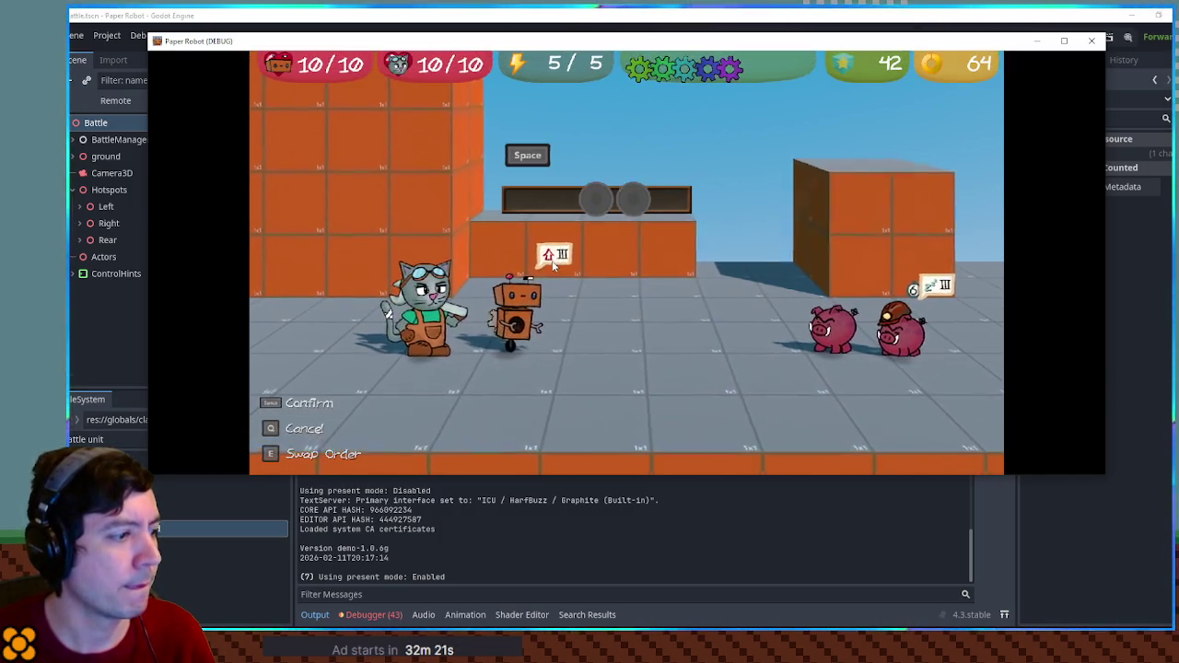
{"action": "key", "text": "space"}
{"action": "key", "text": "space"}
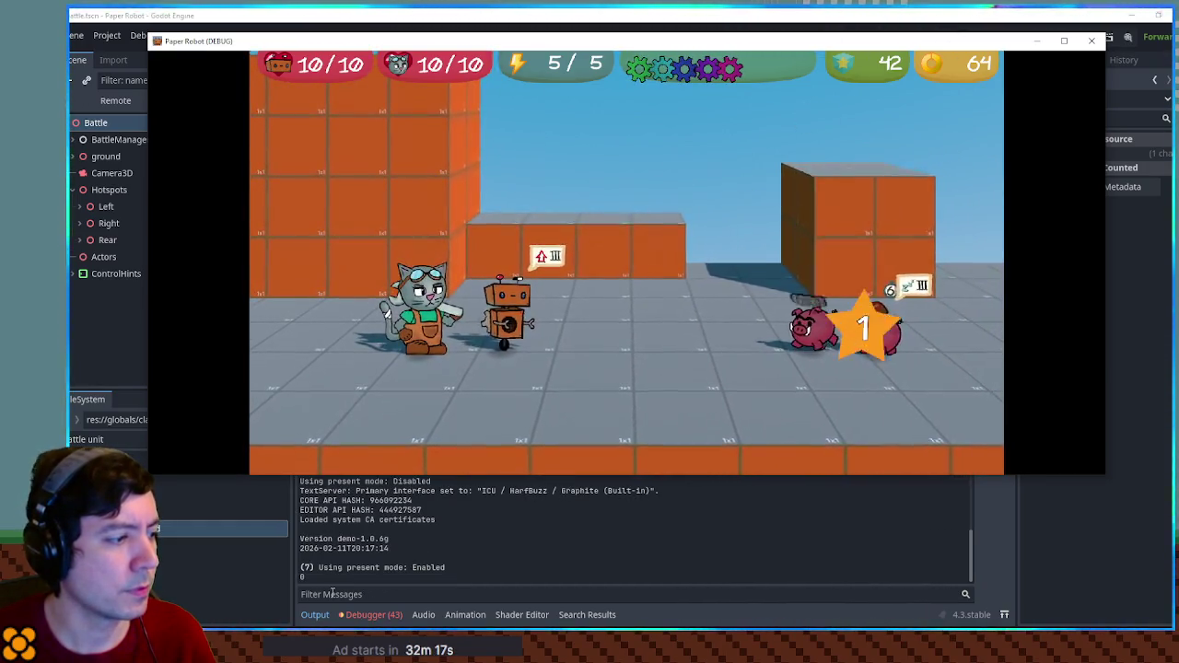
{"action": "left_click", "coordinate": [1092, 41]}
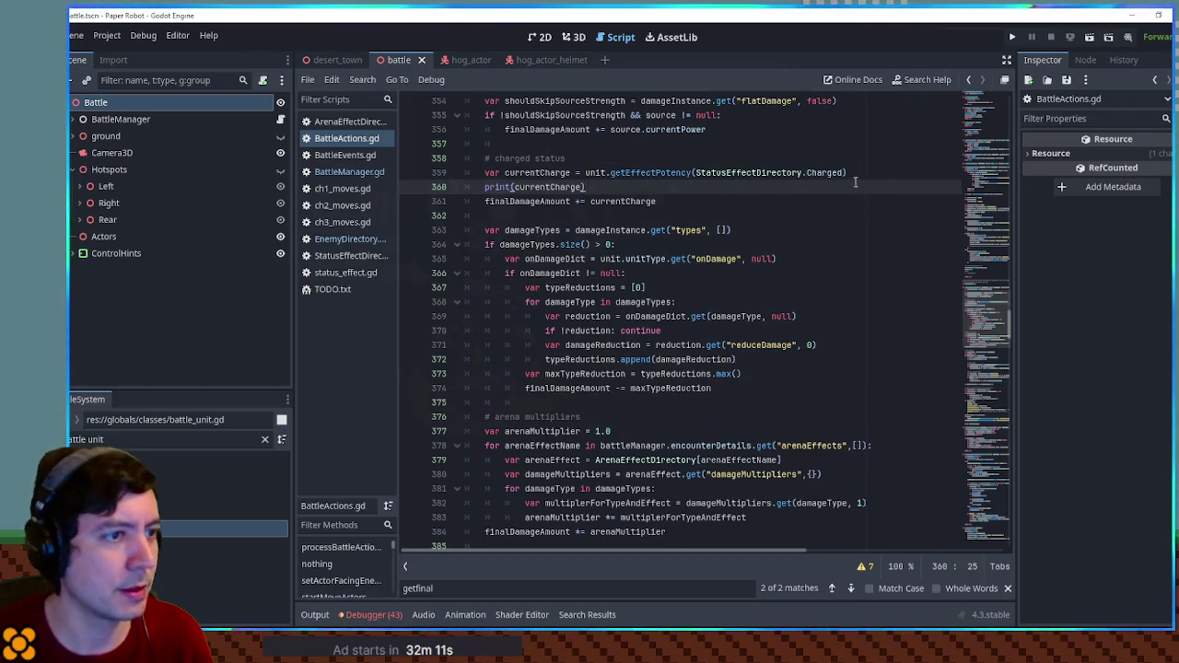
Add an indented print line inside Charged's onAfterDealDamage in StatusEffectDirectory.
{"action": "left_click_drag", "start_coordinate": [846, 182], "coordinate": [868, 173]}
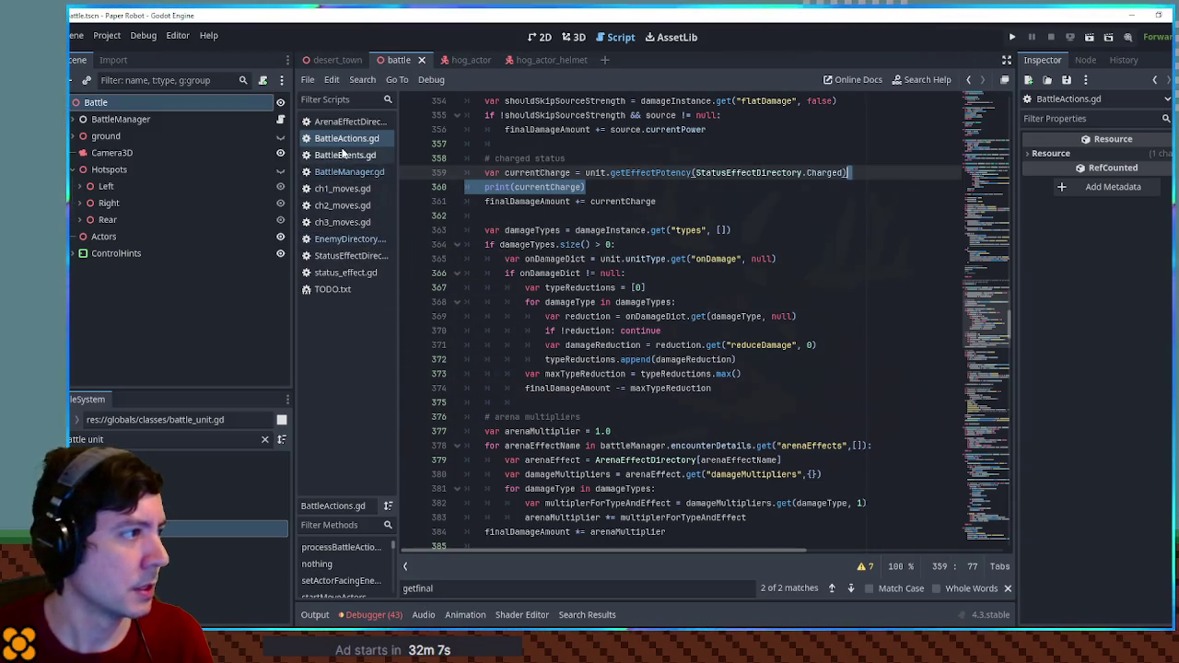
{"action": "left_click", "coordinate": [341, 257]}
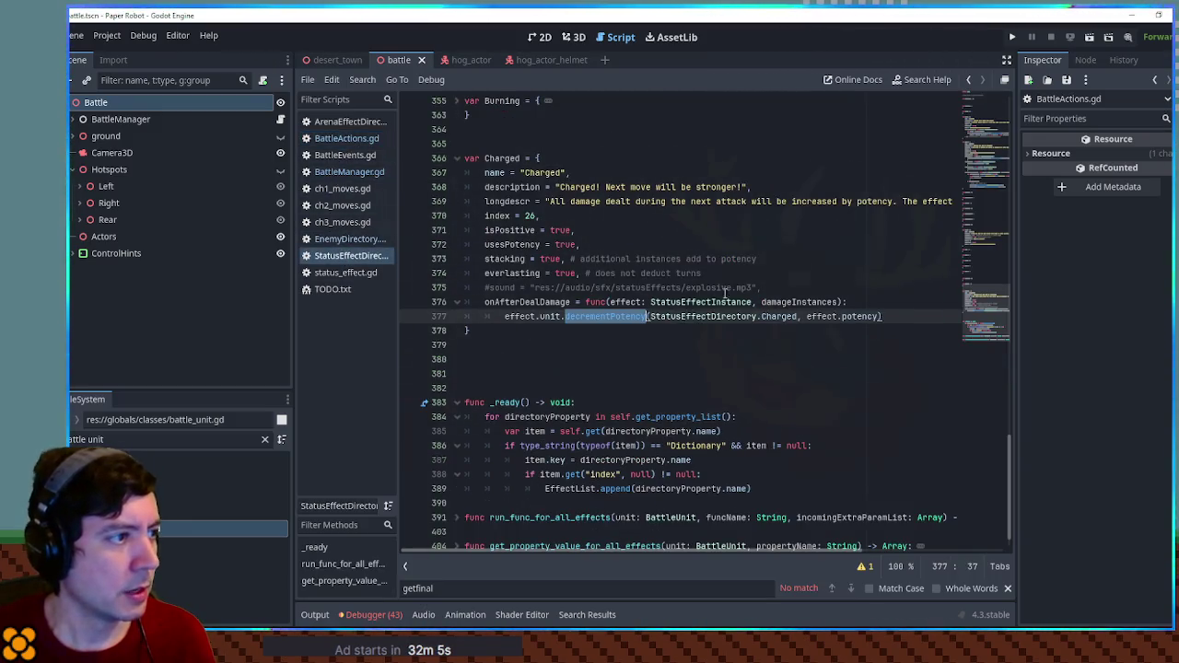
{"action": "key", "text": "ctrl+z"}
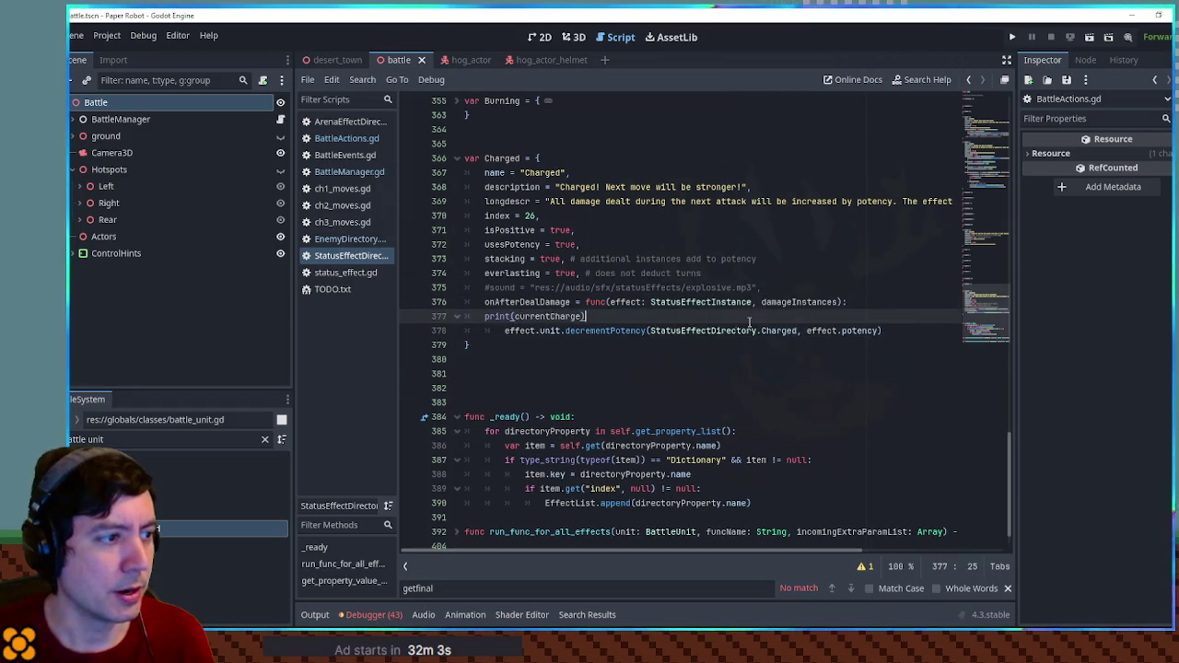
{"action": "key", "text": "Tab"}
{"action": "double_click", "coordinate": [569, 316]}
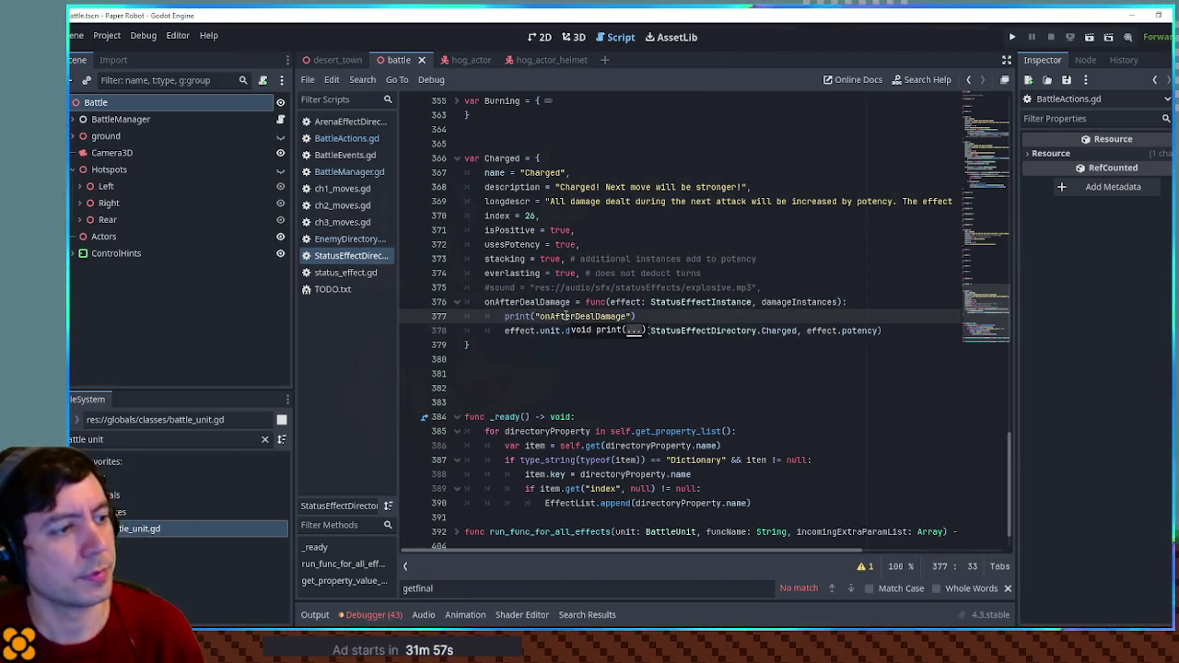
Run the project, attack in battle, confirm 'onAfterDealDamage' is logged, and stop the game.
{"action": "key", "text": "F5"}
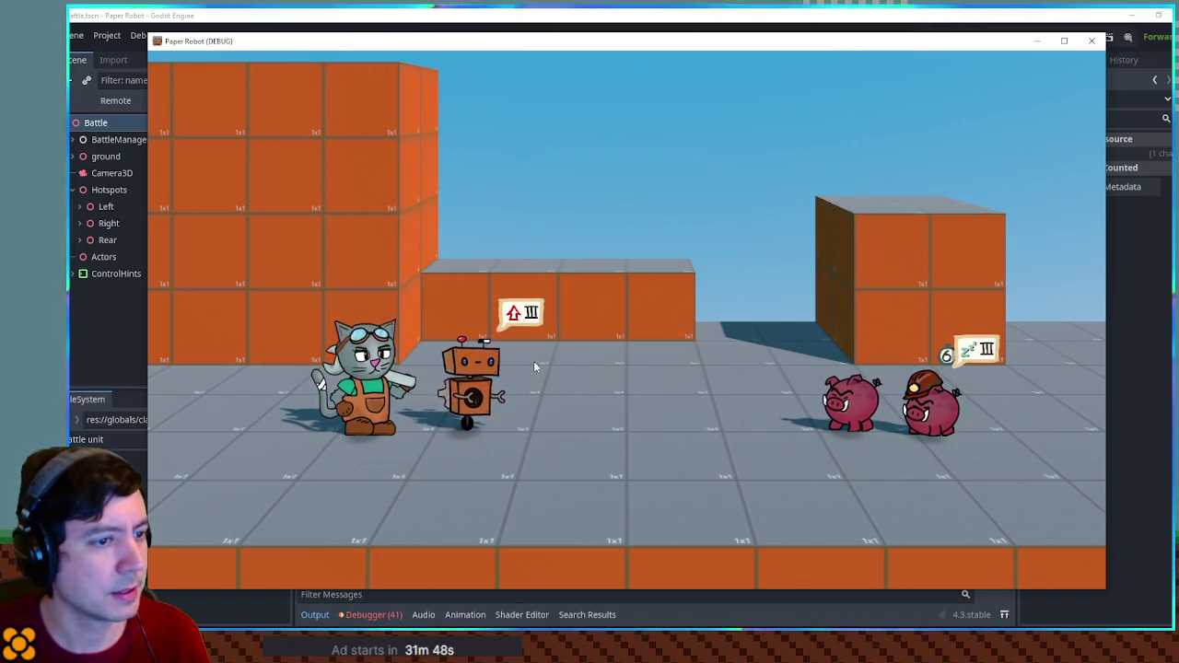
{"action": "key", "text": "space"}
{"action": "key", "text": "space"}
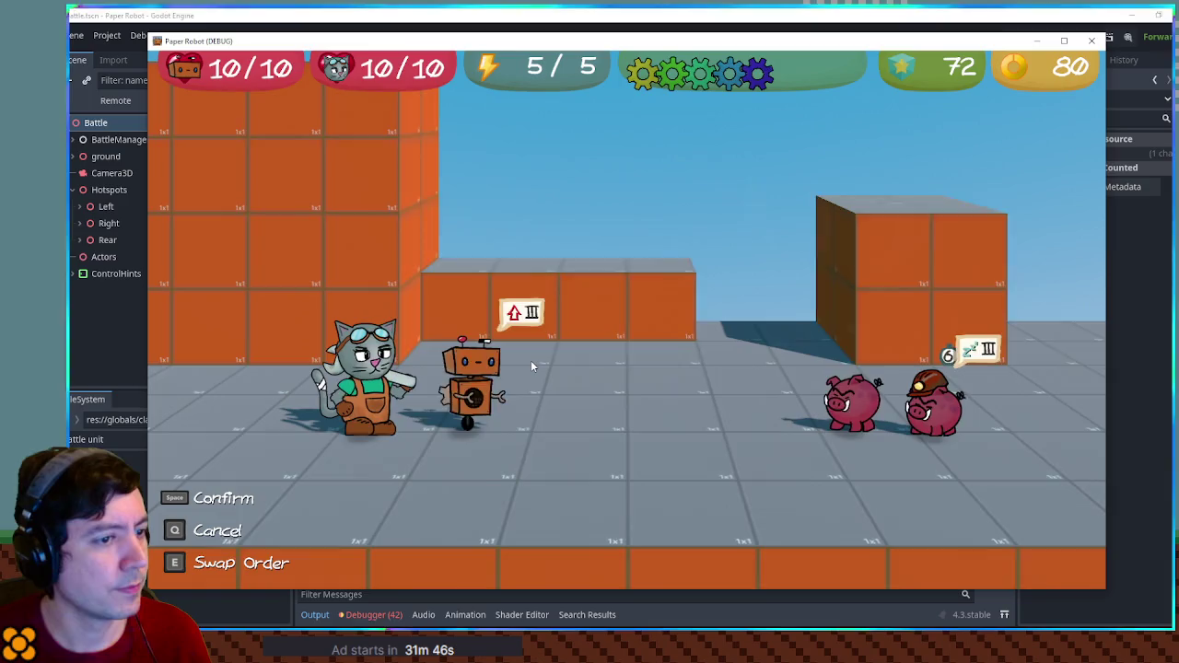
{"action": "key", "text": "space"}
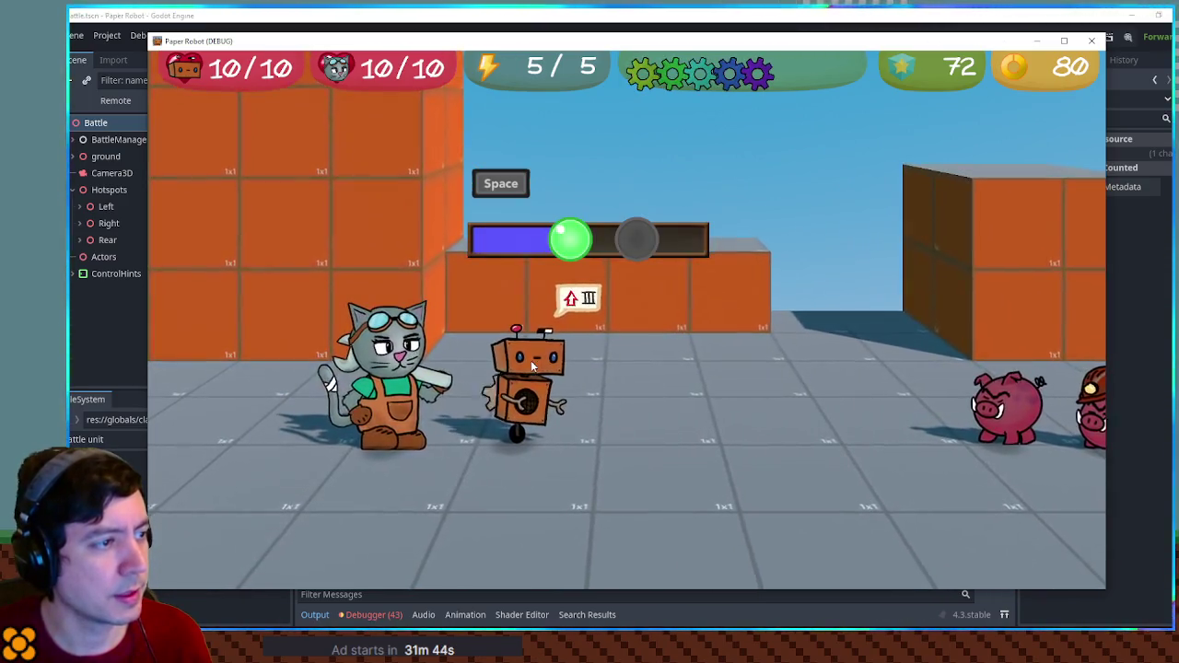
{"action": "key", "text": "space"}
{"action": "left_click_drag", "start_coordinate": [516, 590], "coordinate": [513, 495]}
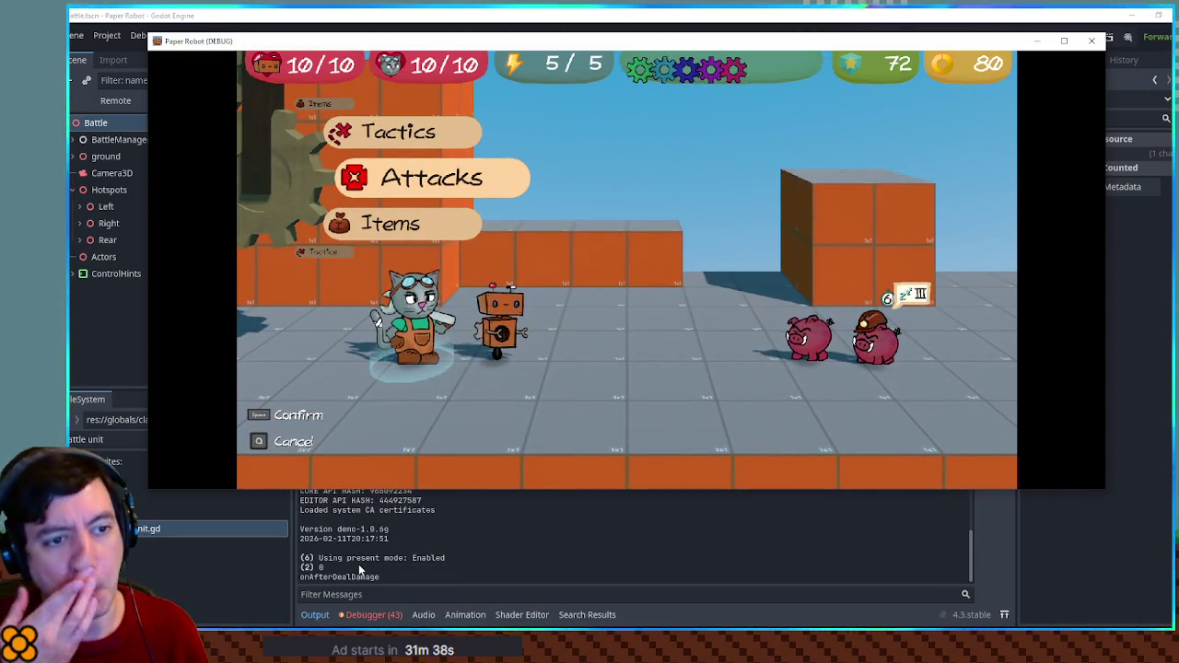
{"action": "key", "text": "F8"}
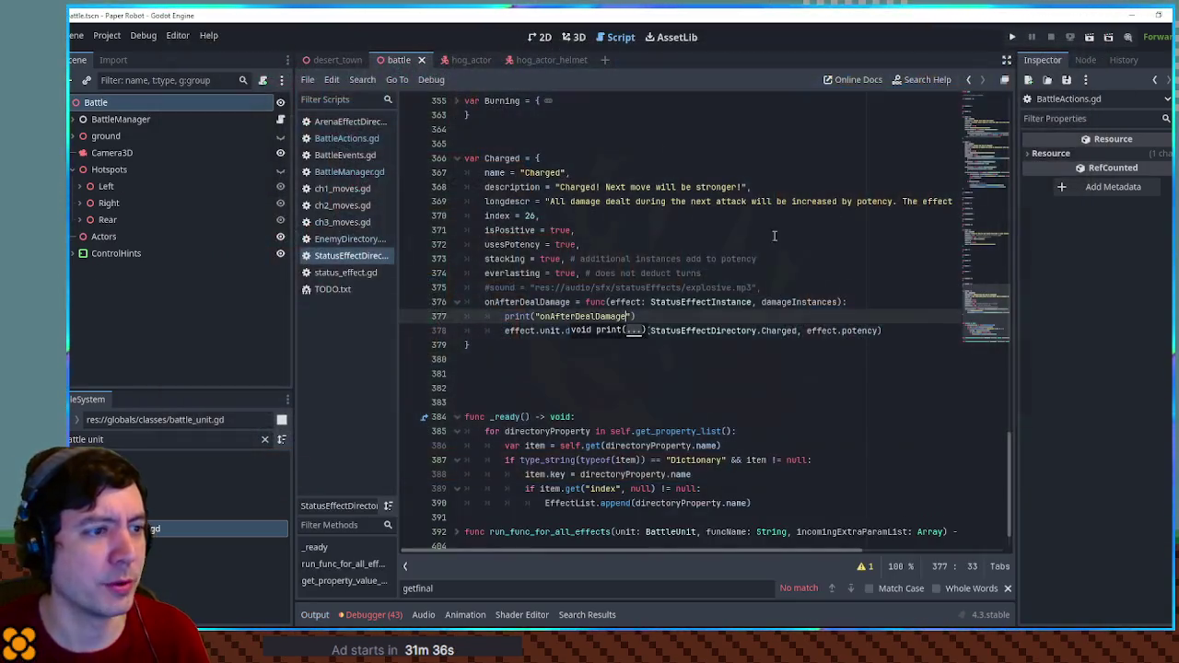
Remove the onAfterDealDamage debug print and find getEffectPotency in battle_unit.gd.
{"action": "key", "text": "ctrl+shift+k"}
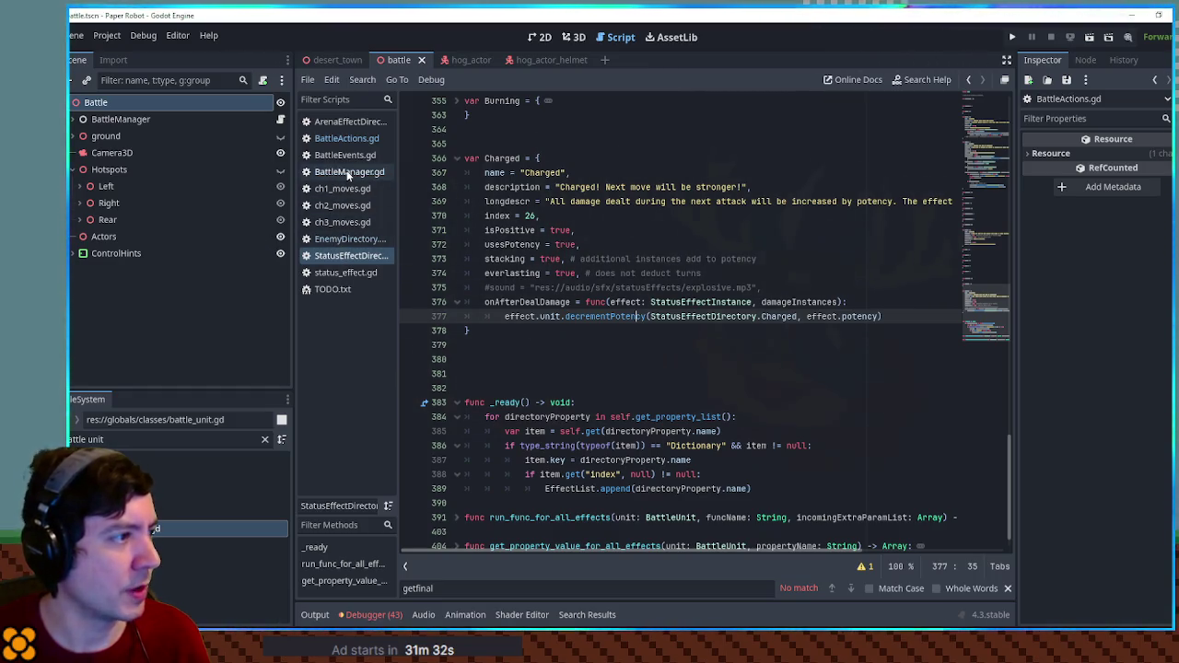
{"action": "left_click", "coordinate": [345, 139]}
{"action": "left_click", "coordinate": [657, 172]}
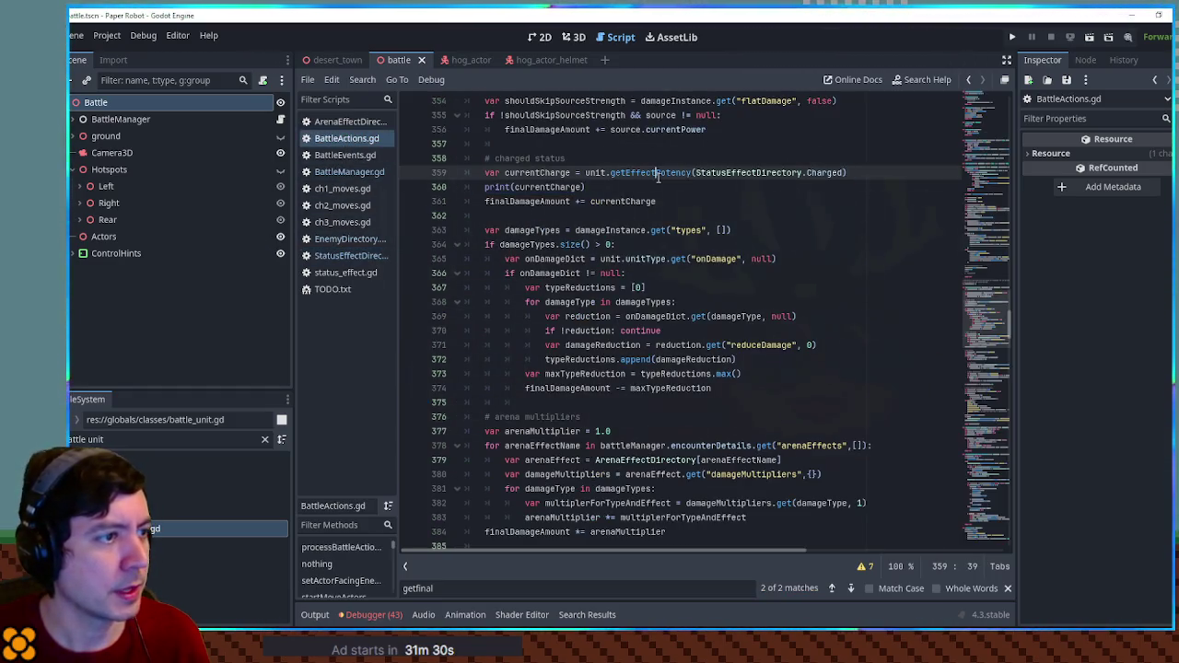
{"action": "double_click", "coordinate": [657, 172]}
{"action": "key", "text": "ctrl+c"}
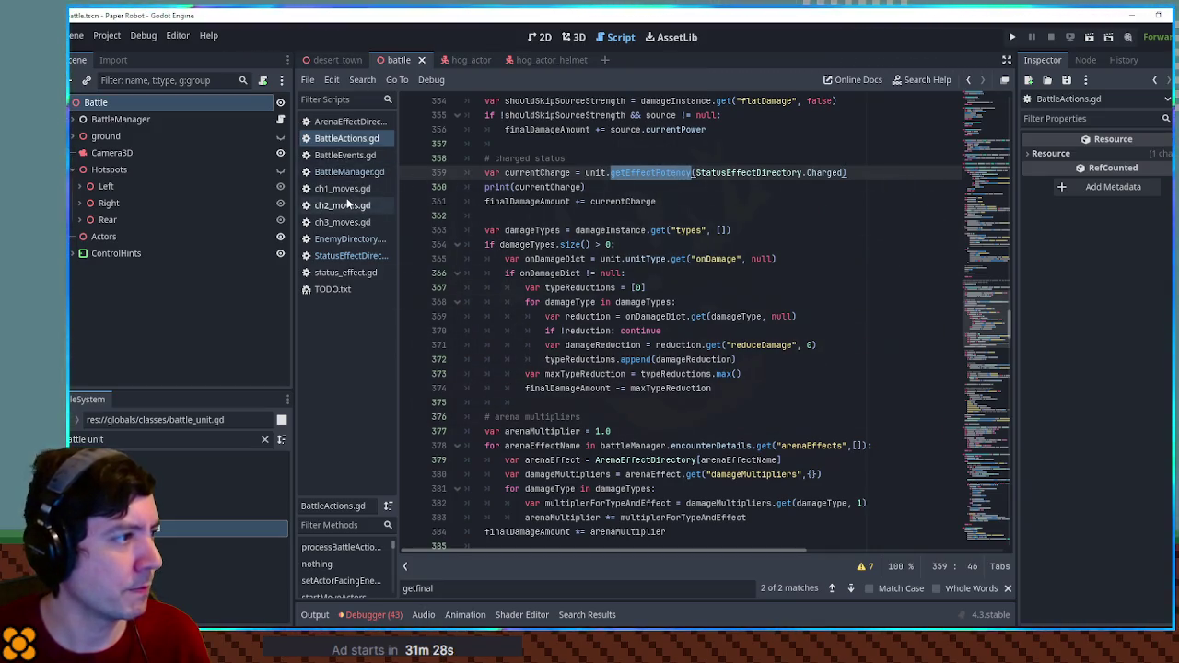
{"action": "double_click", "coordinate": [152, 528]}
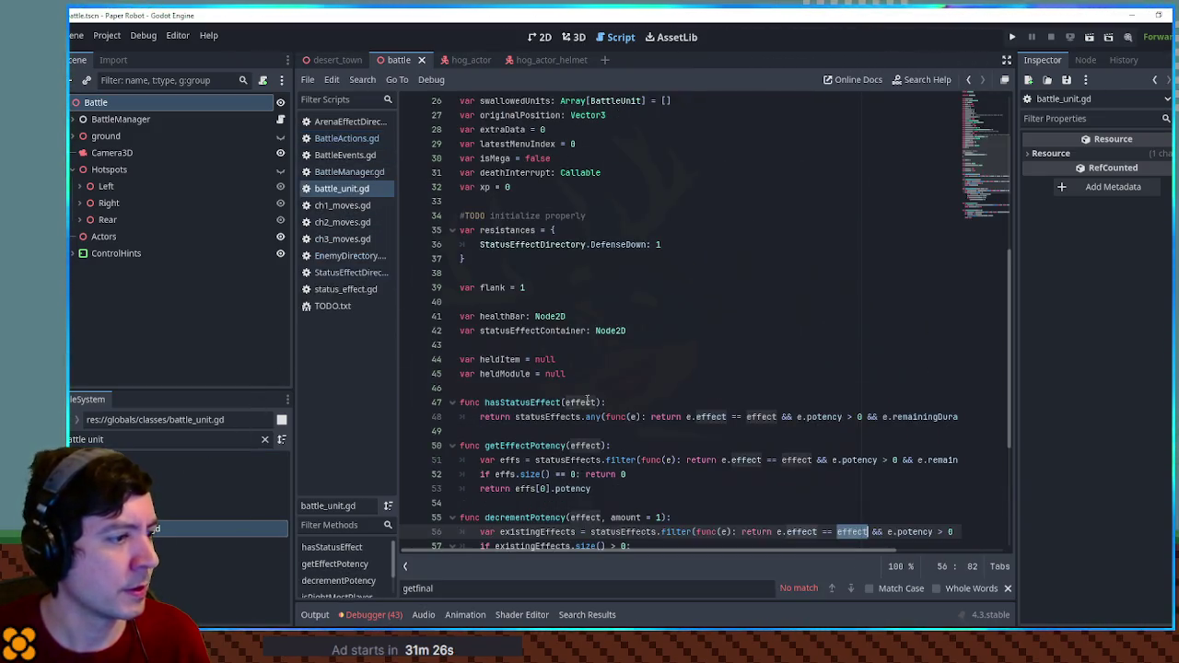
{"action": "key", "text": "ctrl+f"}
{"action": "key", "text": "ctrl+v"}
Add print(effs) after the filter and print(statusEffects) at the start of getEffectPotency.
{"action": "double_click", "coordinate": [512, 331]}
{"action": "double_click", "coordinate": [567, 331]}
{"action": "key", "text": "End"}
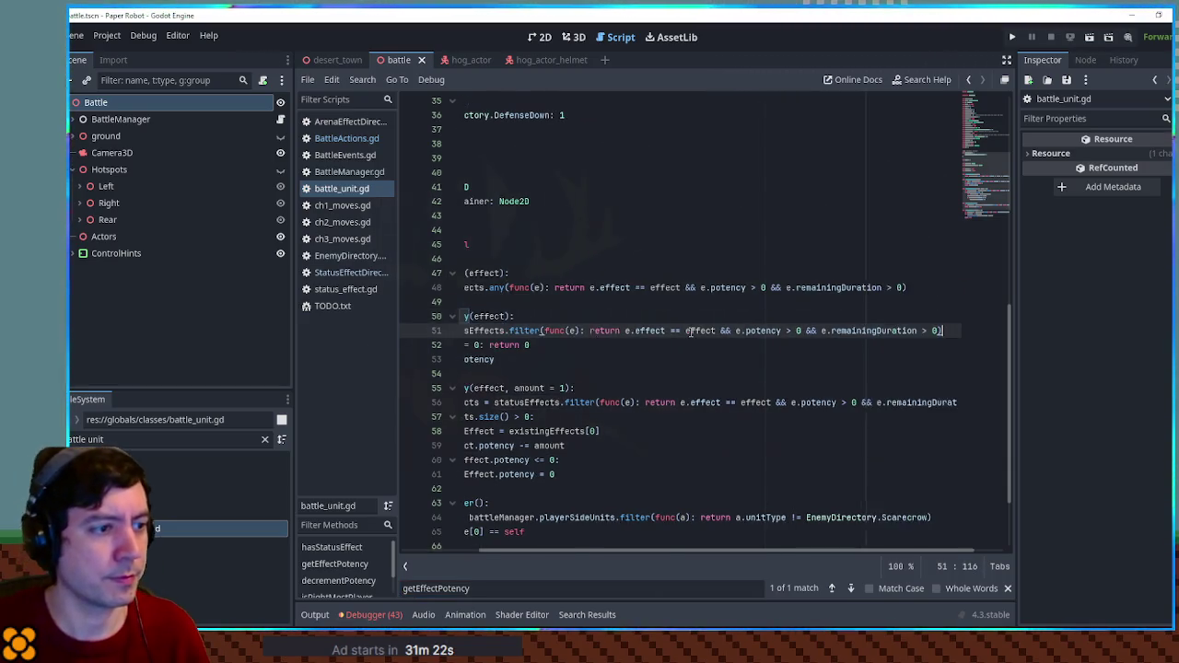
{"action": "key", "text": "Return"}
{"action": "type", "text": "print(effs)"}
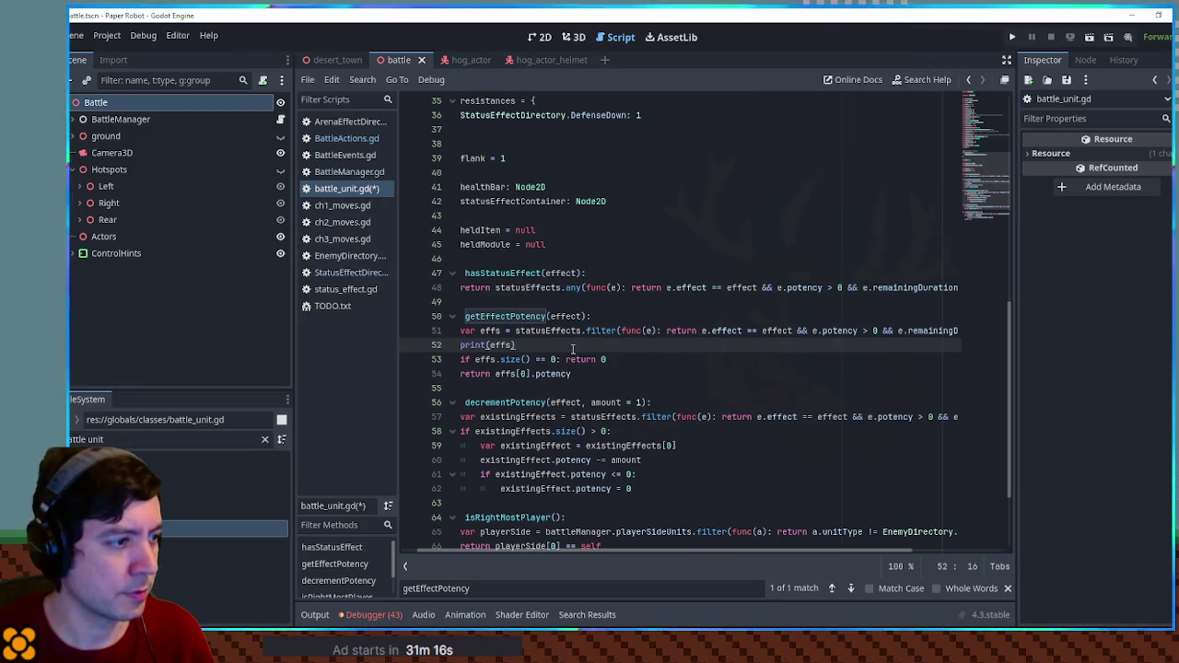
{"action": "left_click", "coordinate": [597, 322]}
{"action": "key", "text": "Return"}
{"action": "type", "text": "print(stat"}
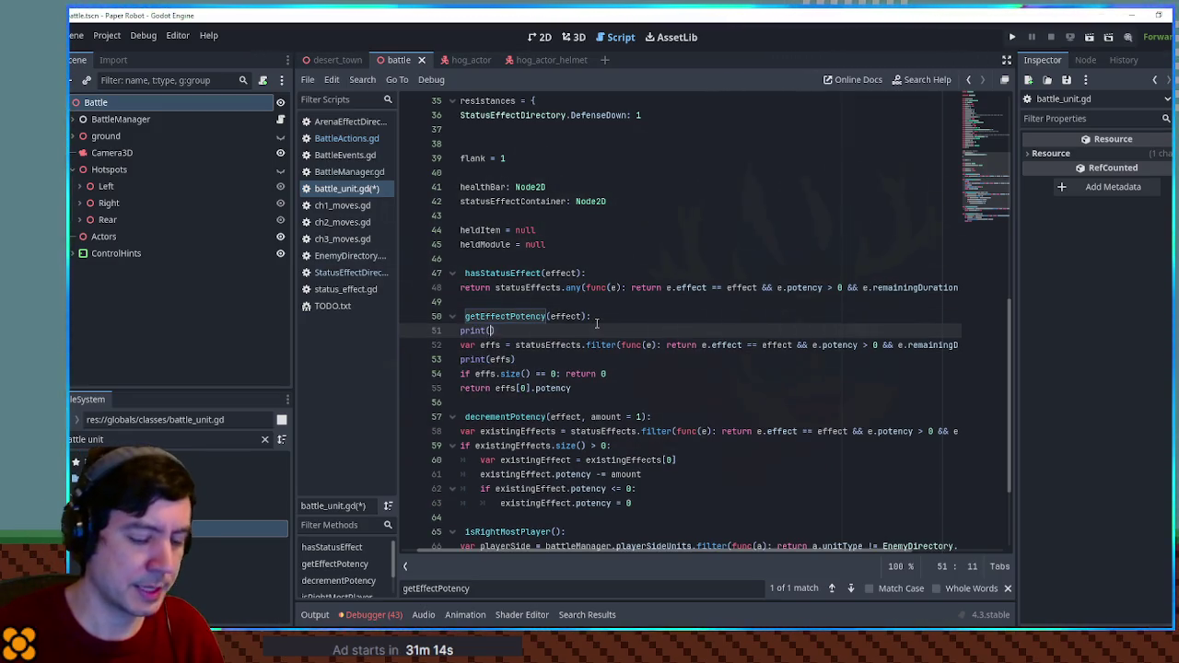
{"action": "type", "text": "u"}
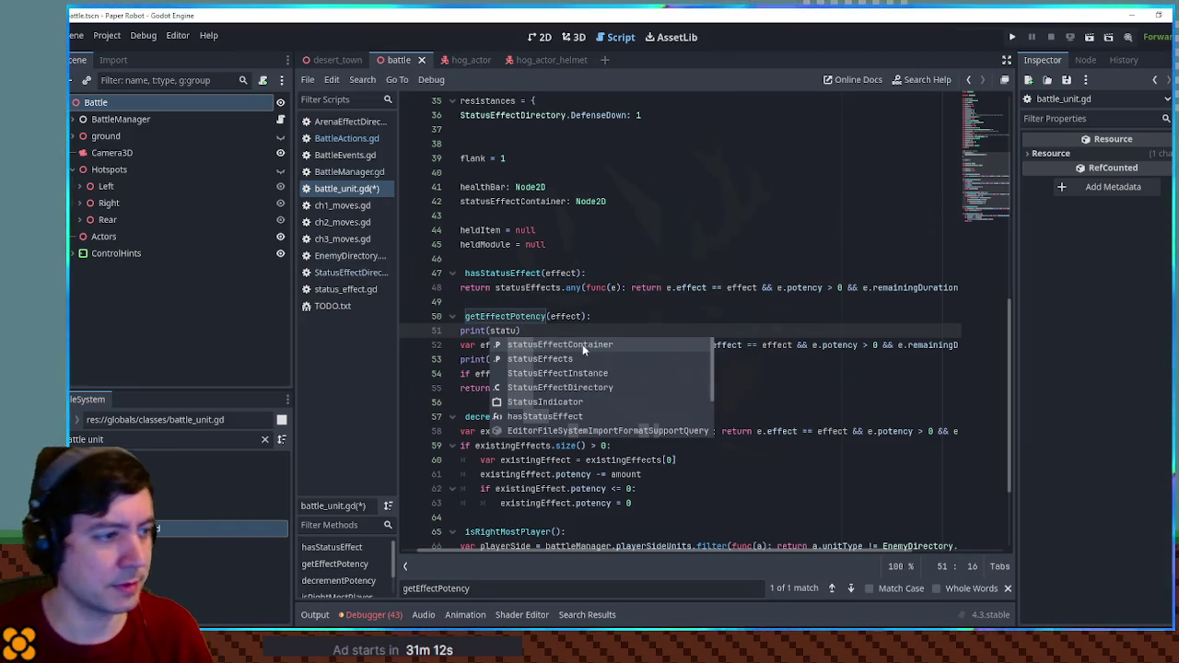
{"action": "left_click", "coordinate": [582, 357]}
Save, run a Gear Spin test battle, and read the logged effect arrays in the output.
{"action": "key", "text": "ctrl+s"}
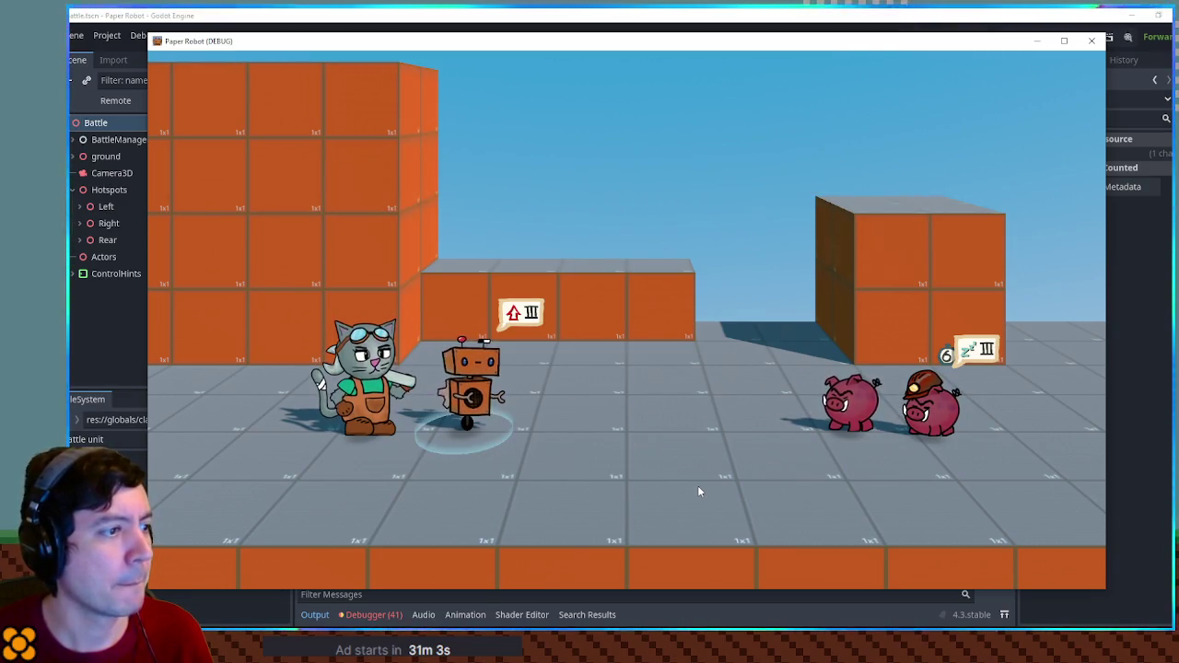
{"action": "key", "text": "space"}
{"action": "key", "text": "space"}
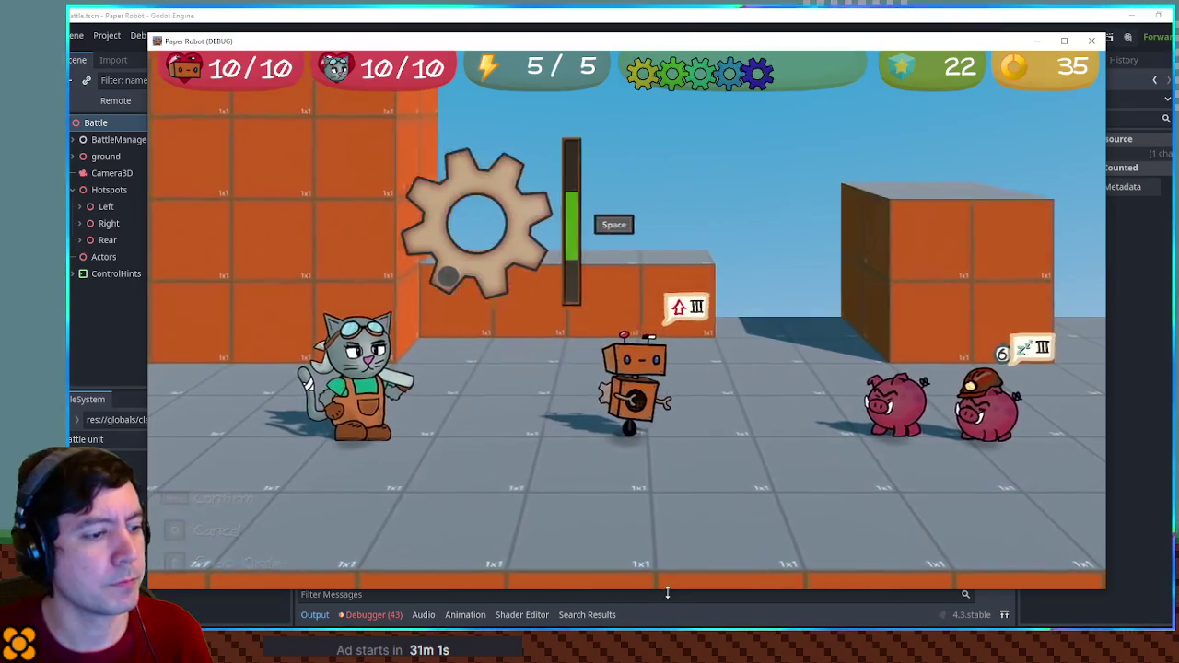
{"action": "left_click_drag", "start_coordinate": [667, 593], "coordinate": [667, 474]}
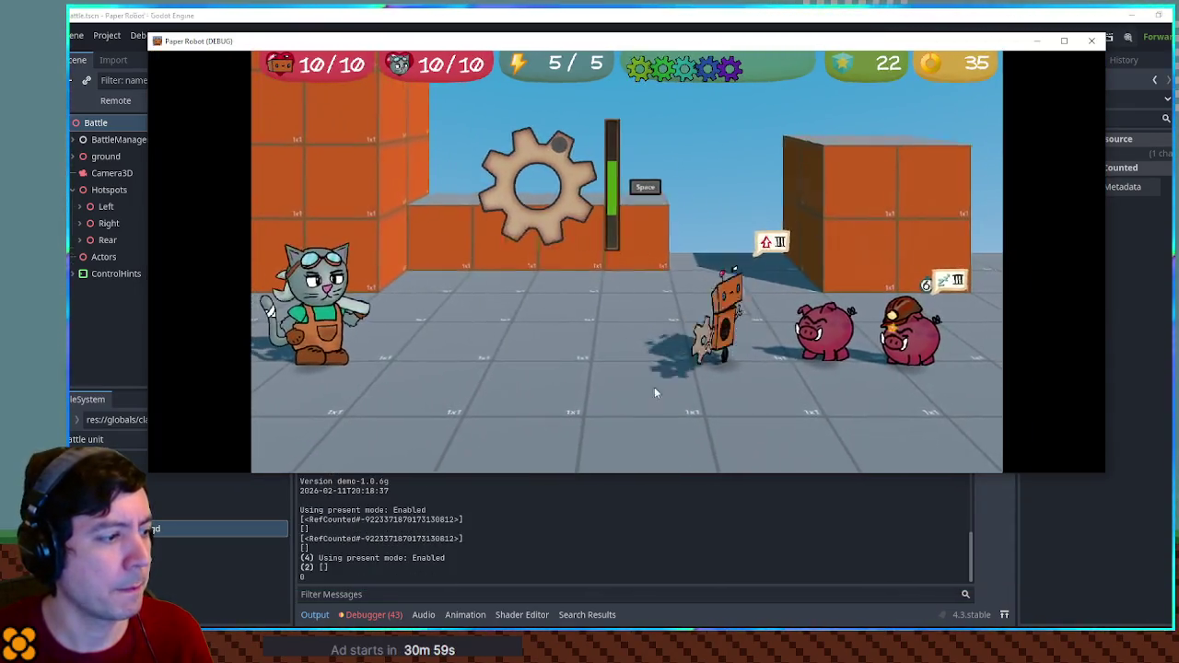
{"action": "left_click", "coordinate": [323, 567]}
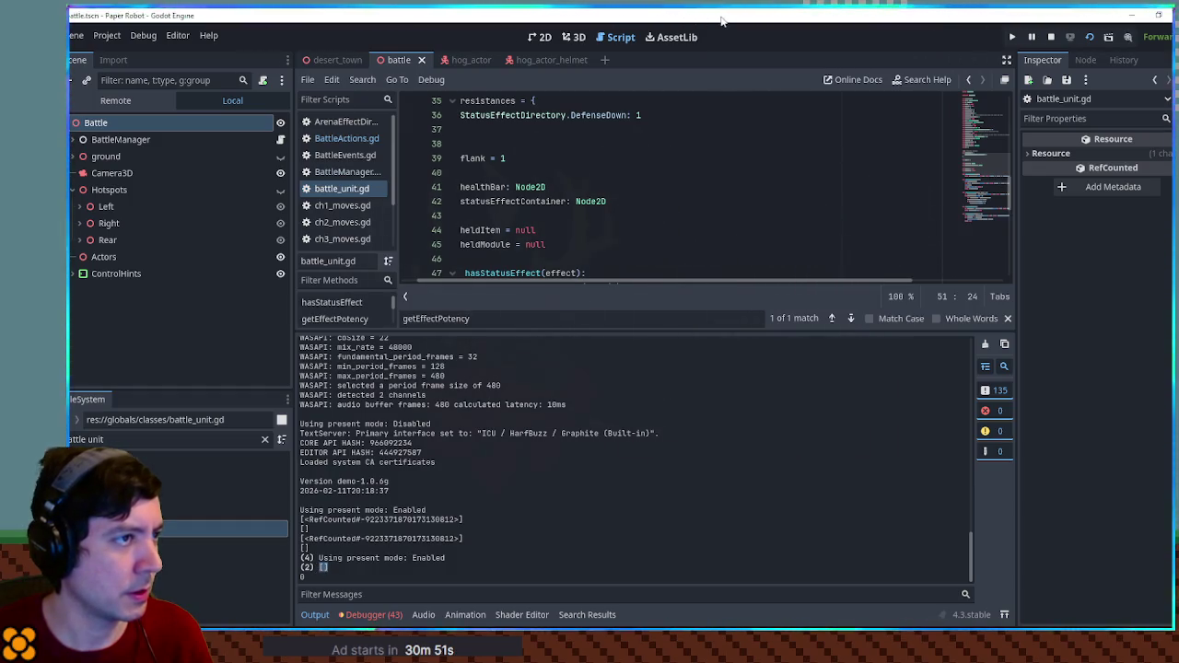
In battle_unit.gd's getEffectPotency, make the first print output the status effect's .effect.
{"action": "left_click", "coordinate": [342, 138]}
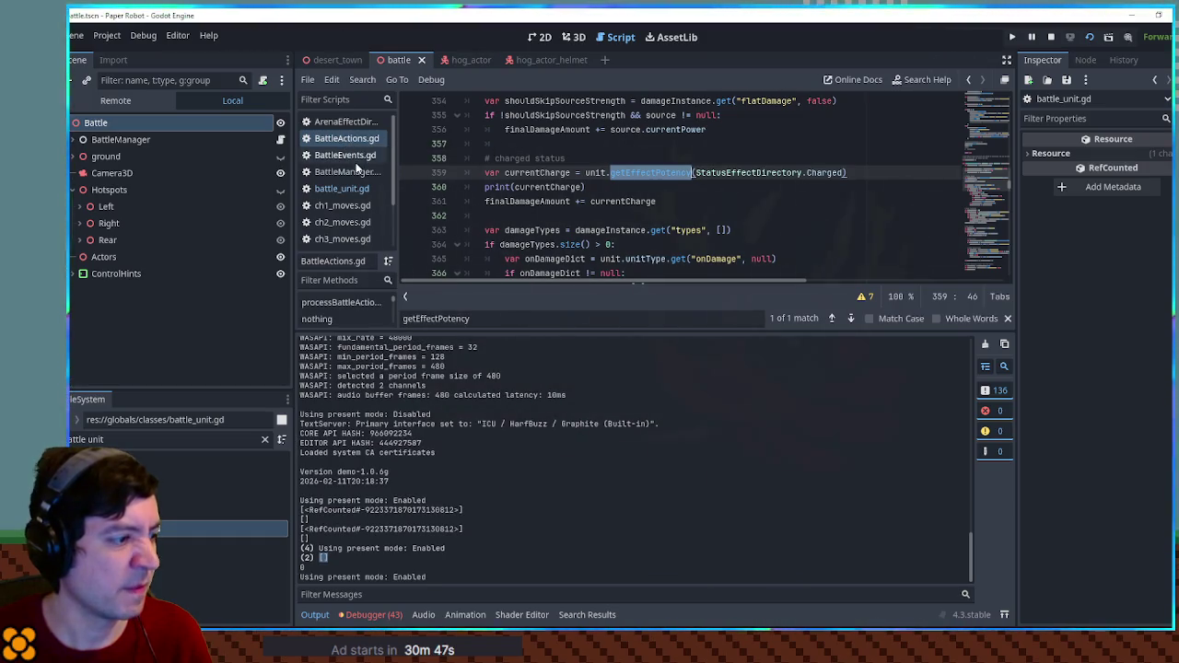
{"action": "left_click", "coordinate": [340, 189]}
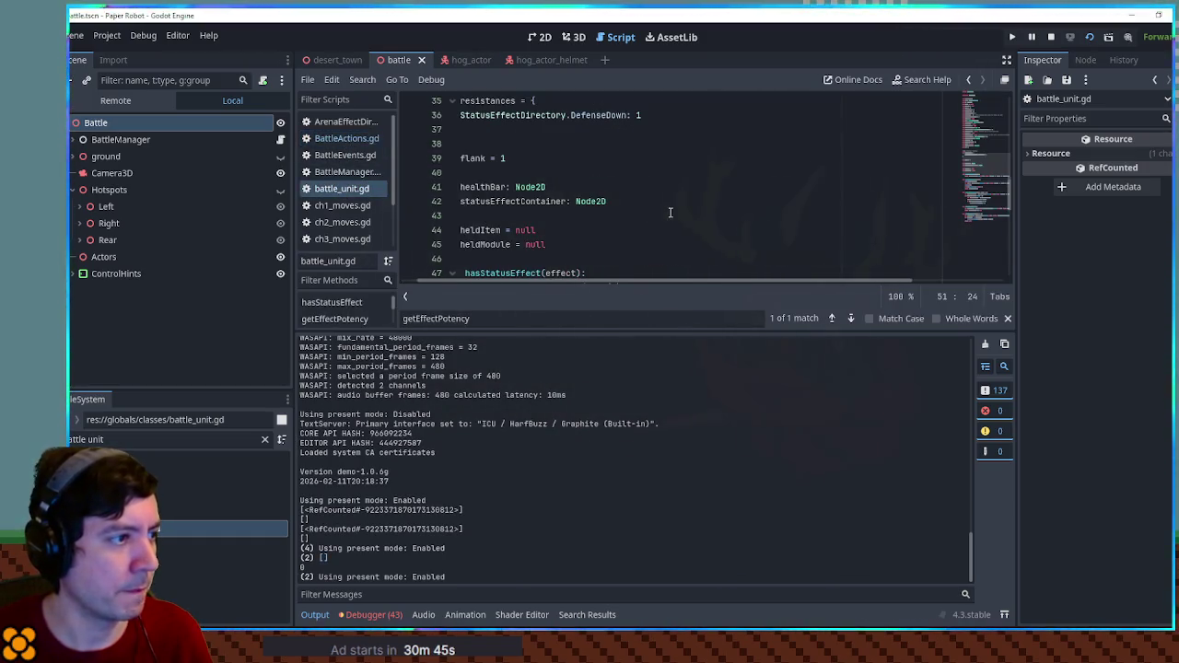
{"action": "scroll", "coordinate": [670, 212], "scroll_direction": "down", "scroll_amount": 3}
{"action": "scroll", "coordinate": [532, 186], "scroll_direction": "down", "scroll_amount": 1}
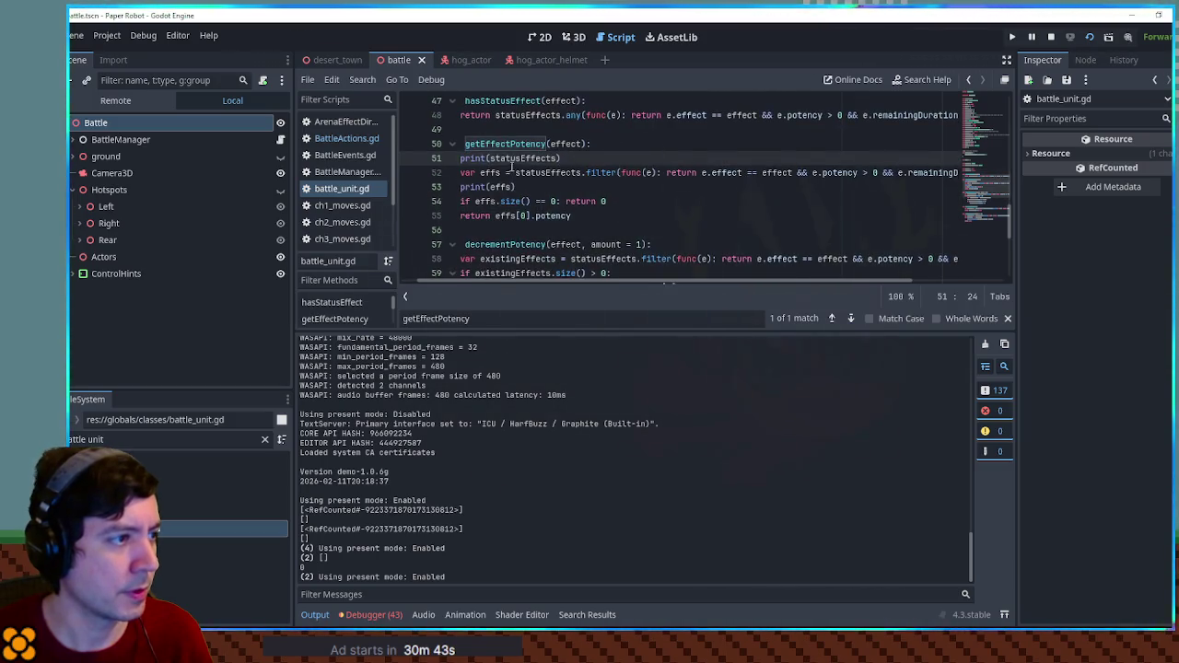
{"action": "double_click", "coordinate": [510, 159]}
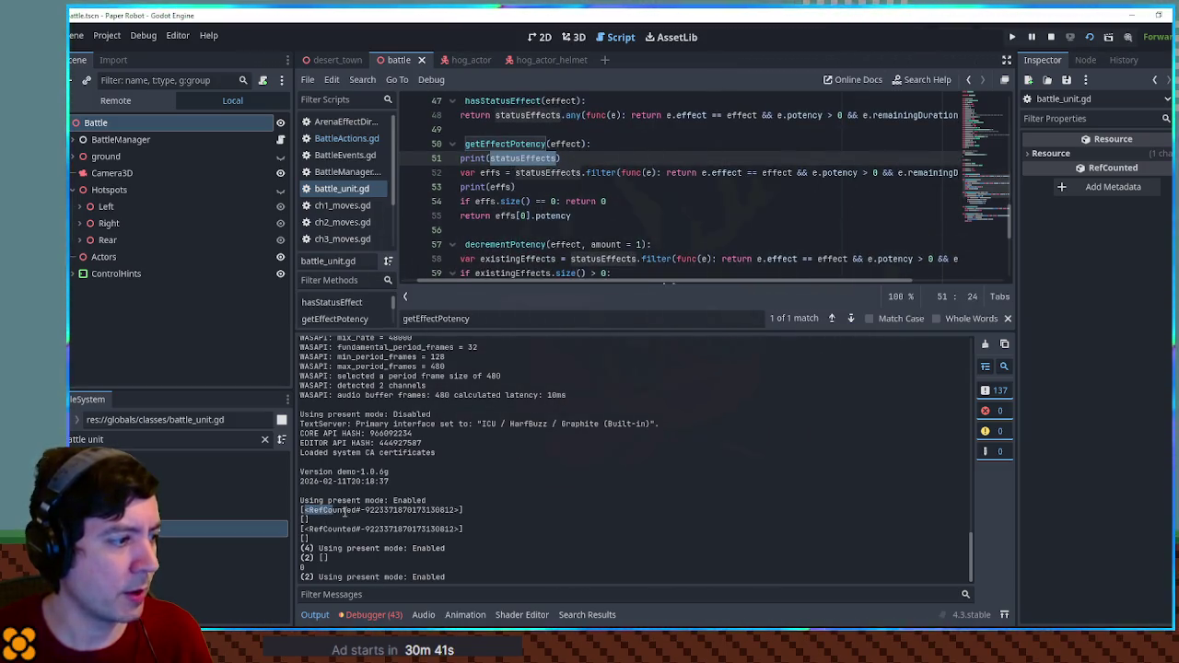
{"action": "left_click_drag", "start_coordinate": [343, 511], "coordinate": [478, 513]}
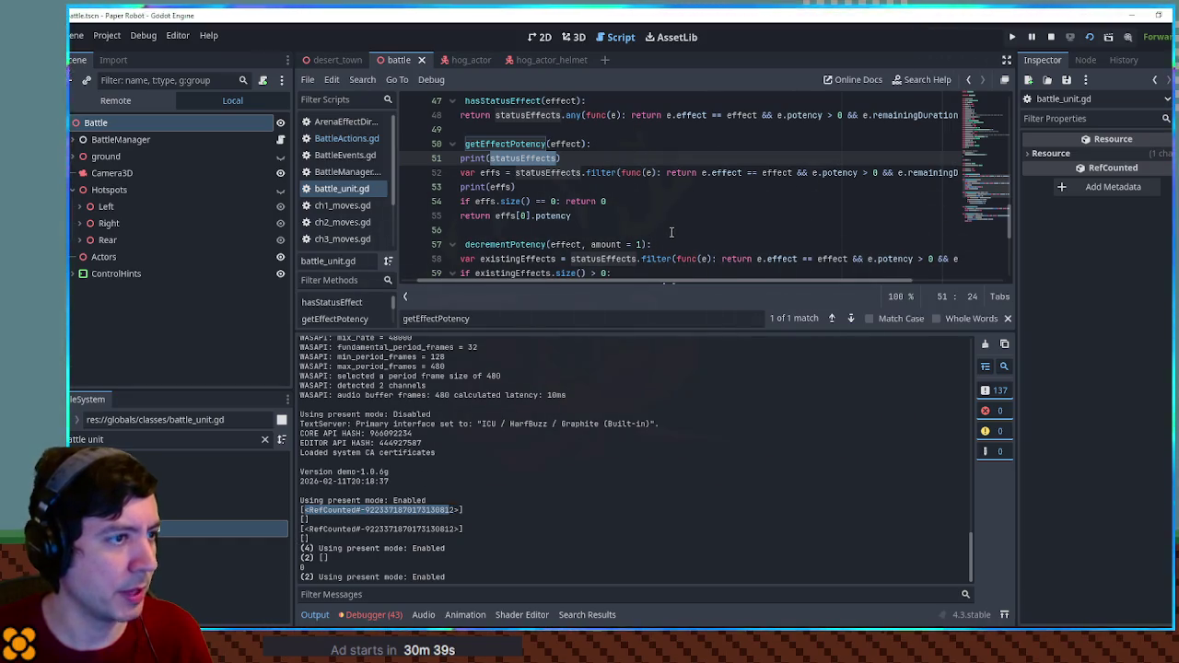
{"action": "double_click", "coordinate": [776, 173]}
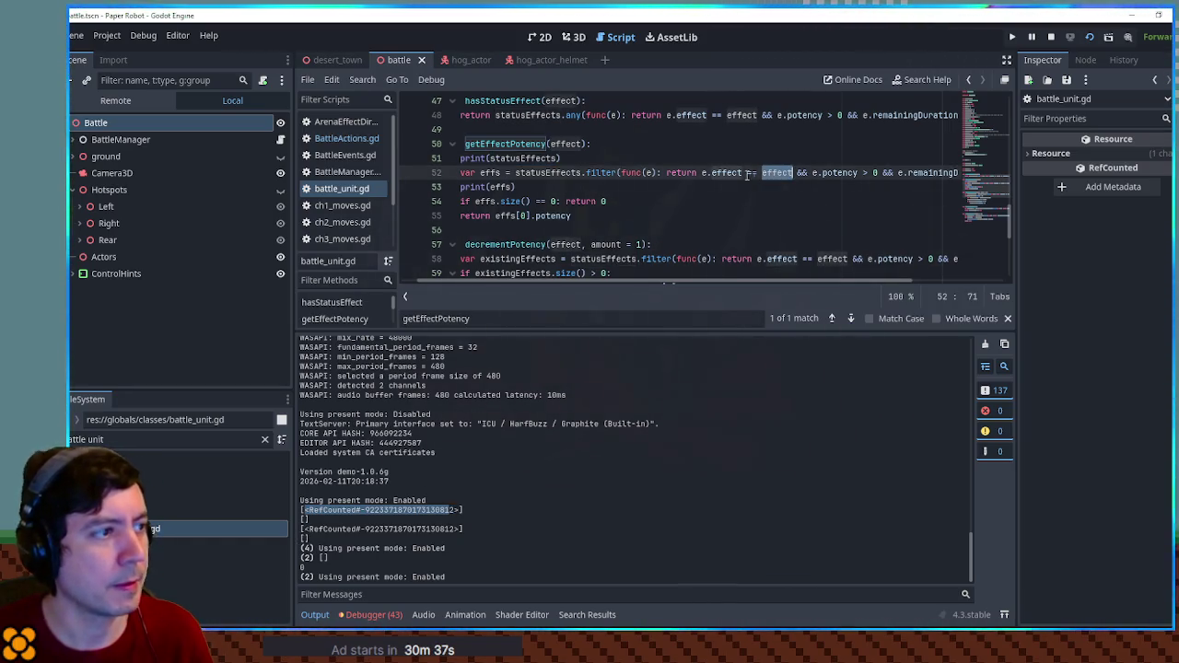
{"action": "left_click", "coordinate": [567, 159]}
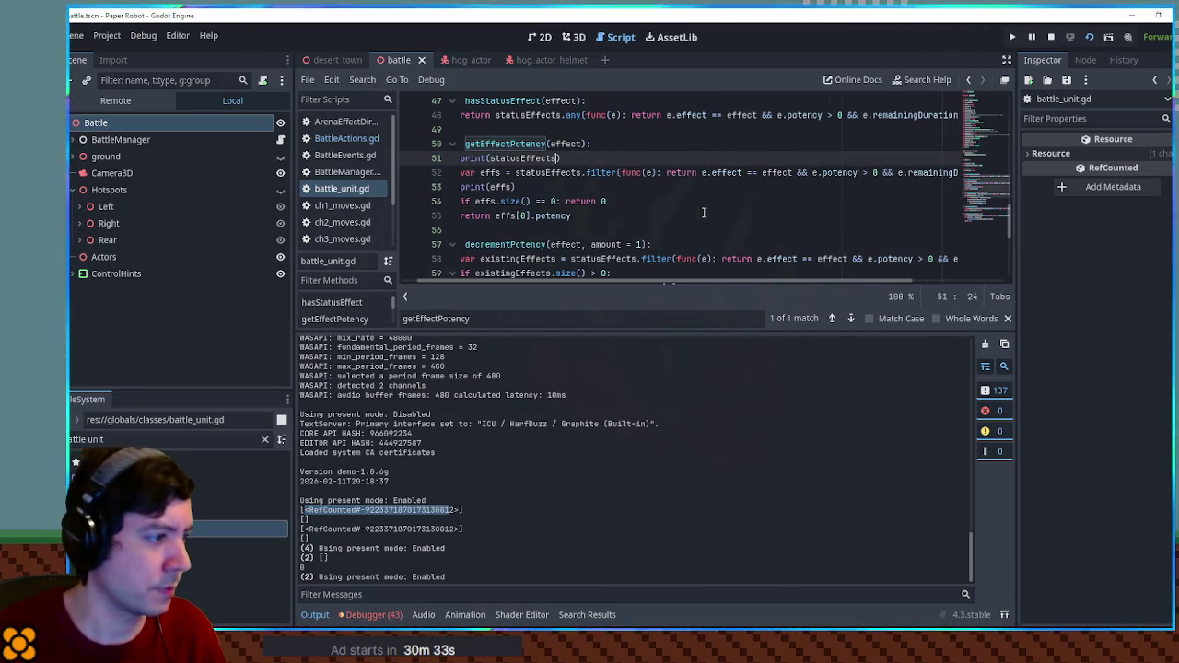
{"action": "double_click", "coordinate": [733, 172]}
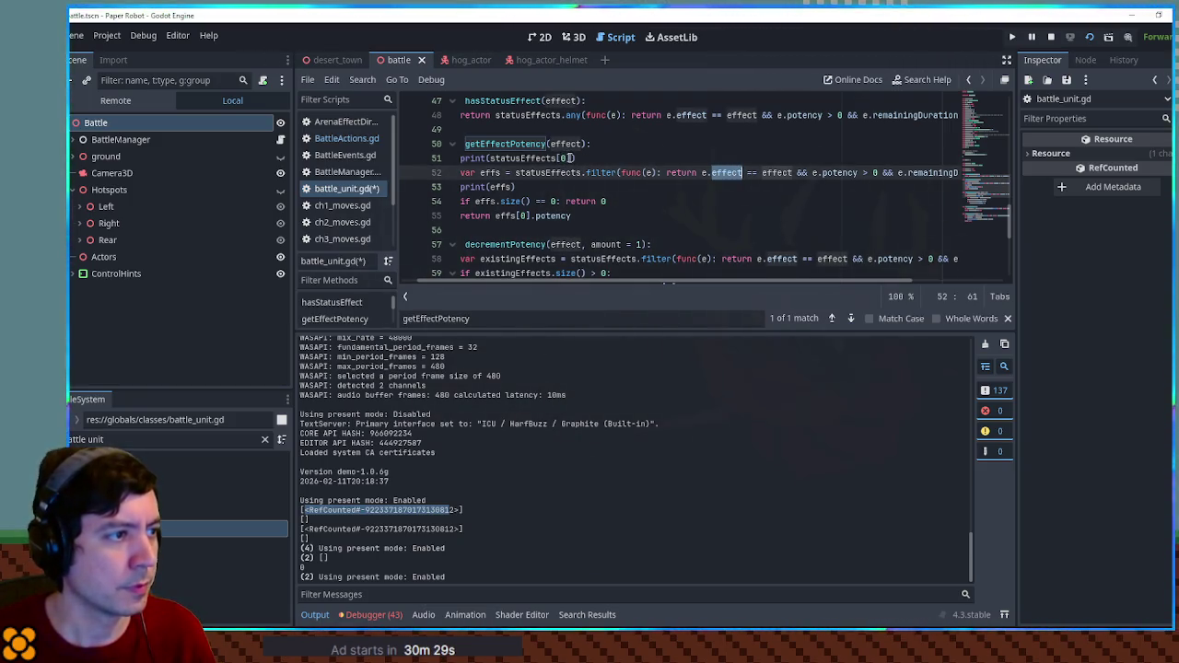
{"action": "left_click", "coordinate": [572, 158]}
{"action": "type", "text": ".effect"}
Duplicate that print as print(effect) and open a new line at the top of getEffectPotency.
{"action": "key", "text": "ctrl+shift+d"}
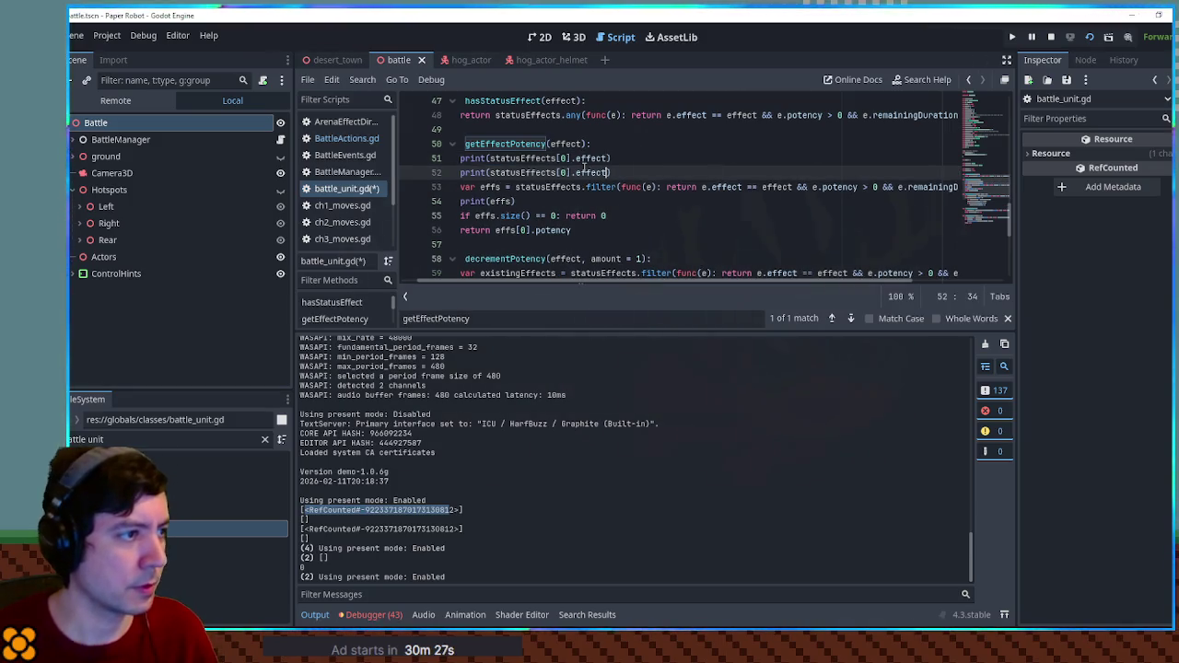
{"action": "left_click_drag", "start_coordinate": [490, 172], "coordinate": [606, 173]}
{"action": "type", "text": "effect"}
{"action": "double_click", "coordinate": [503, 201]}
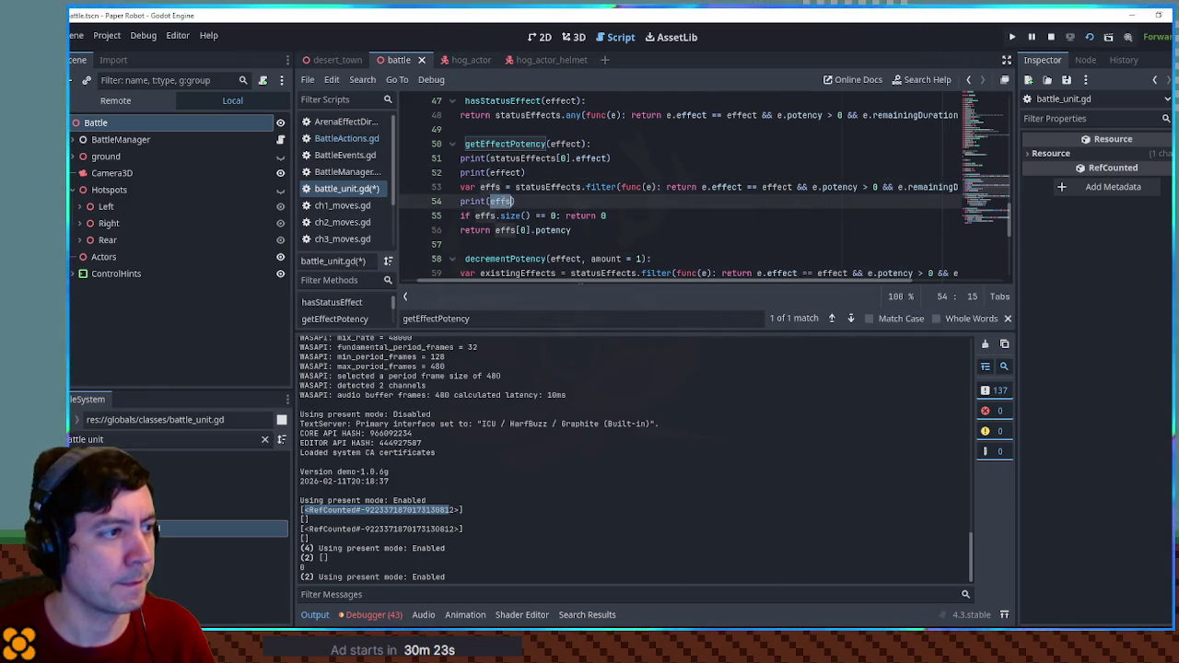
{"action": "left_click", "coordinate": [648, 145]}
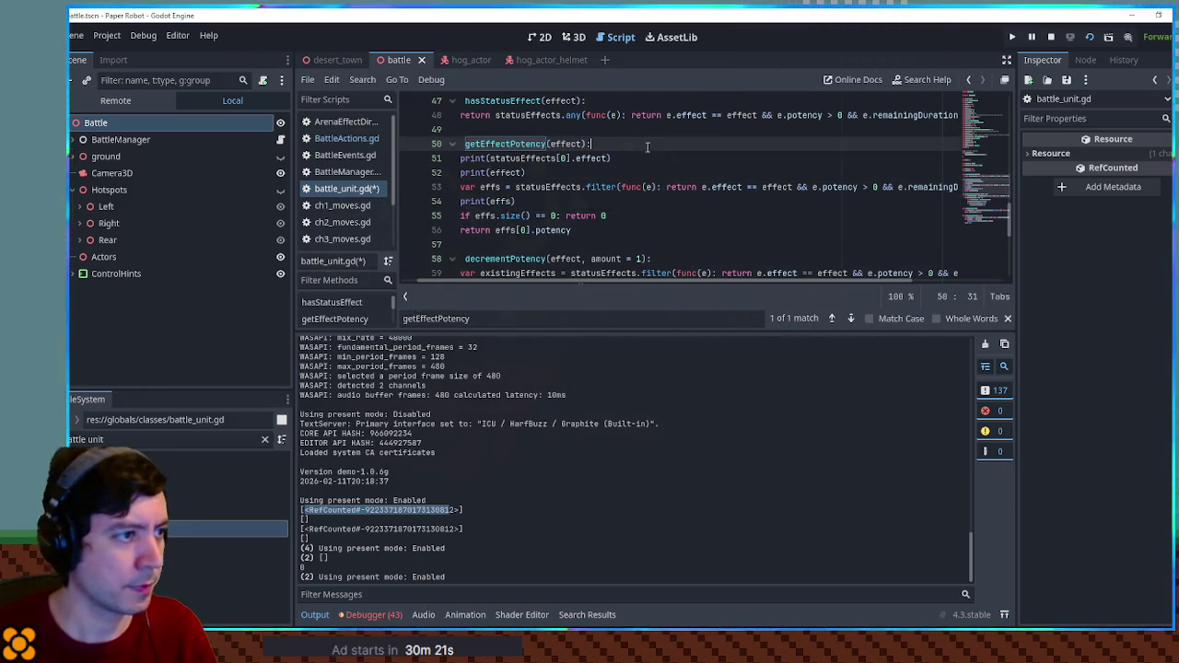
{"action": "type", "text": "print(\""}
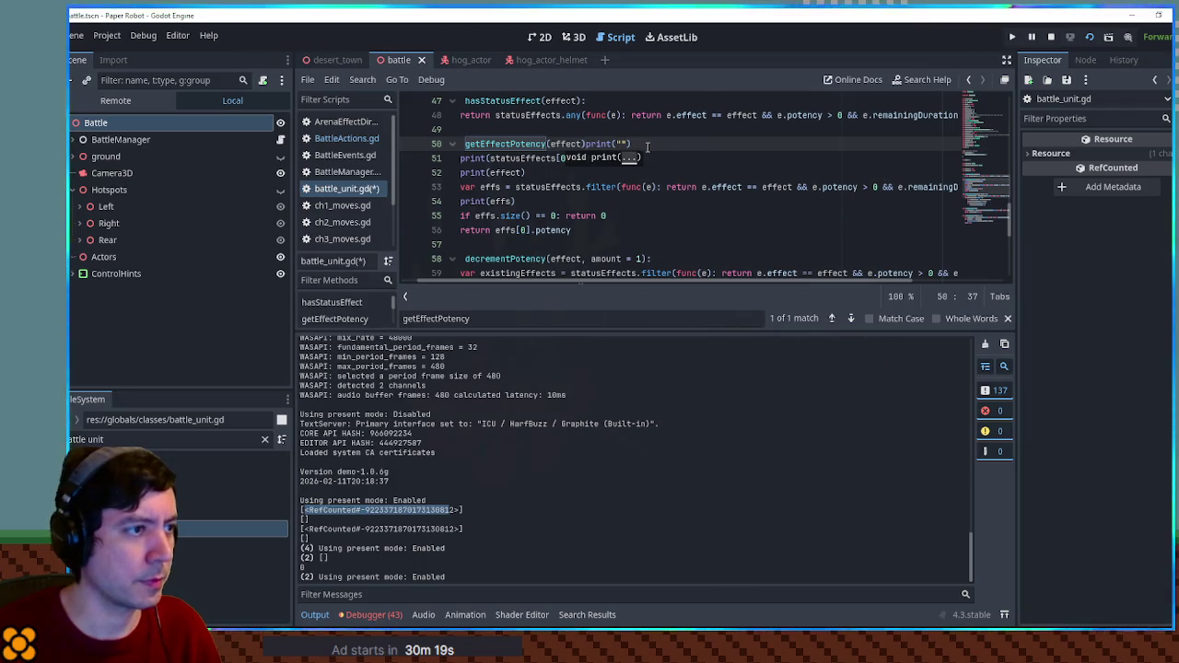
{"action": "key", "text": "ctrl+z"}
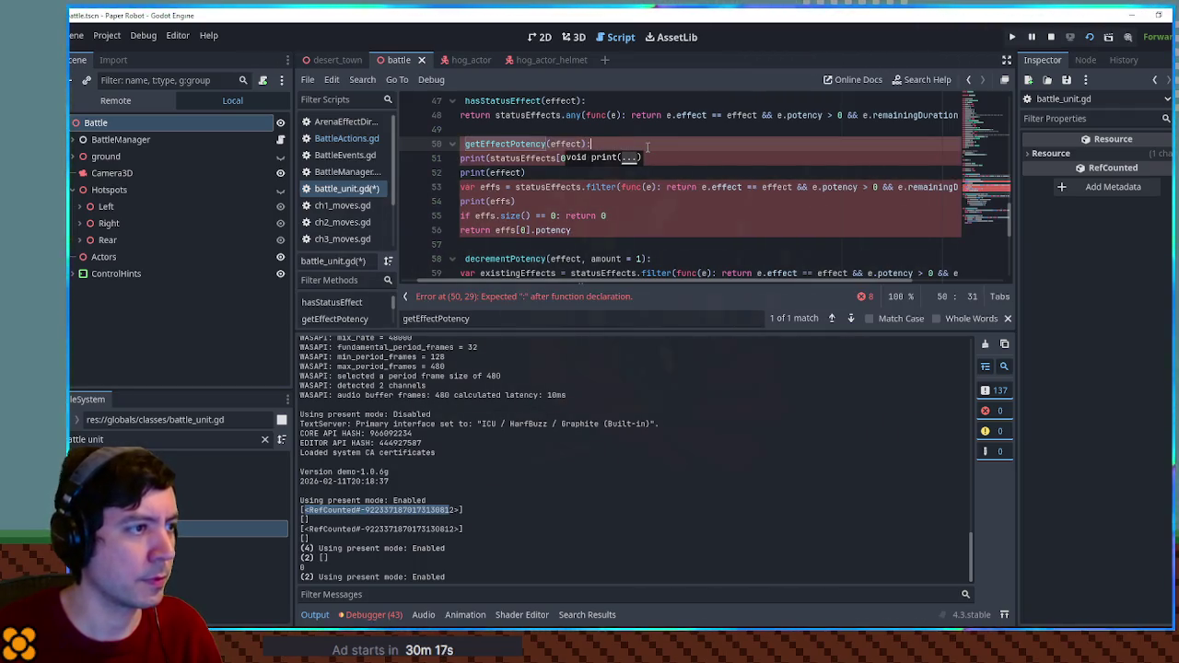
{"action": "key", "text": "Return"}
Add a print("----") separator, save battle_unit.gd, and launch the game to attack.
{"action": "type", "text": "print(\"----"}
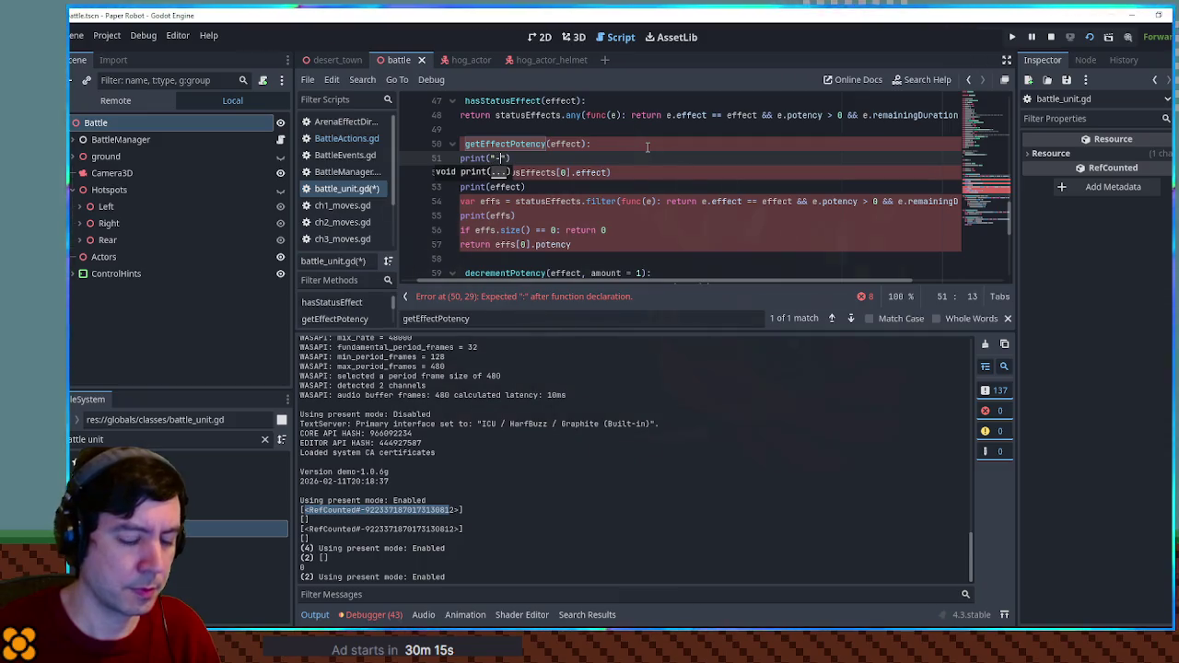
{"action": "key", "text": "ctrl+s"}
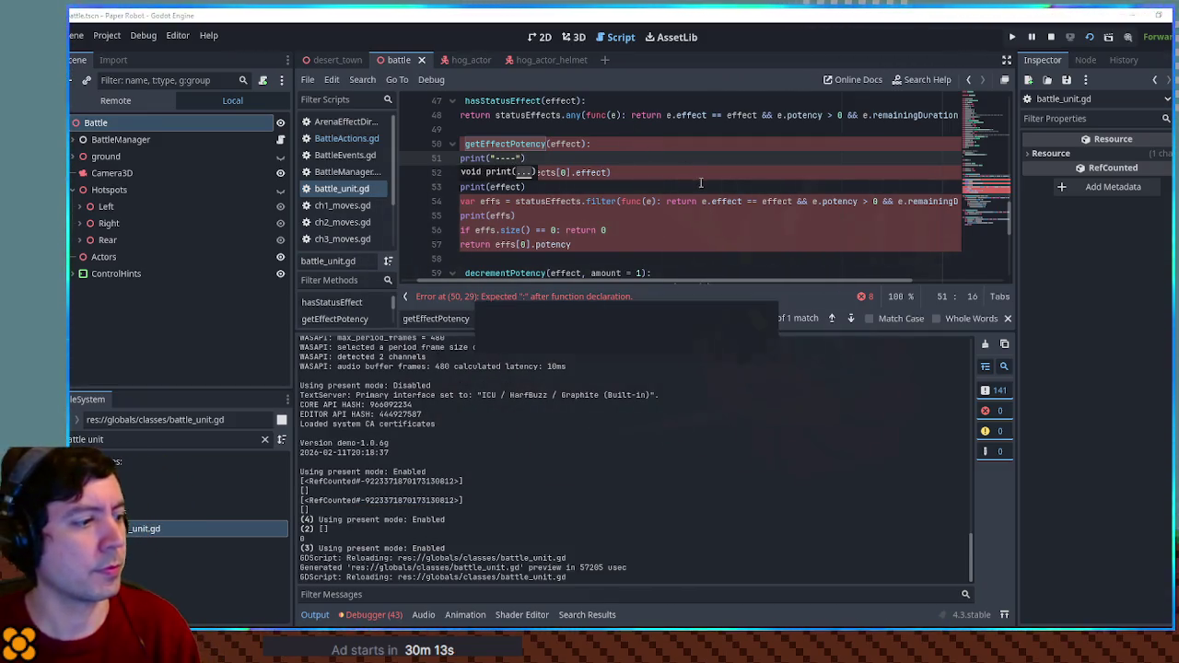
{"action": "key", "text": "F6"}
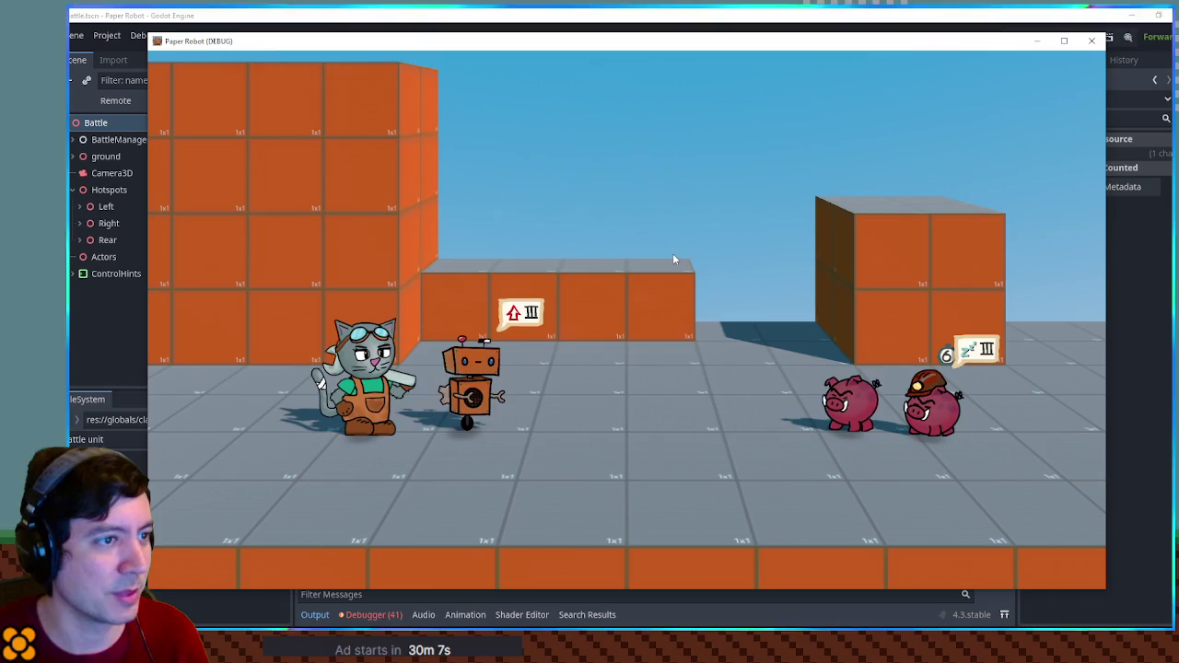
{"action": "key", "text": "space"}
{"action": "key", "text": "space"}
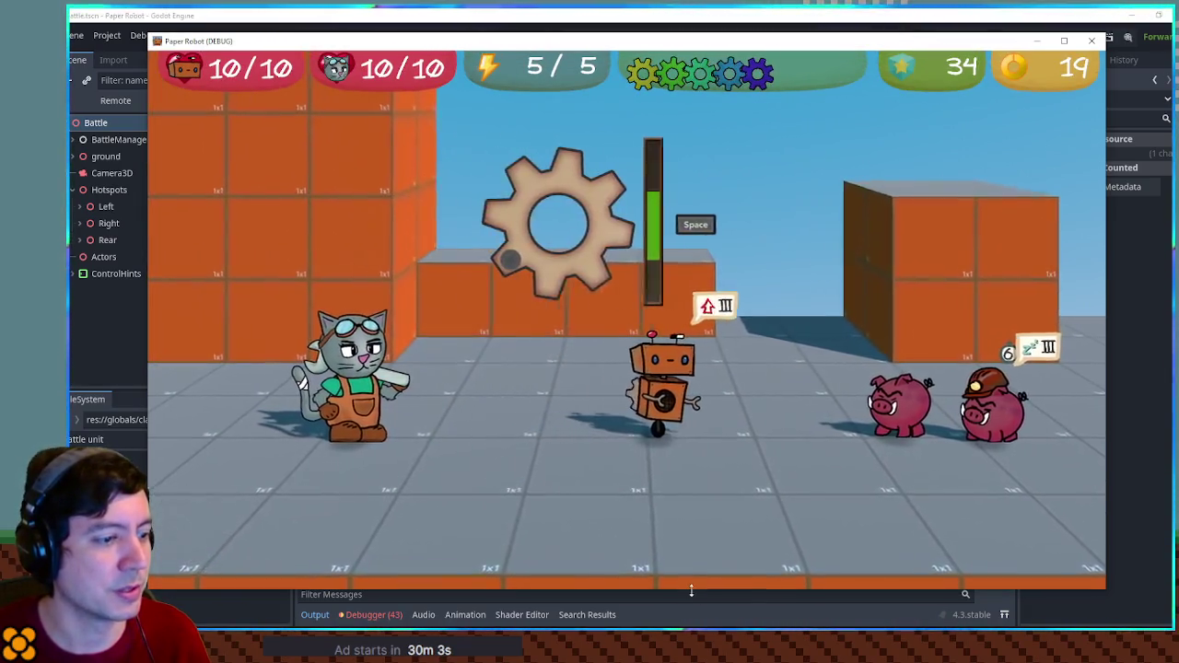
Read the Charged effect details in the output, then stop and relaunch the game.
{"action": "left_click_drag", "start_coordinate": [685, 590], "coordinate": [686, 481]}
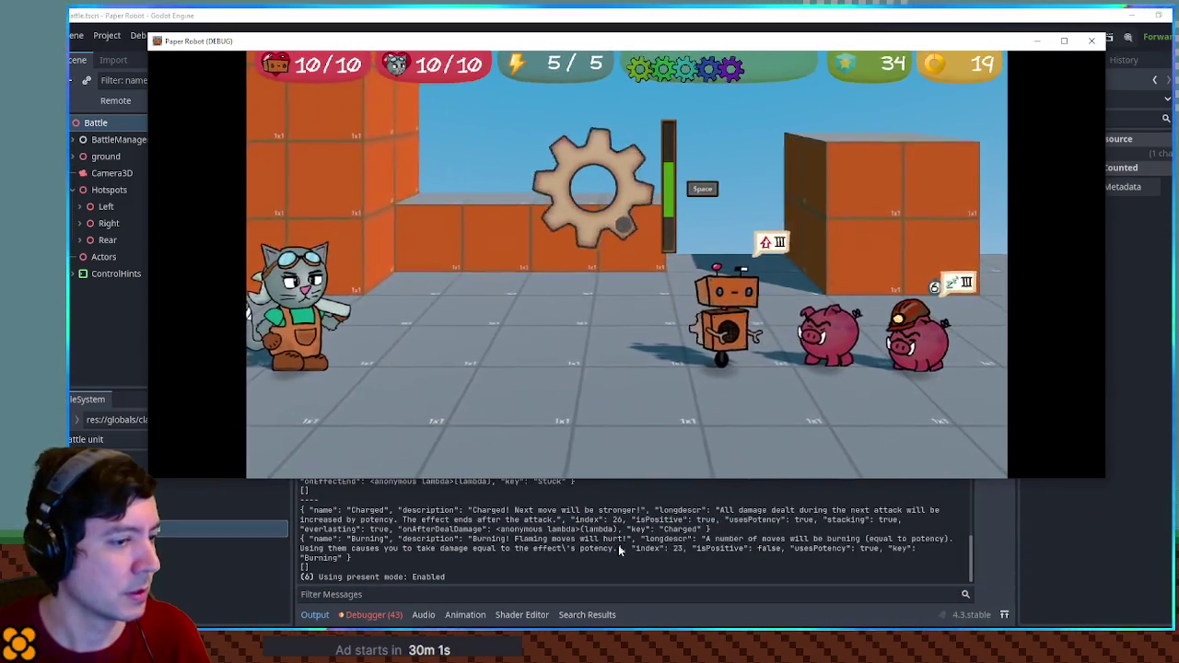
{"action": "key", "text": "F8"}
{"action": "key", "text": "F6"}
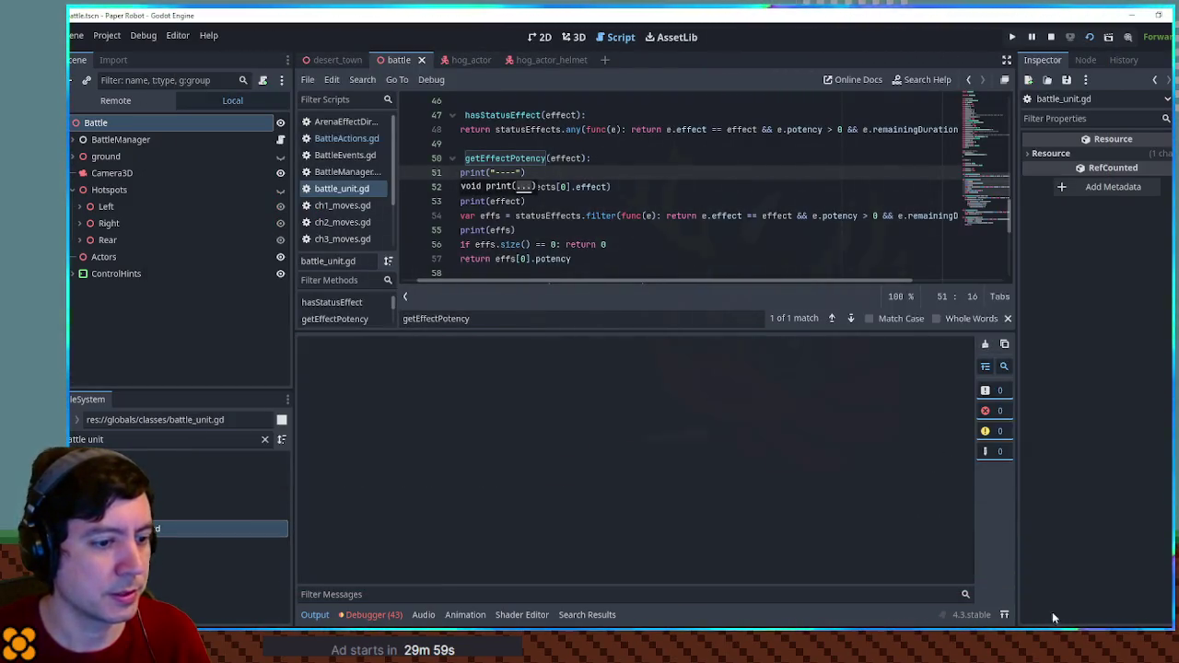
{"action": "left_click_drag", "start_coordinate": [679, 479], "coordinate": [682, 316]}
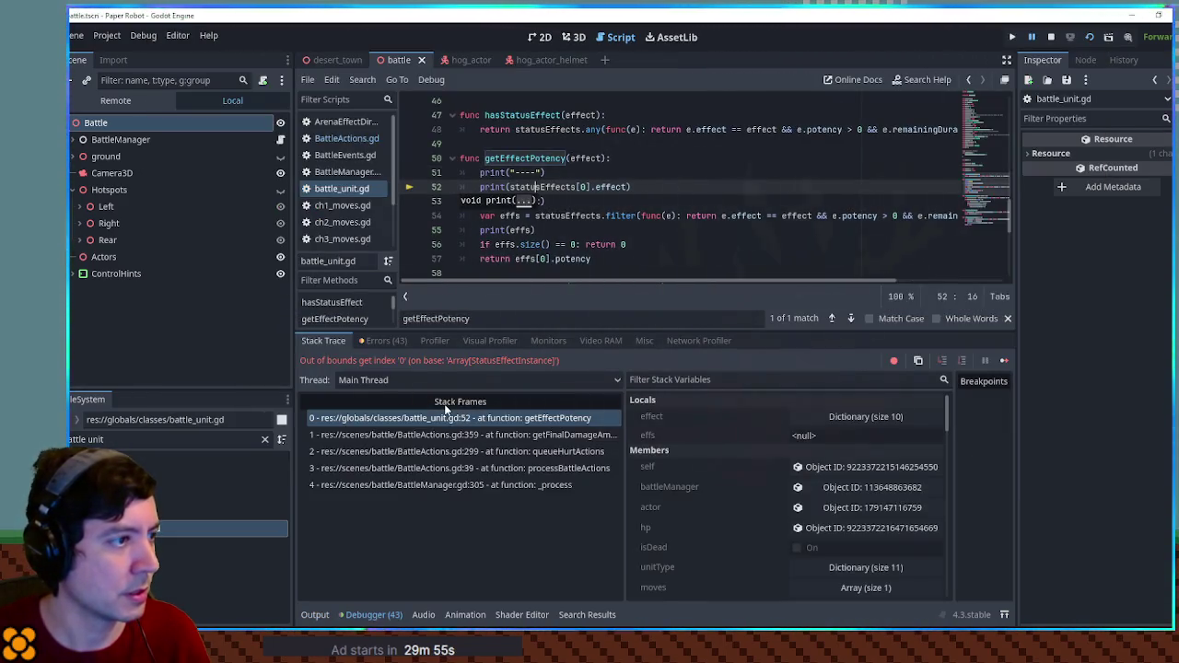
Stop the crashed game, guard line 52 with 'if statusEffects.size() > 0:', and rerun.
{"action": "left_click", "coordinate": [627, 186]}
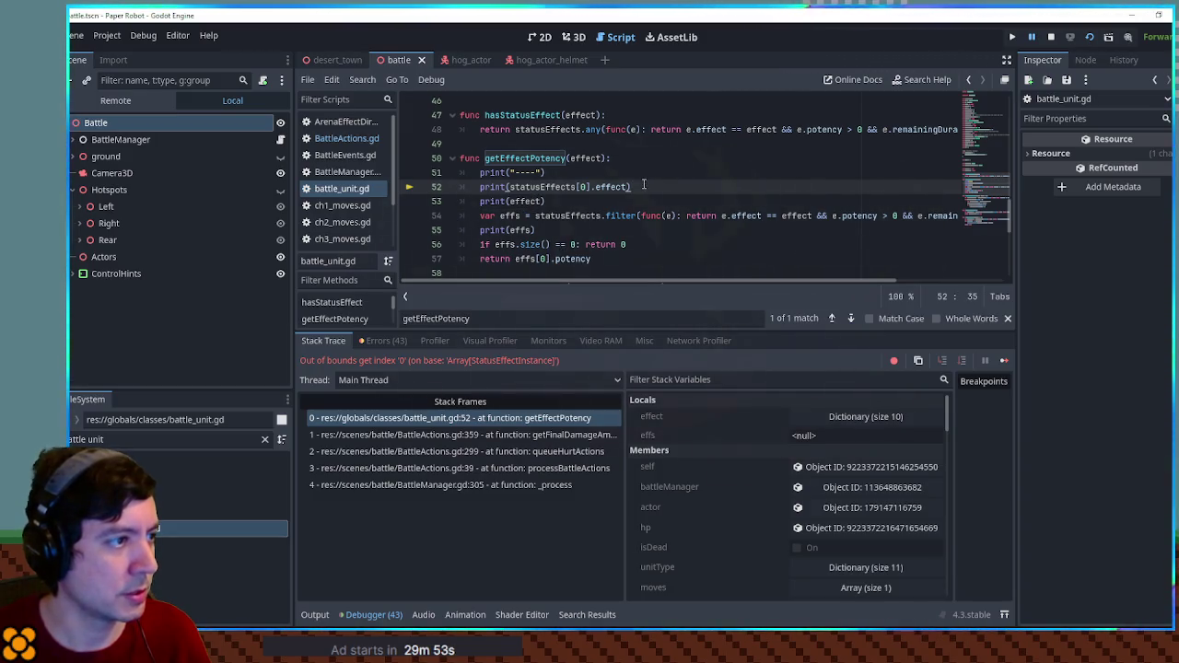
{"action": "mouse_move", "coordinate": [527, 189]}
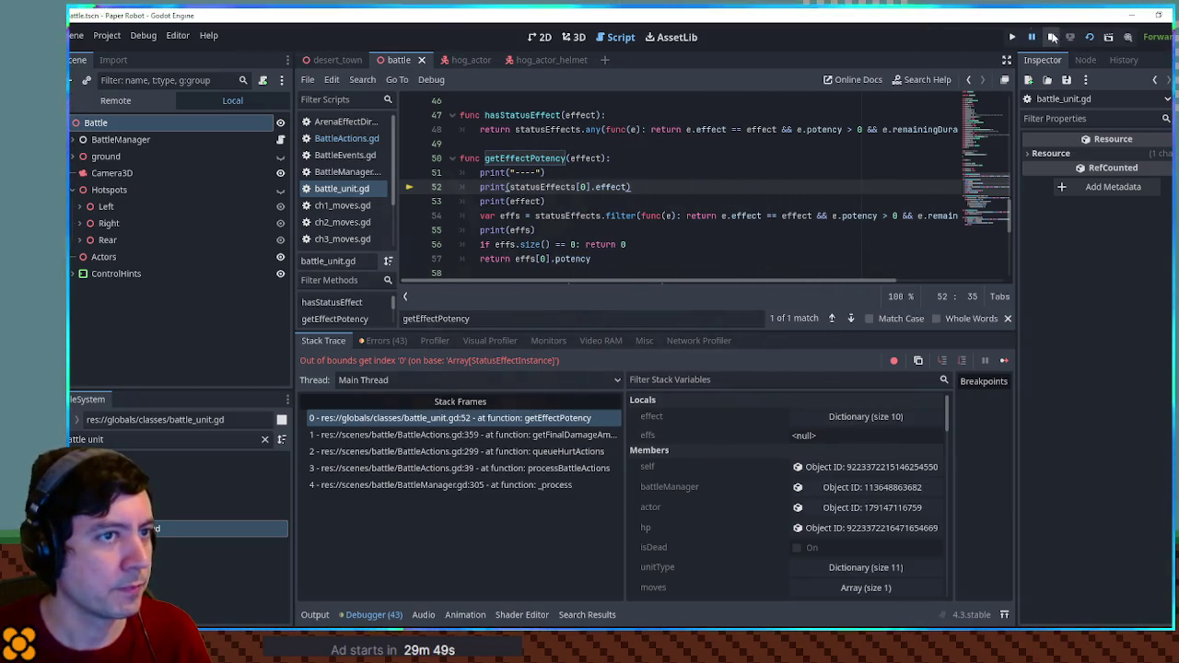
{"action": "key", "text": "F8"}
{"action": "double_click", "coordinate": [542, 187]}
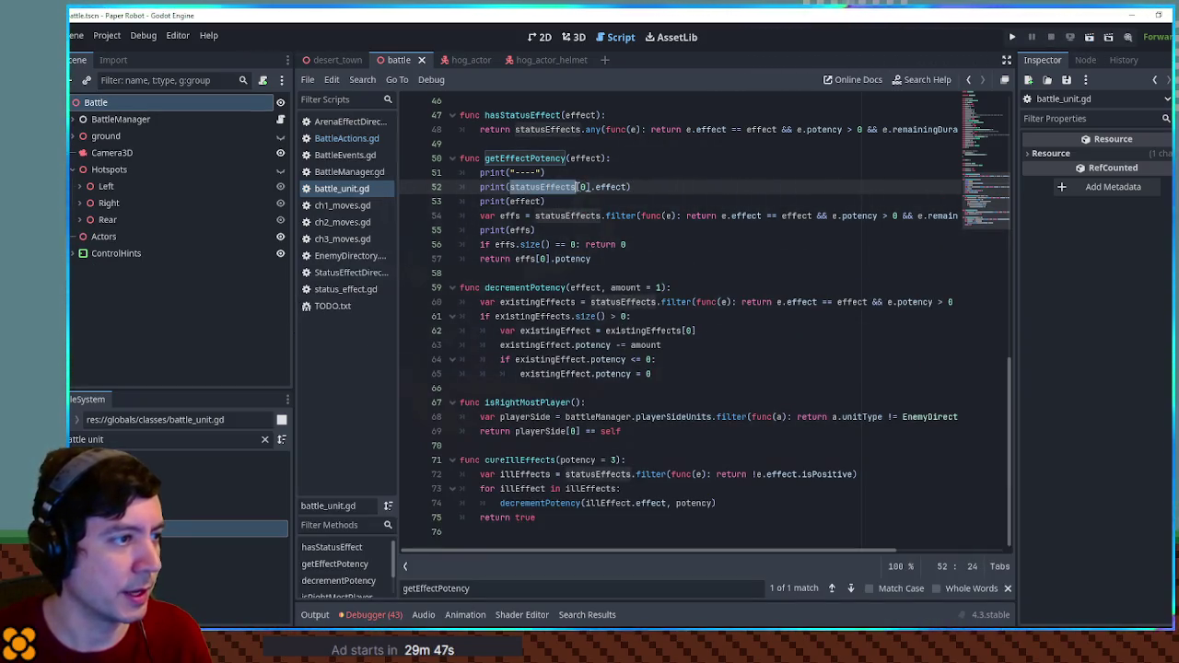
{"action": "left_click", "coordinate": [480, 187]}
{"action": "type", "text": "if statusEffects"}
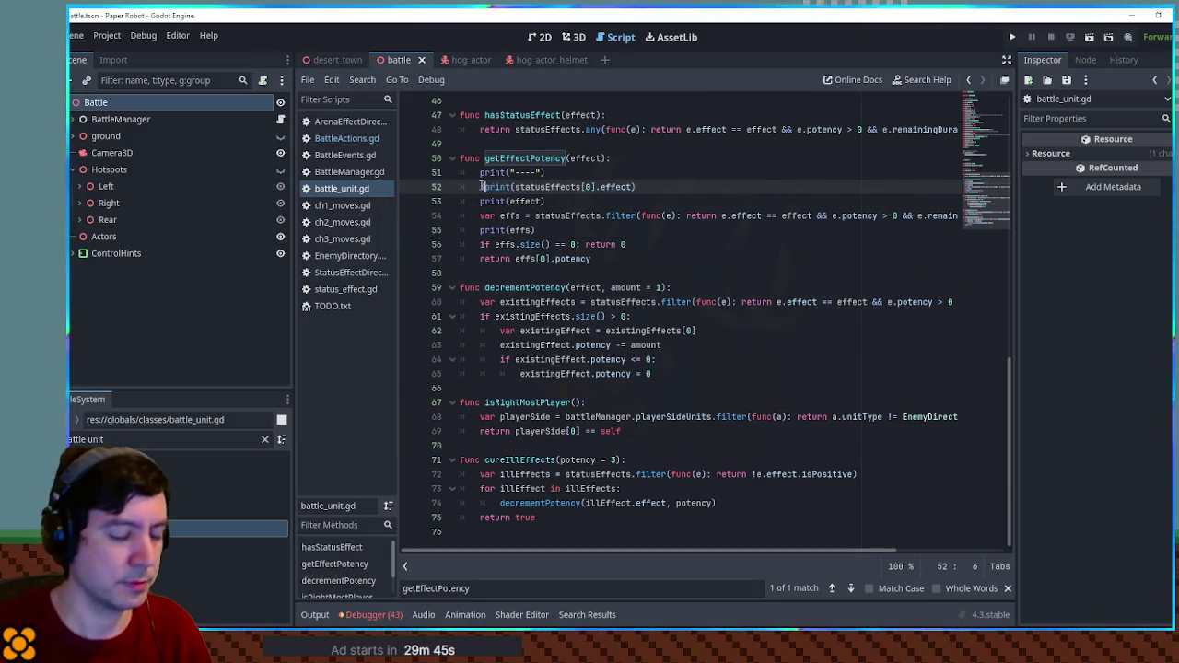
{"action": "type", "text": ".size"}
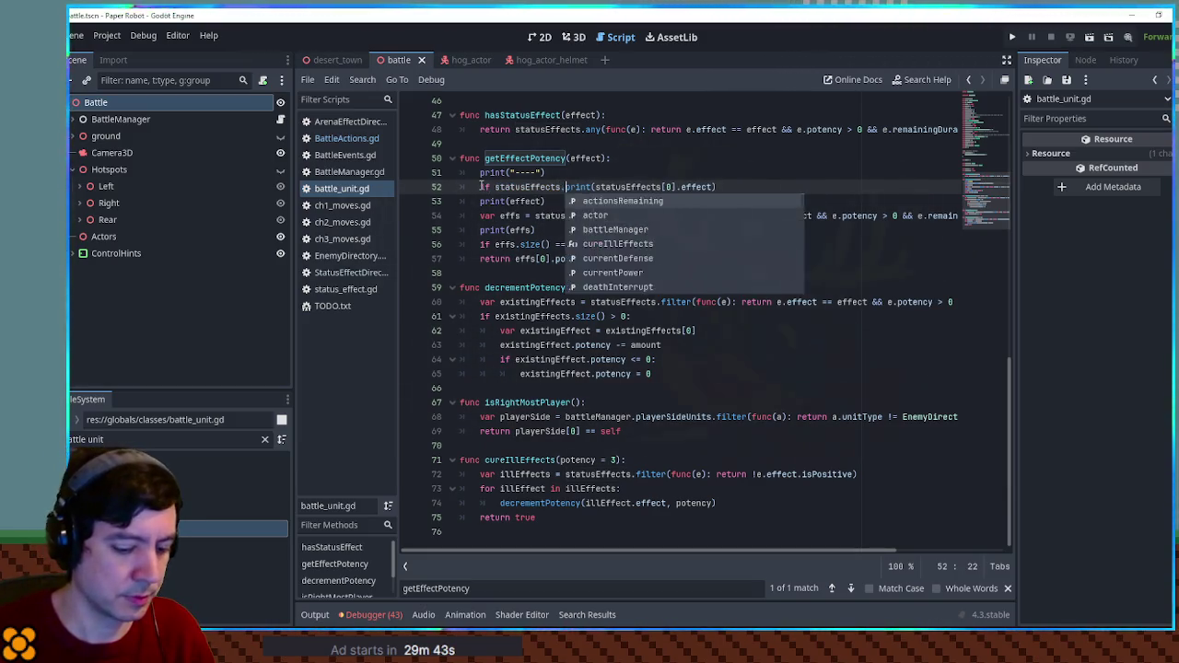
{"action": "type", "text": "() > 0"}
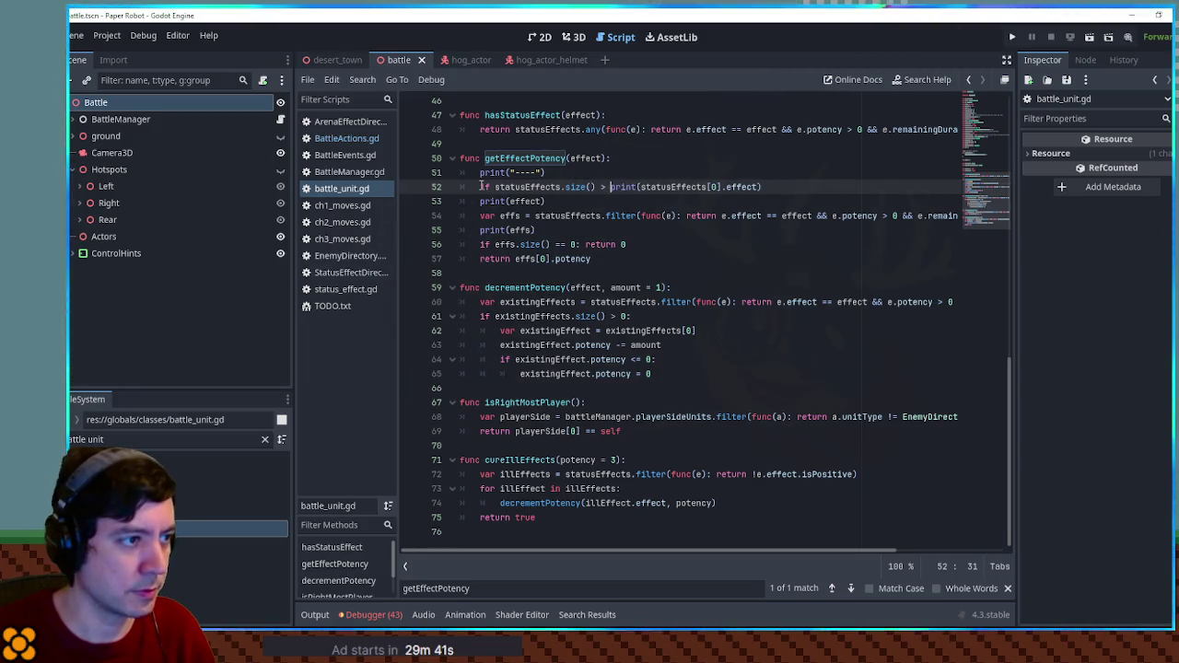
{"action": "type", "text": ":"}
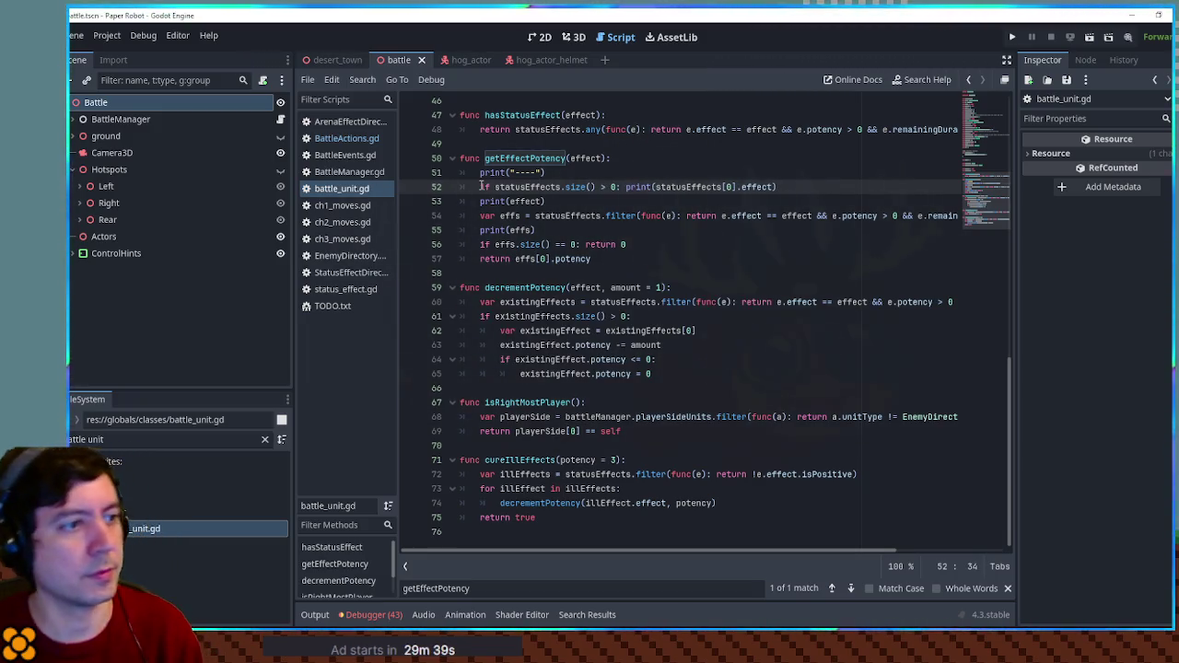
{"action": "key", "text": "F5"}
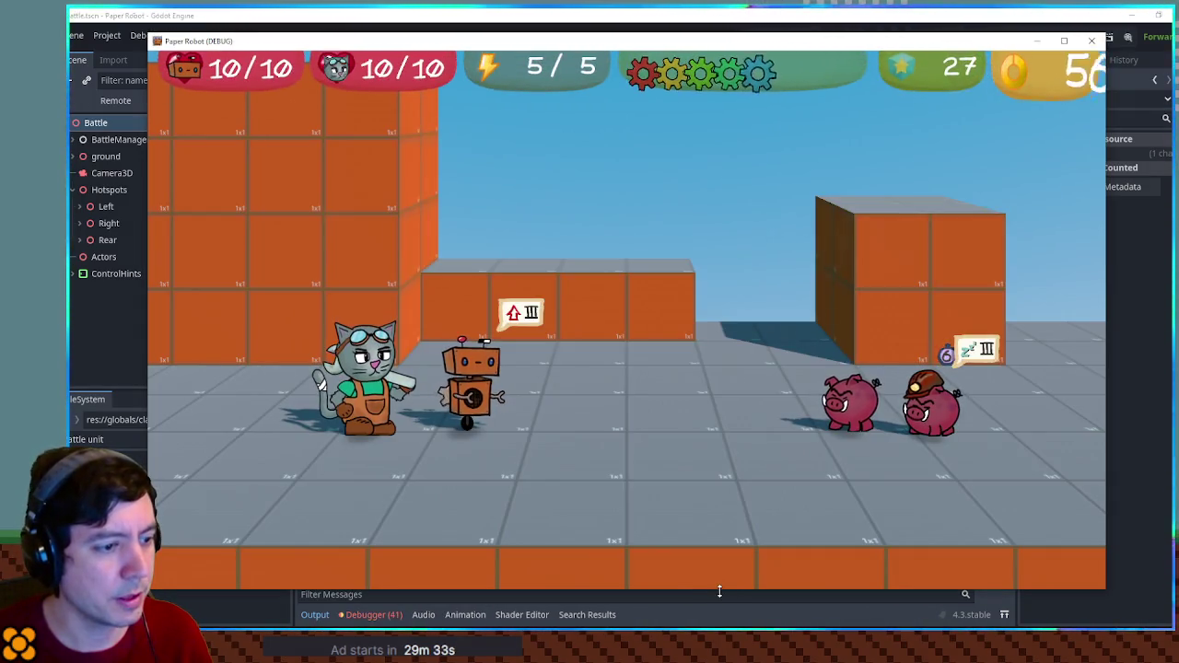
In BattleActions.gd, make the currentCharge line read its potency from source instead of unit.
{"action": "left_click_drag", "start_coordinate": [718, 589], "coordinate": [718, 408]}
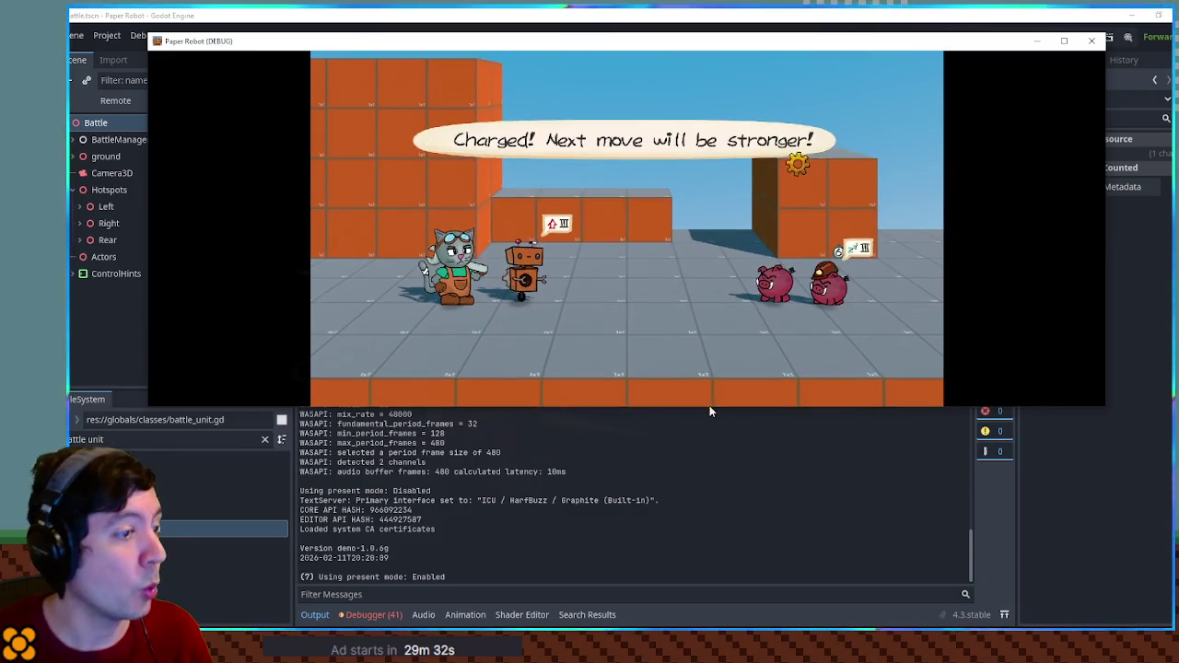
{"action": "key", "text": "alt+Tab"}
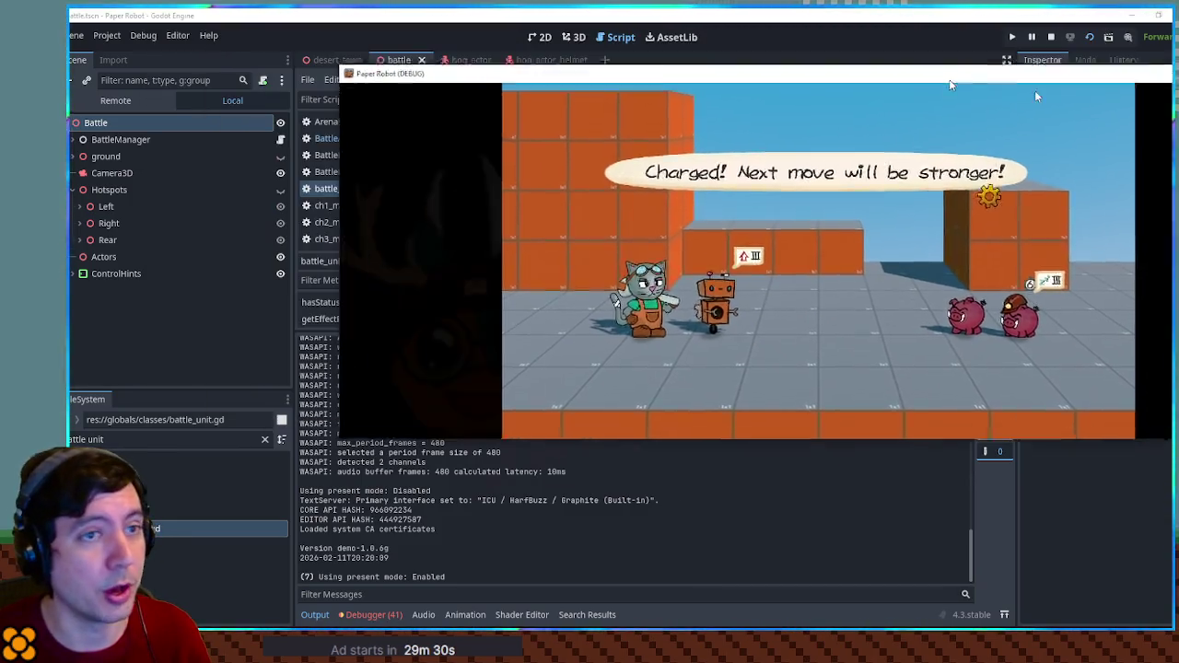
{"action": "left_click", "coordinate": [342, 139]}
{"action": "left_click", "coordinate": [705, 207]}
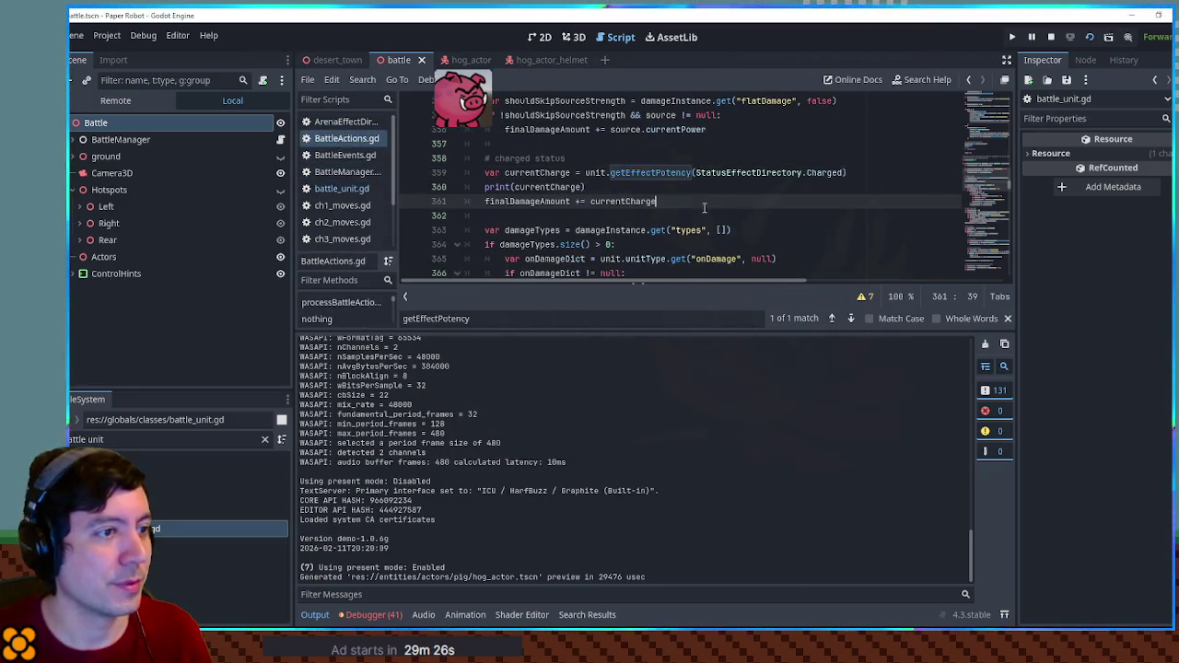
{"action": "left_click", "coordinate": [610, 173]}
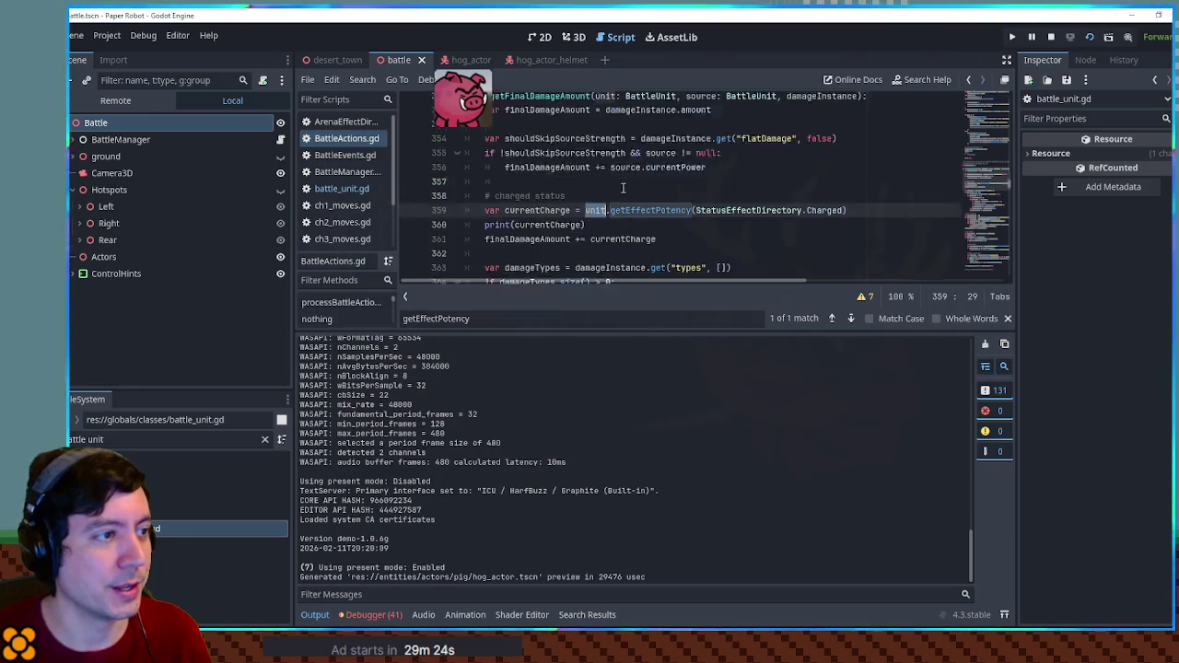
{"action": "scroll", "coordinate": [639, 187], "scroll_direction": "up", "scroll_amount": 3}
{"action": "scroll", "coordinate": [608, 202], "scroll_direction": "down", "scroll_amount": 2}
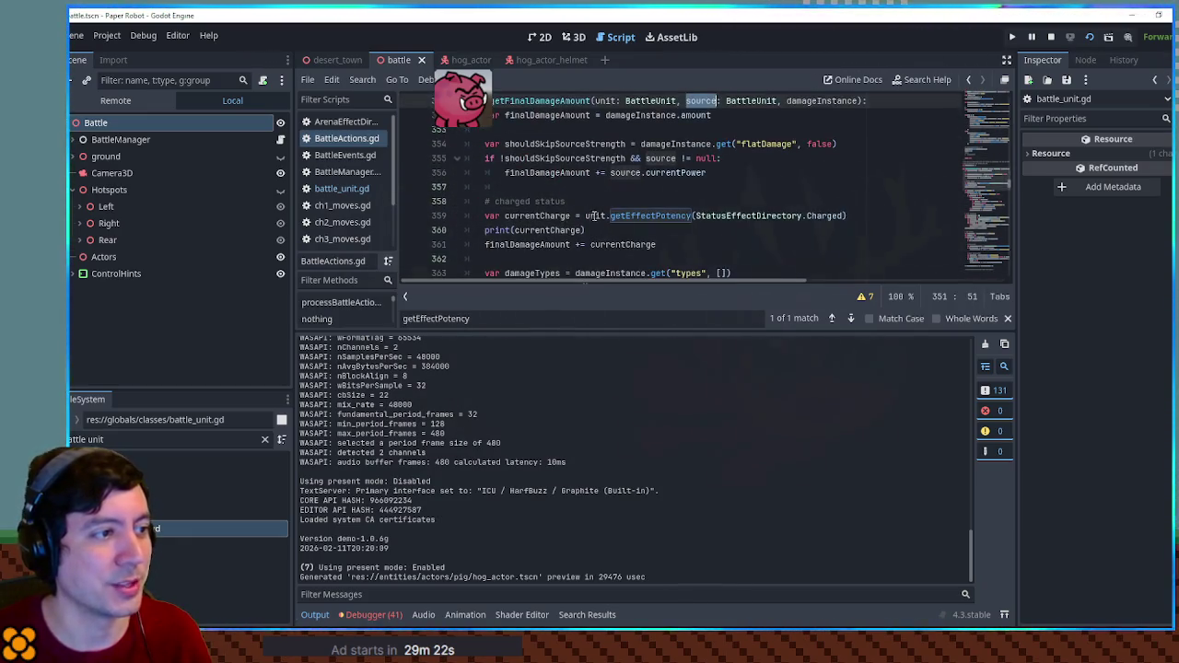
{"action": "type", "text": "source"}
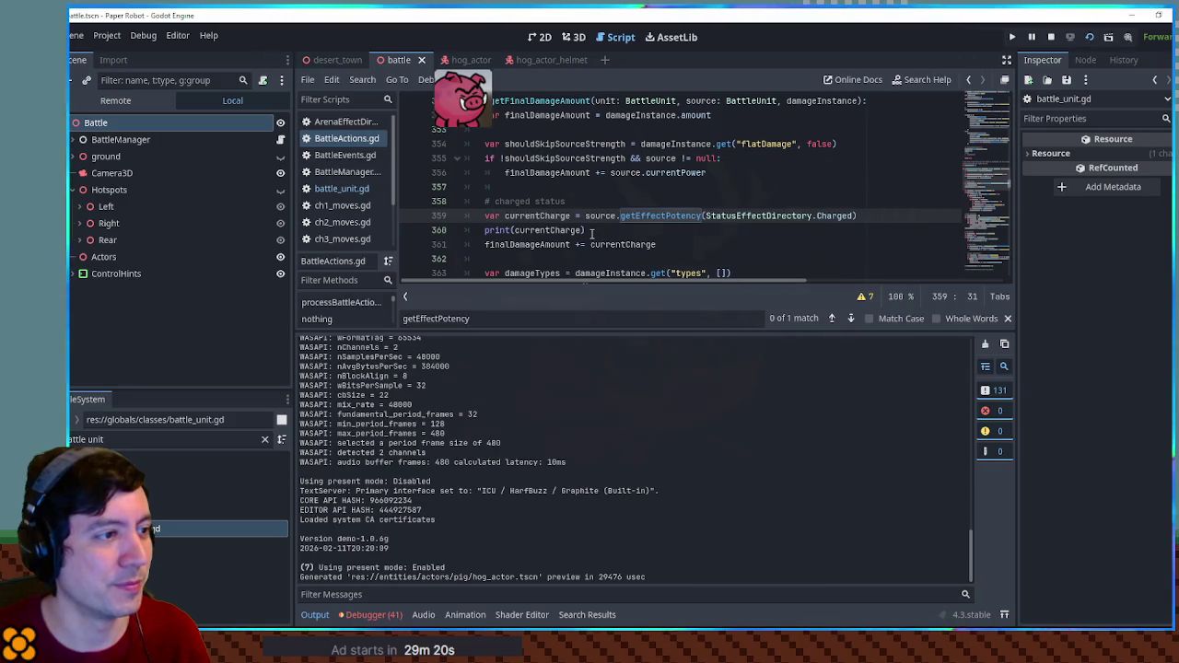
{"action": "left_click", "coordinate": [590, 230]}
Delete the debug prints from getEffectPotency in battle_unit.gd, then save and run the game.
{"action": "left_click", "coordinate": [332, 188]}
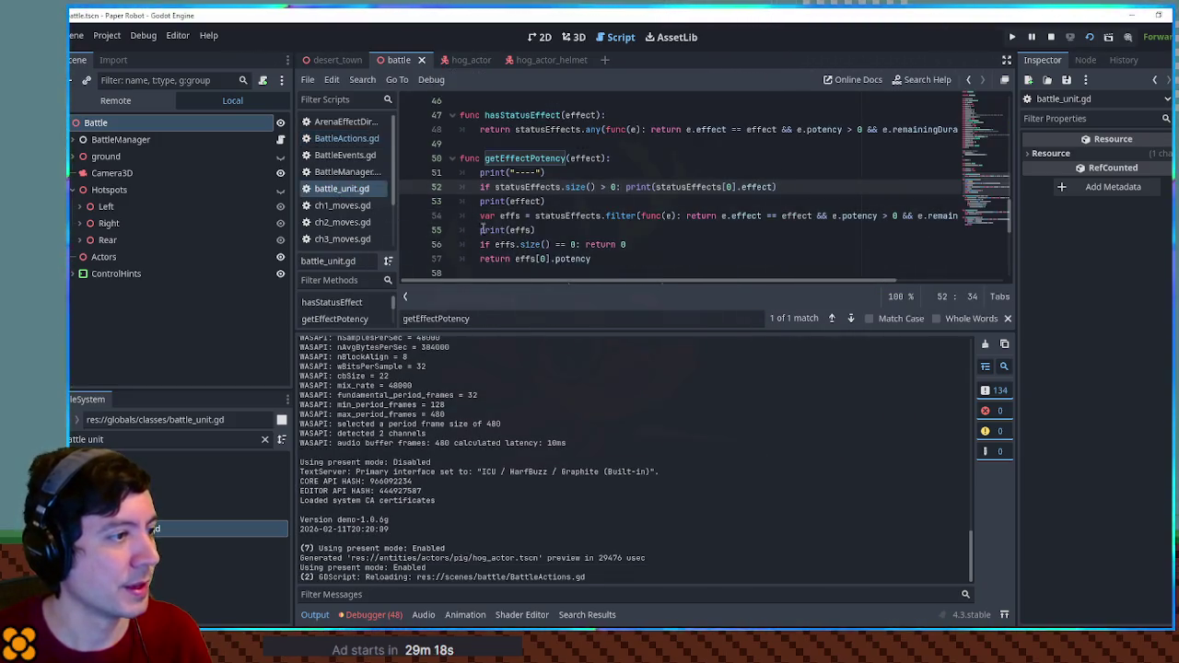
{"action": "key", "text": "ctrl+shift+k"}
{"action": "key", "text": "ctrl+shift+k"}
{"action": "key", "text": "ctrl+shift+k"}
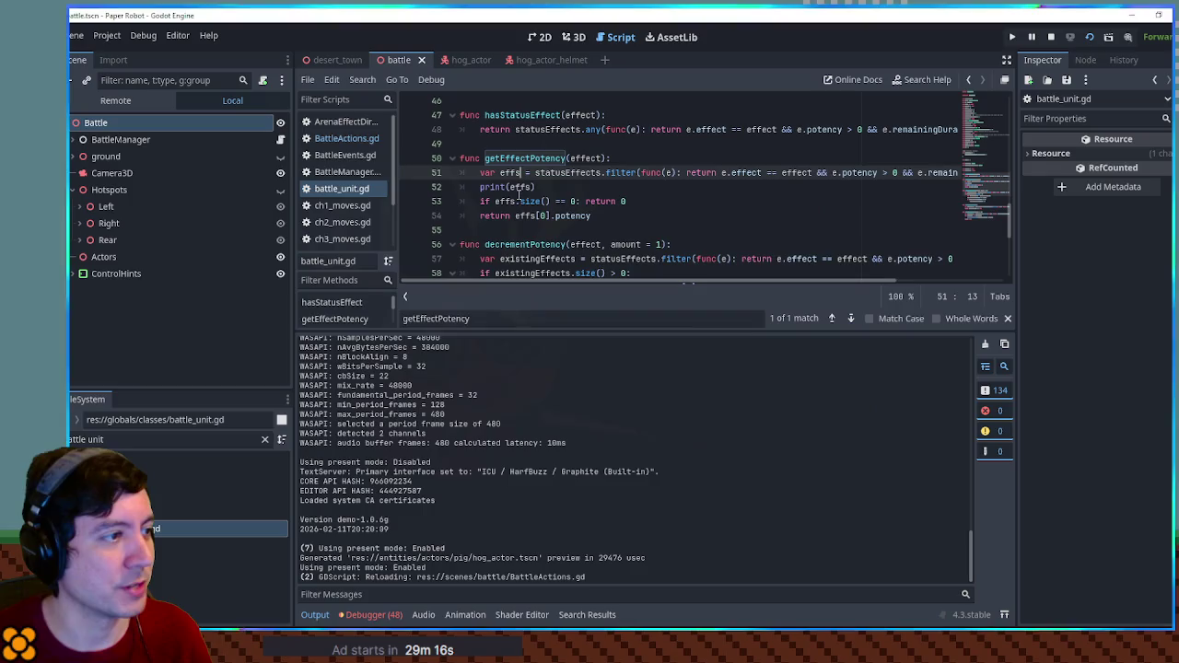
{"action": "key", "text": "Down"}
{"action": "key", "text": "ctrl+shift+k"}
{"action": "scroll", "coordinate": [346, 217], "scroll_direction": "down", "scroll_amount": 2}
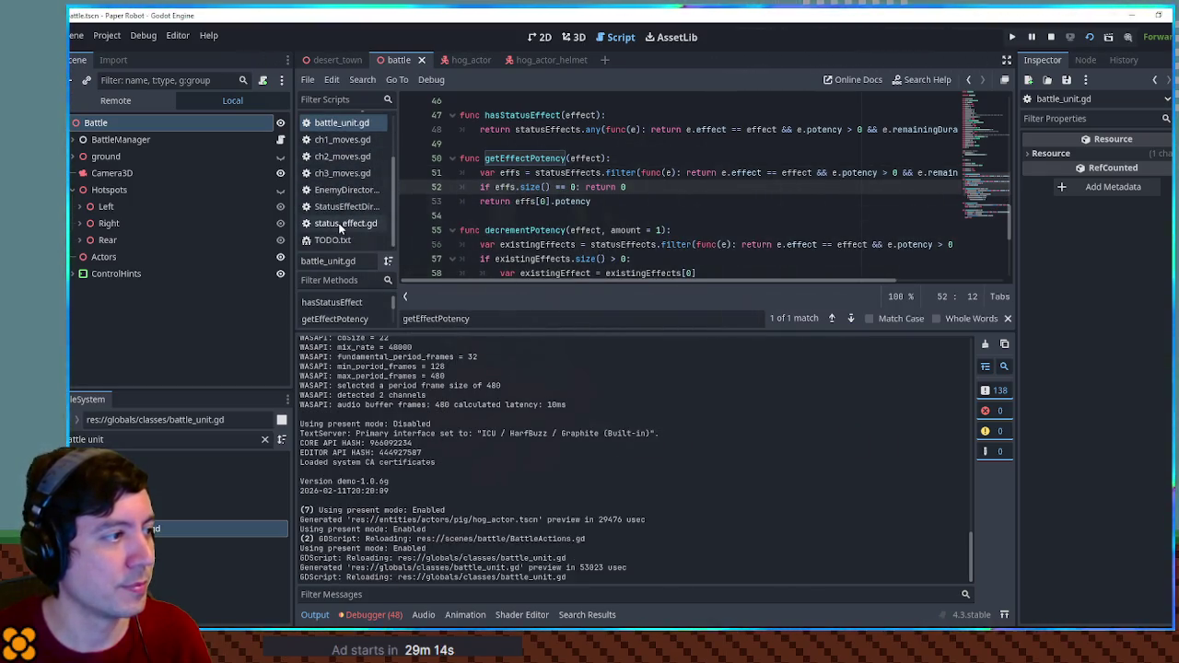
{"action": "left_click", "coordinate": [343, 208]}
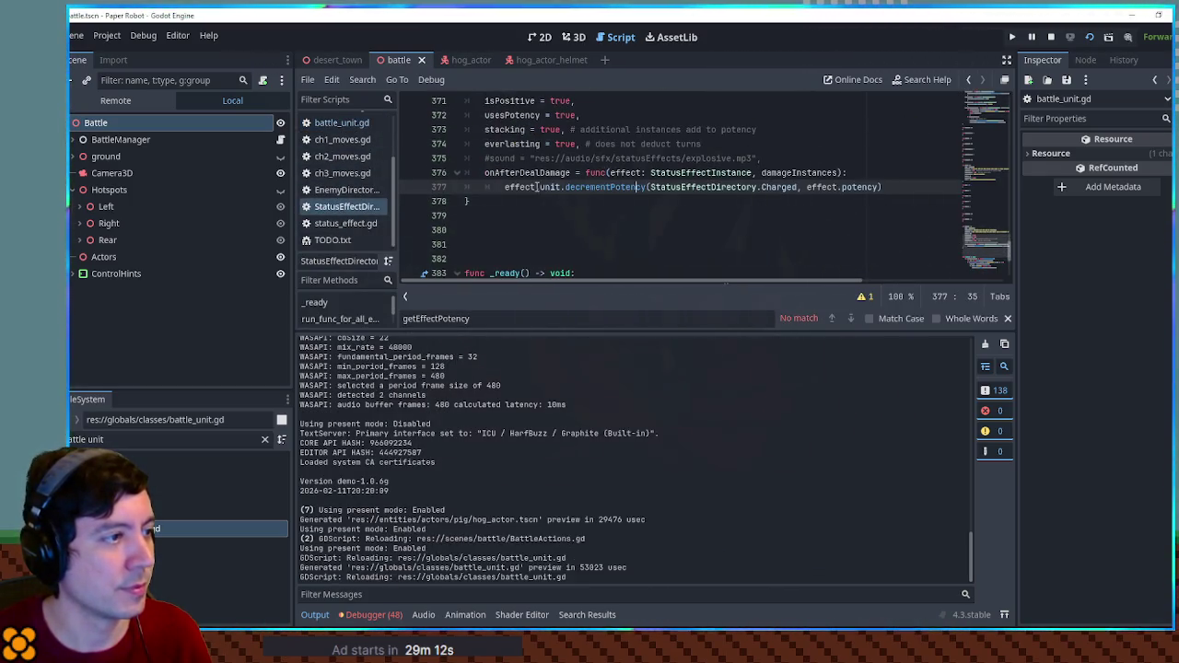
{"action": "key", "text": "ctrl+j"}
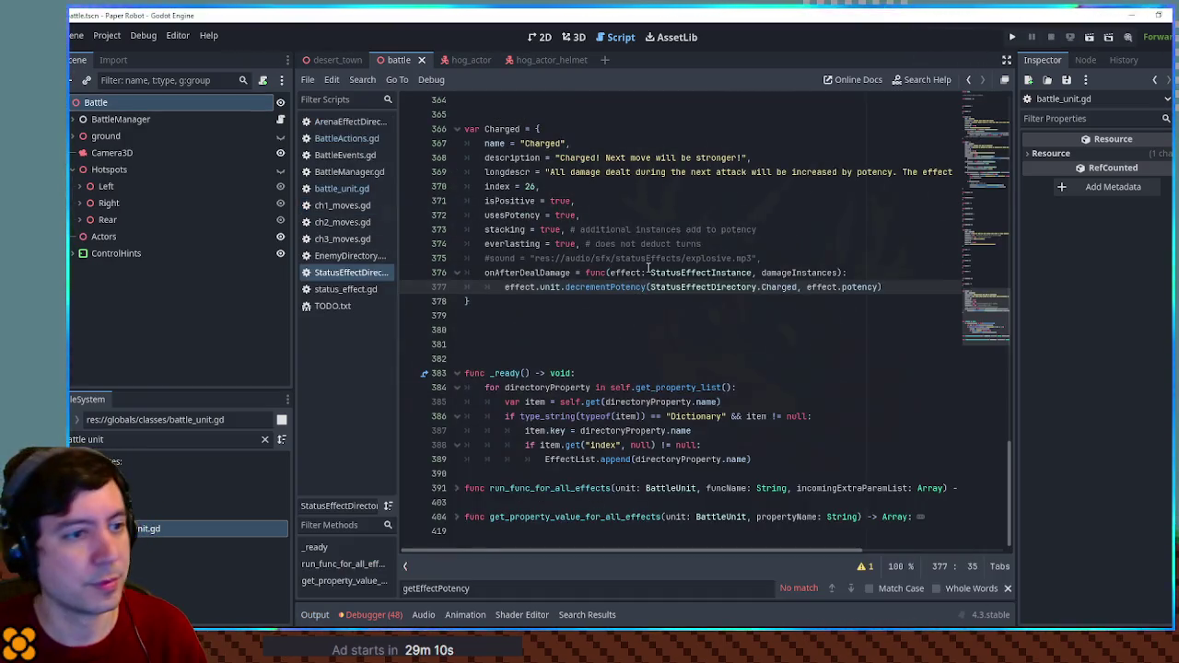
{"action": "left_click", "coordinate": [648, 272]}
{"action": "key", "text": "ctrl+s"}
{"action": "key", "text": "F5"}
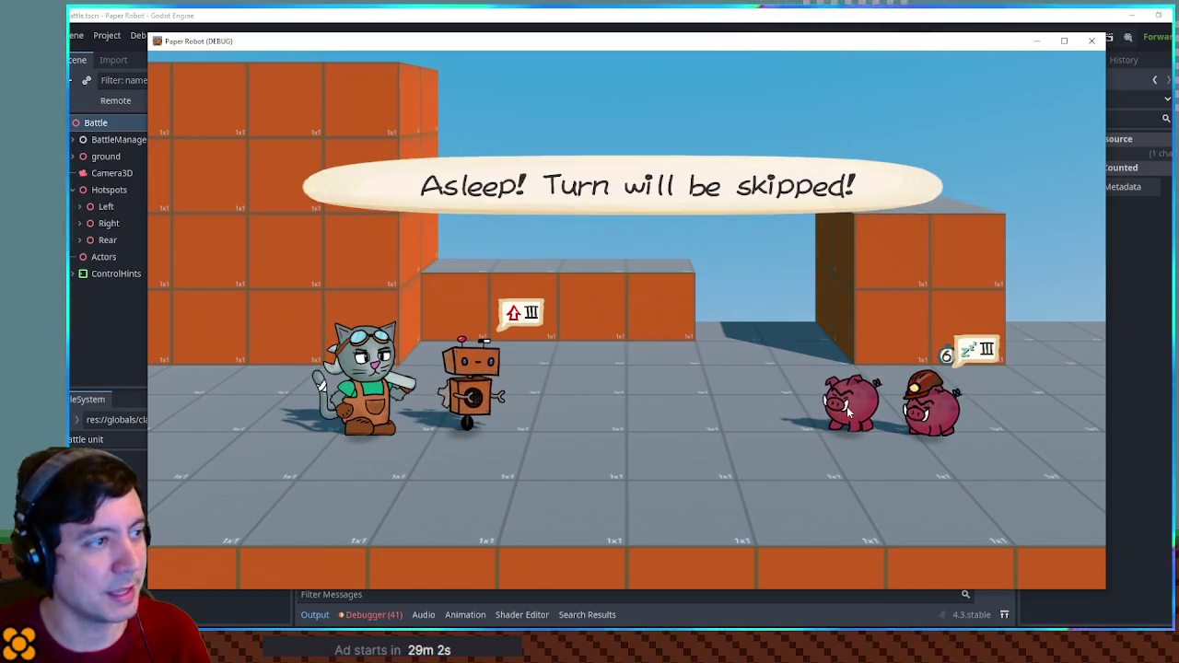
Hit the first hoggle with a timed Gear Spin for 4 damage, then close the game.
{"action": "key", "text": "space"}
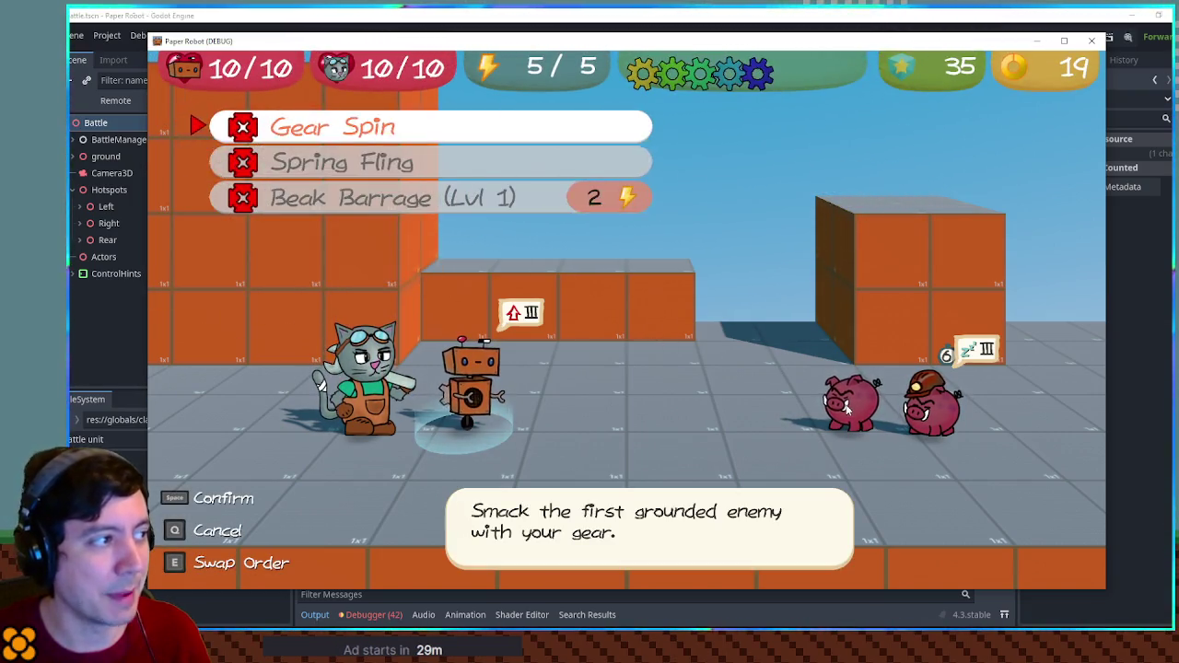
{"action": "key", "text": "space"}
{"action": "key", "text": "space"}
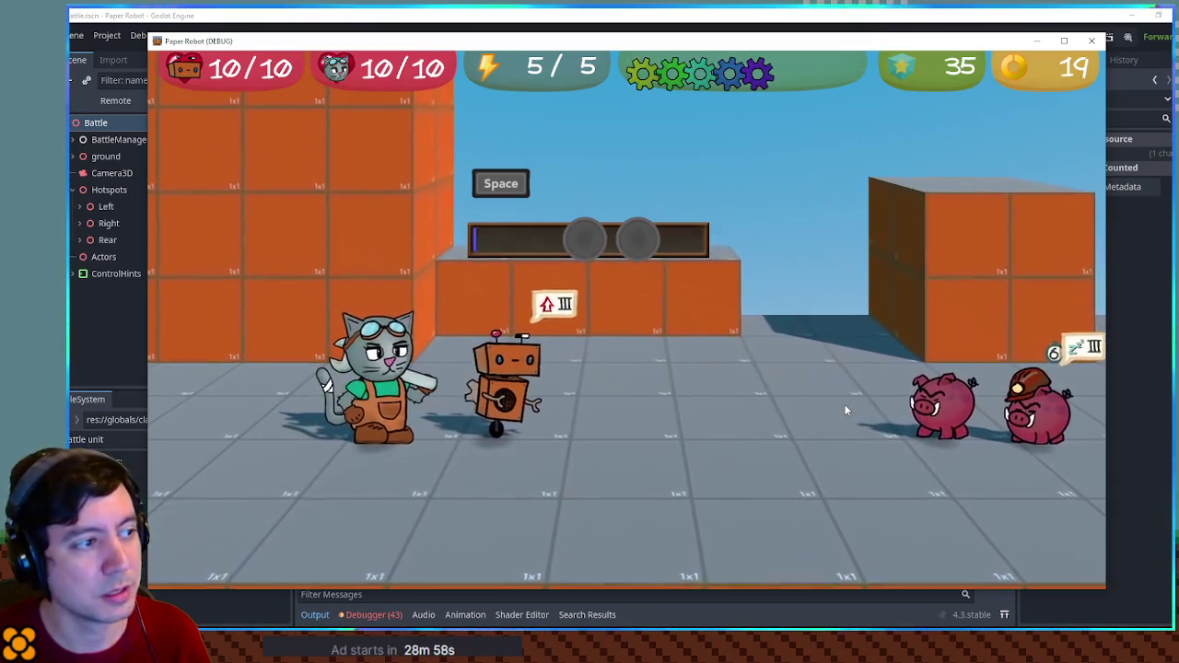
{"action": "key", "text": "space"}
{"action": "key", "text": "space"}
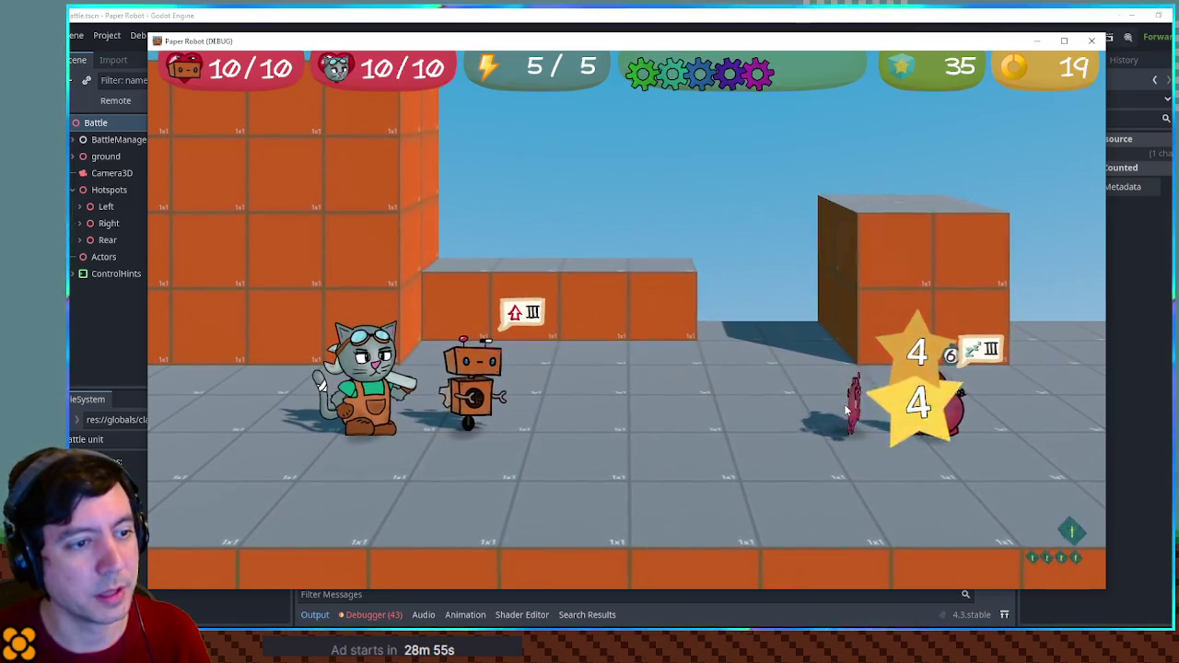
{"action": "left_click", "coordinate": [1090, 43]}
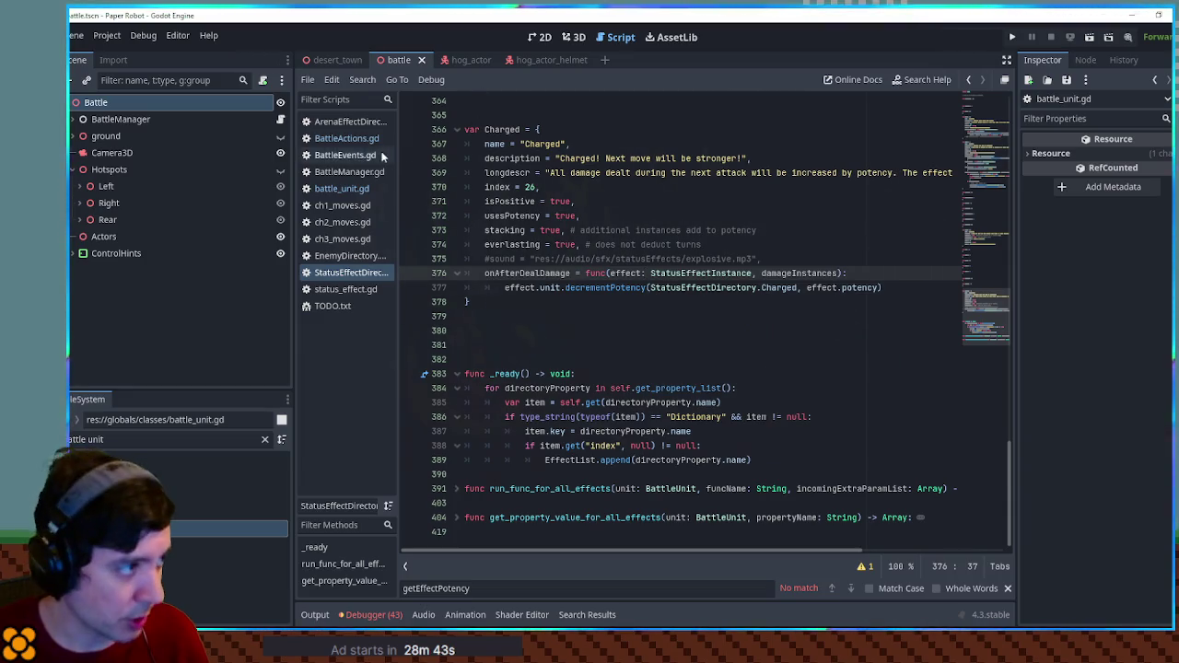
Delete Dabble's initialEffects block in EnemyDirectory.gd so it no longer starts Charged.
{"action": "left_click", "coordinate": [347, 138]}
{"action": "left_click", "coordinate": [356, 189]}
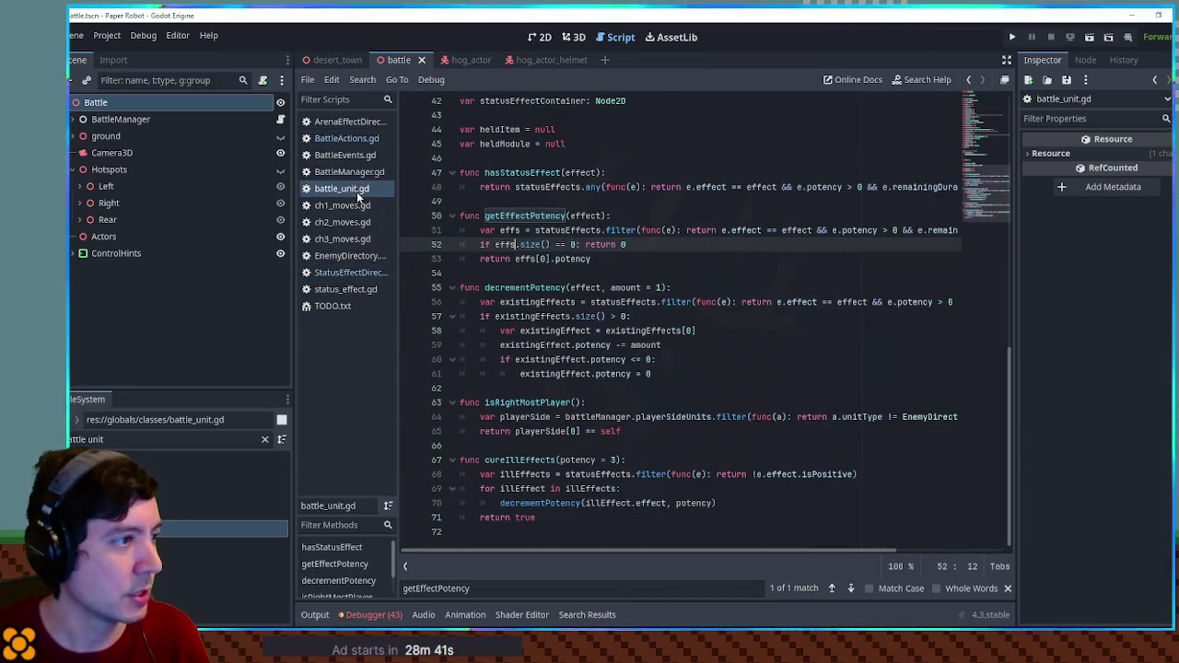
{"action": "left_click", "coordinate": [361, 273]}
{"action": "left_click", "coordinate": [341, 257]}
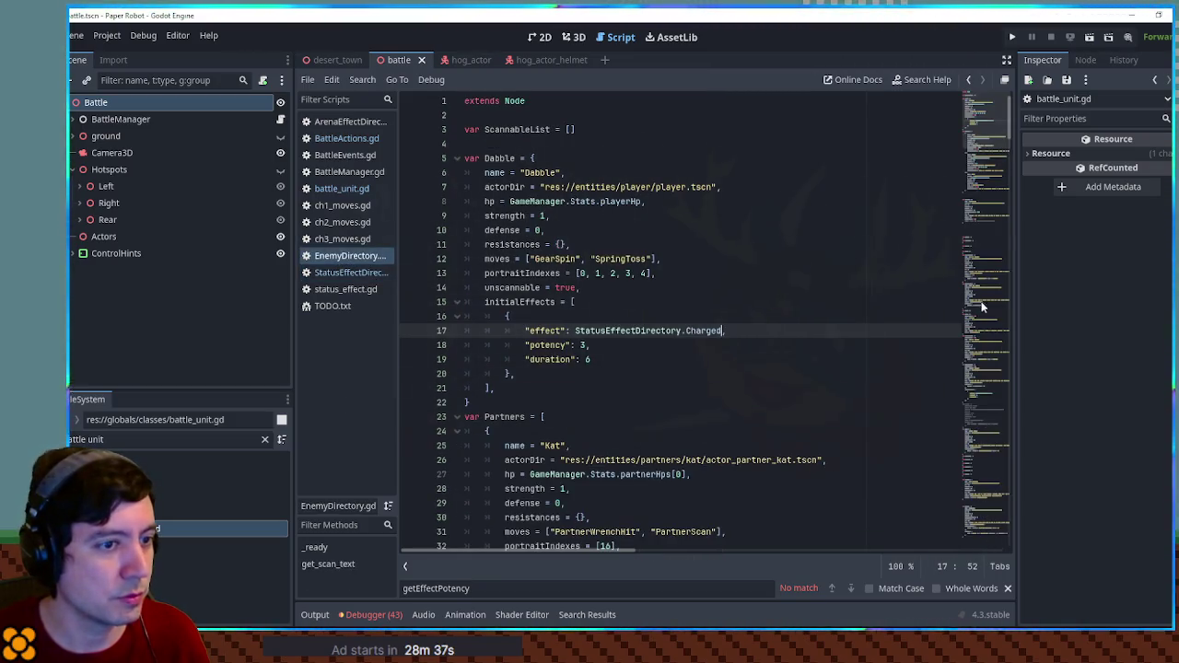
{"action": "left_click_drag", "start_coordinate": [982, 318], "coordinate": [985, 111]}
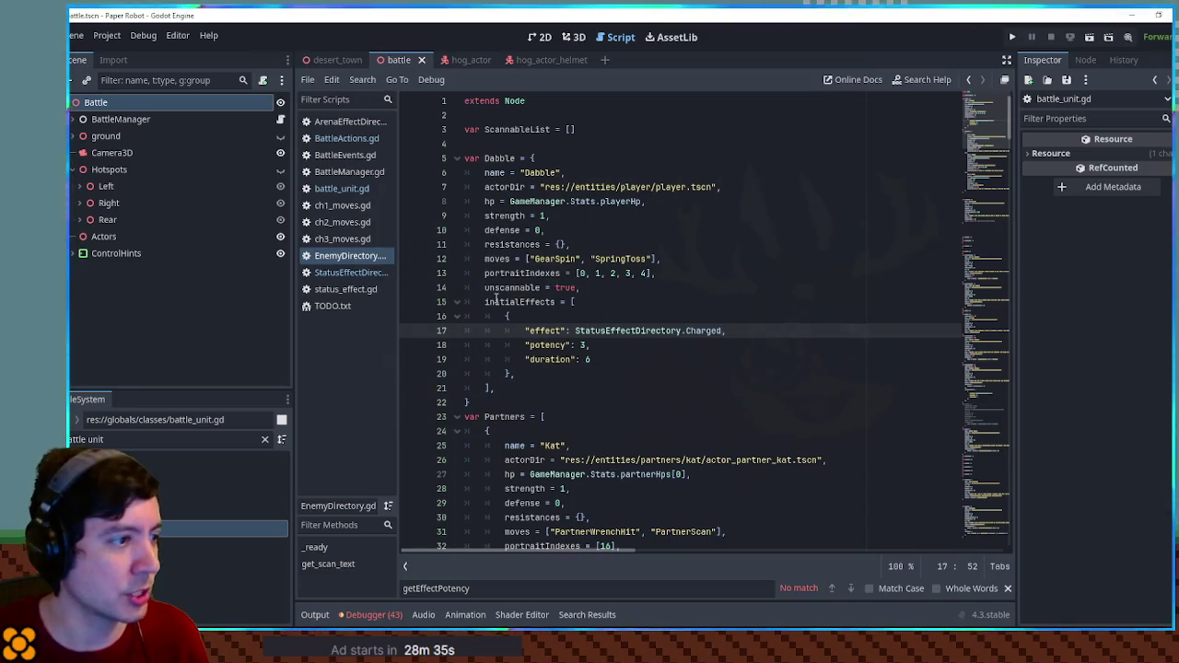
{"action": "left_click", "coordinate": [496, 303]}
{"action": "key", "text": "ctrl+shift+k"}
{"action": "key", "text": "ctrl+shift+k"}
{"action": "key", "text": "ctrl+shift+k"}
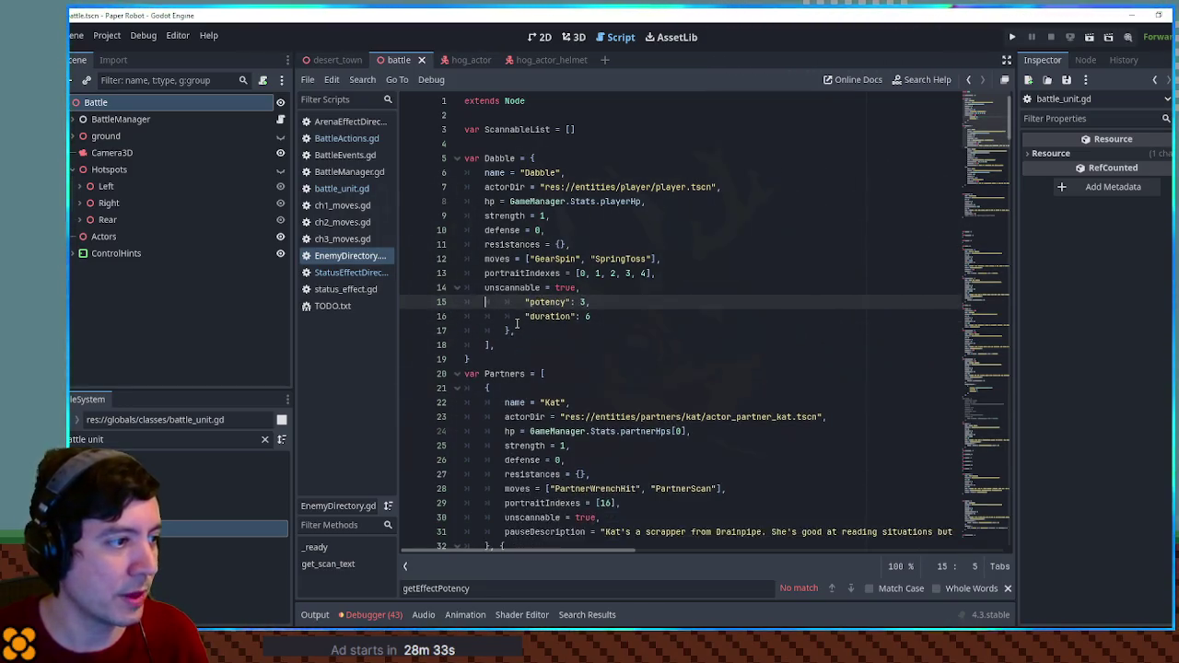
{"action": "mouse_move", "coordinate": [984, 137]}
{"action": "left_mouse_down"}
{"action": "mouse_move", "coordinate": [979, 329]}
{"action": "mouse_move", "coordinate": [980, 308]}
{"action": "left_mouse_up"}
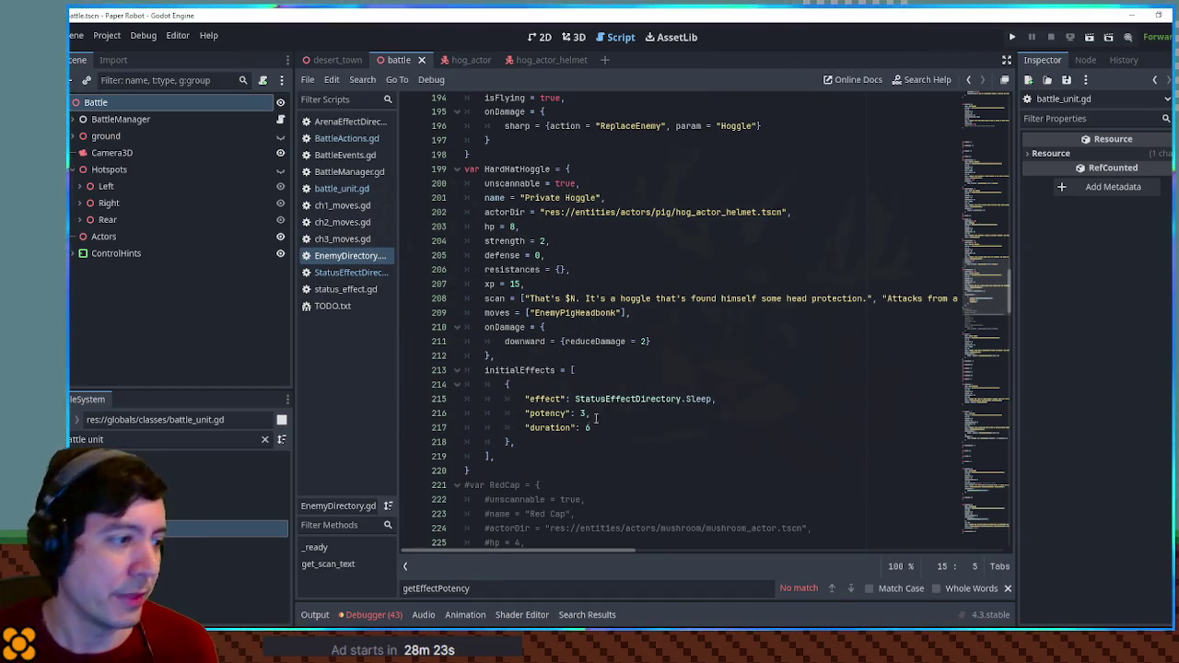
Inspect HardHatHoggle's initialEffects, then select the Charged definition in StatusEffectDirectory.
{"action": "left_click_drag", "start_coordinate": [501, 451], "coordinate": [480, 370]}
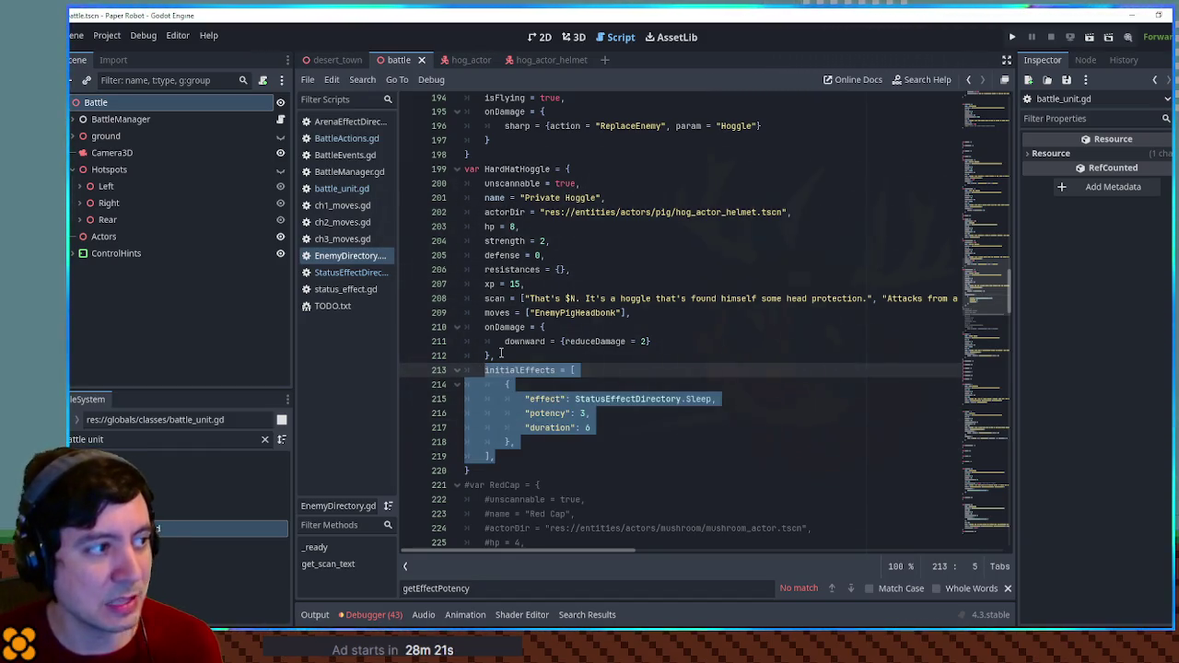
{"action": "left_click", "coordinate": [490, 371]}
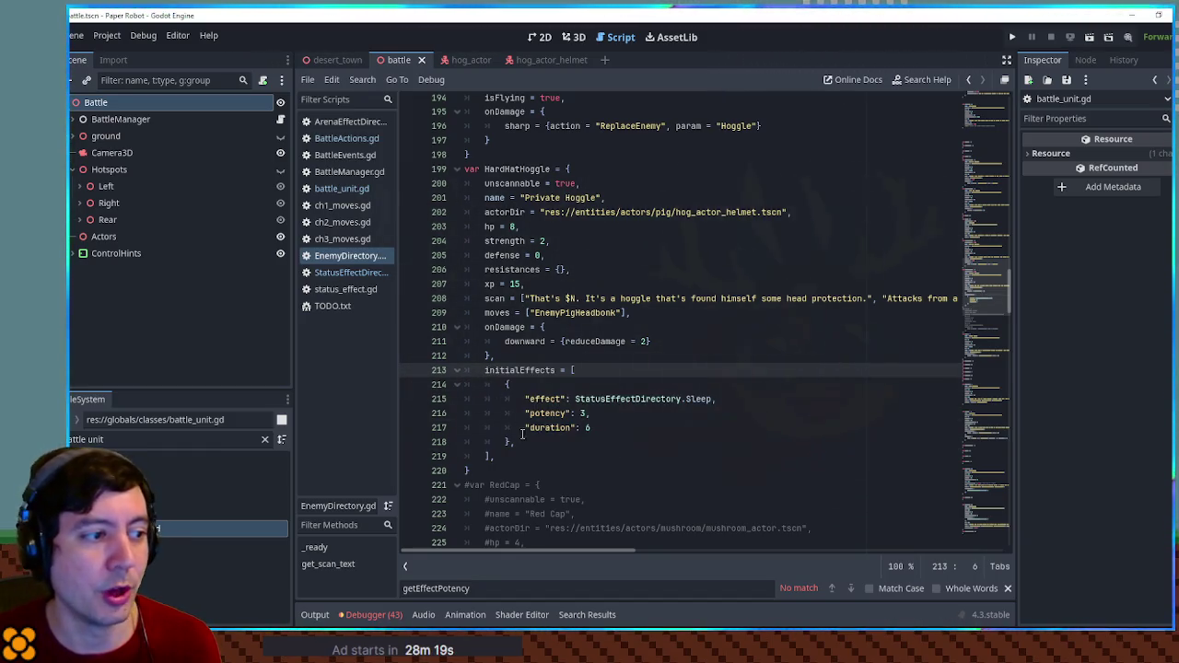
{"action": "left_click_drag", "start_coordinate": [509, 453], "coordinate": [480, 372]}
{"action": "double_click", "coordinate": [496, 168]}
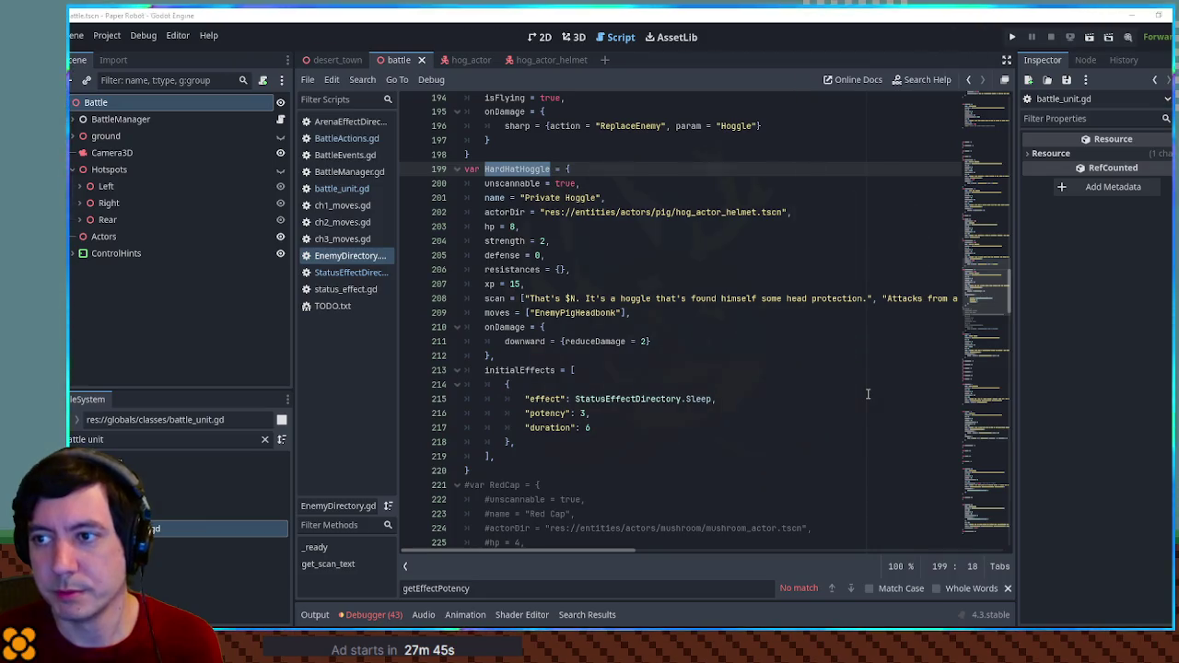
{"action": "left_click", "coordinate": [769, 368]}
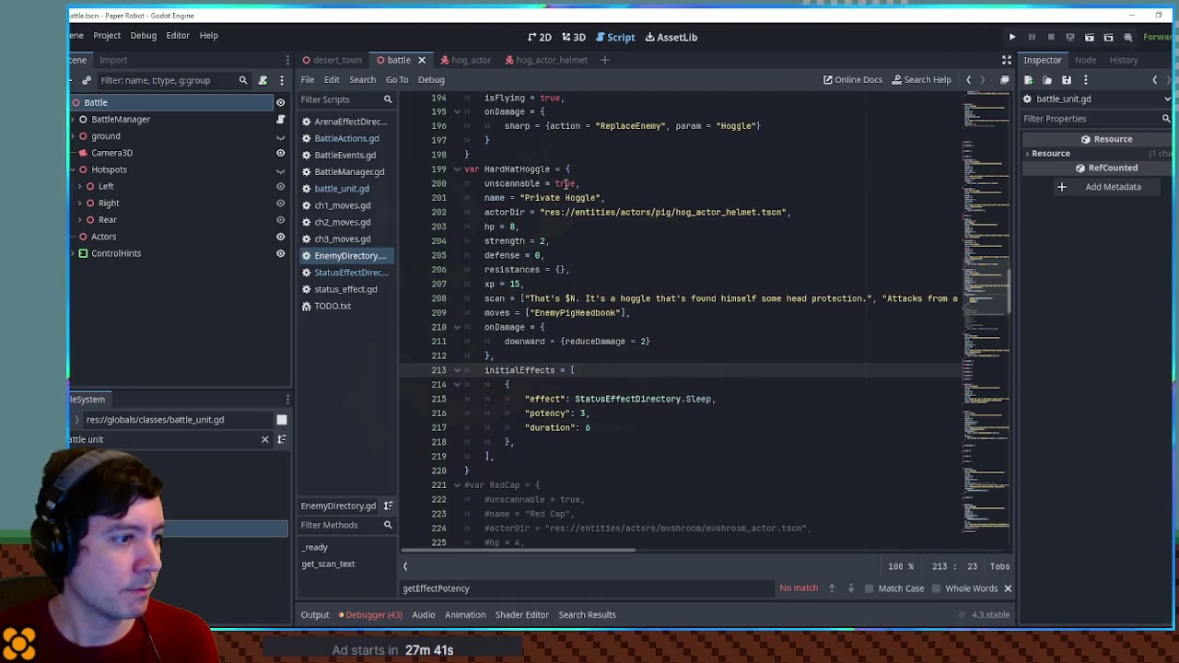
{"action": "left_click", "coordinate": [350, 273]}
{"action": "left_click_drag", "start_coordinate": [518, 302], "coordinate": [509, 107]}
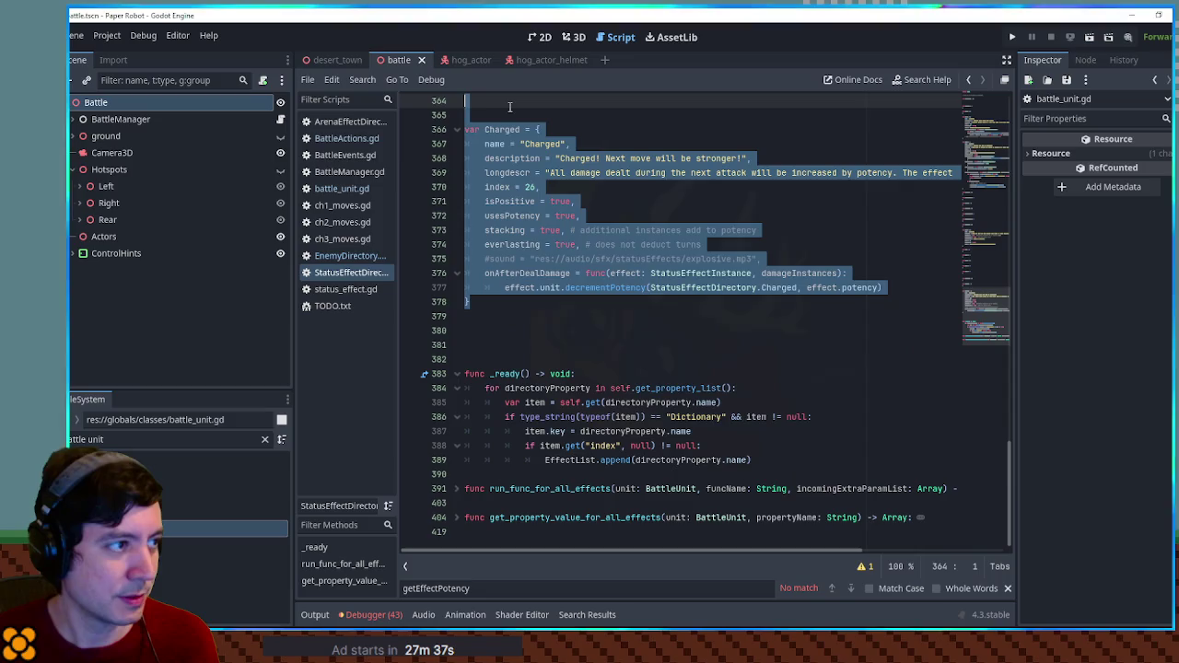
Paste a copy of the Charged definition below it and rename the copy's variable to Meditation.
{"action": "key", "text": "ctrl+c"}
{"action": "left_click", "coordinate": [551, 299]}
{"action": "key", "text": "ctrl+v"}
{"action": "double_click", "coordinate": [508, 330]}
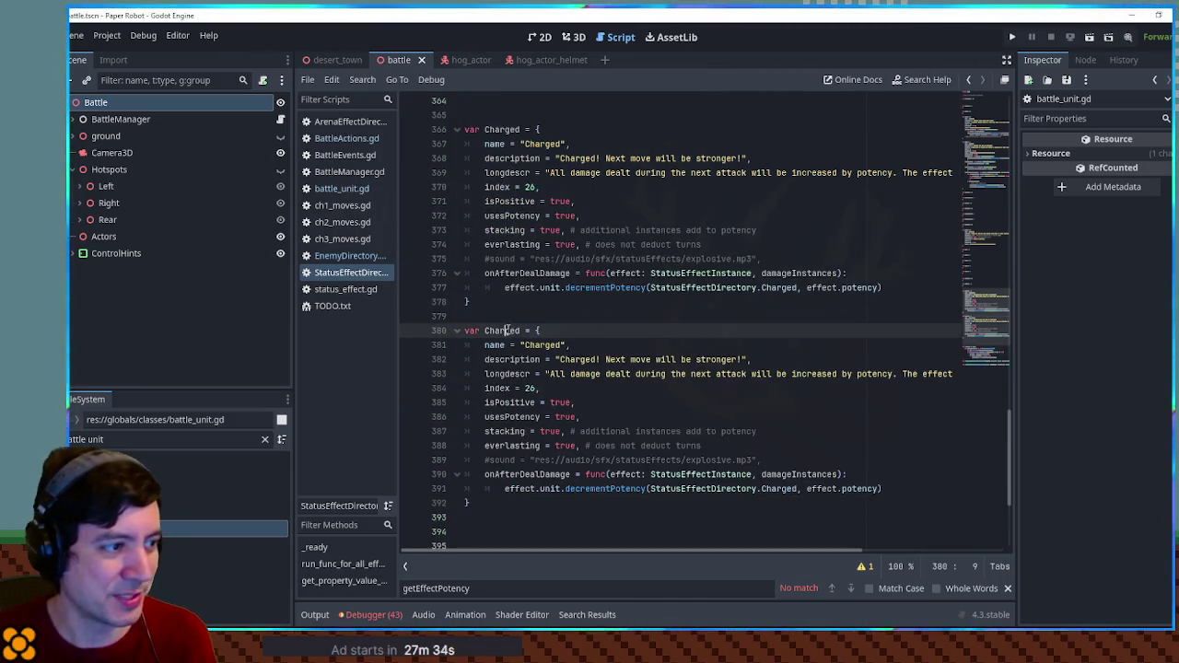
{"action": "type", "text": "Meditating"}
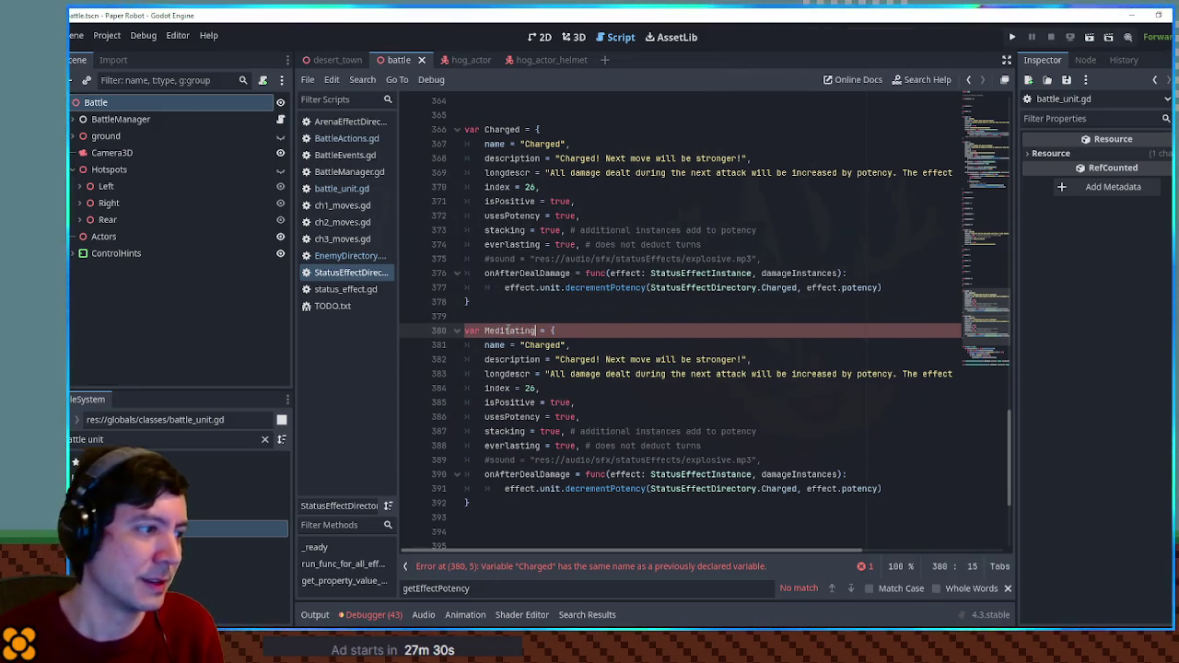
{"action": "left_click", "coordinate": [530, 330]}
{"action": "left_click", "coordinate": [533, 330]}
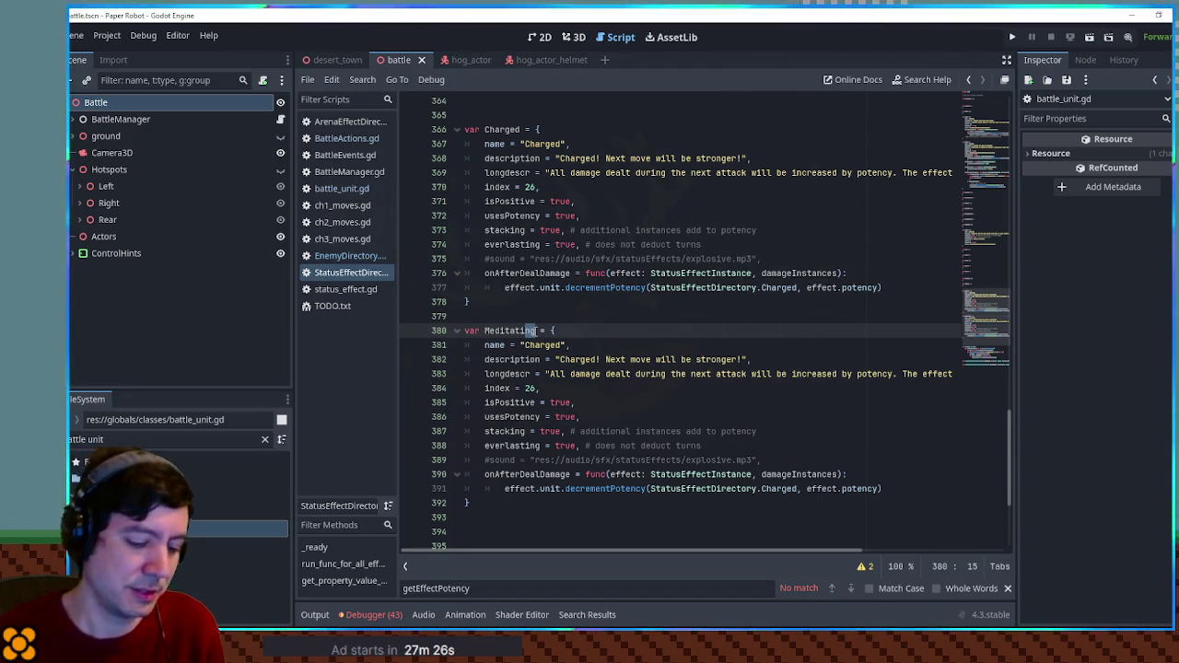
{"action": "type", "text": "on"}
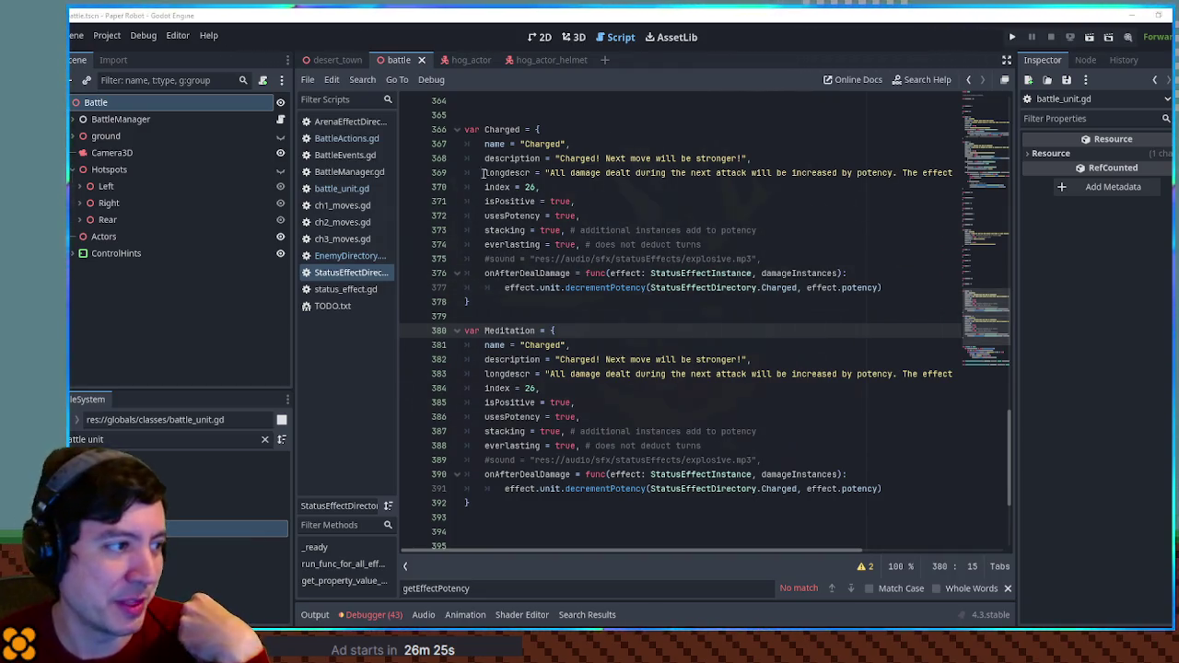
{"action": "double_click", "coordinate": [498, 130]}
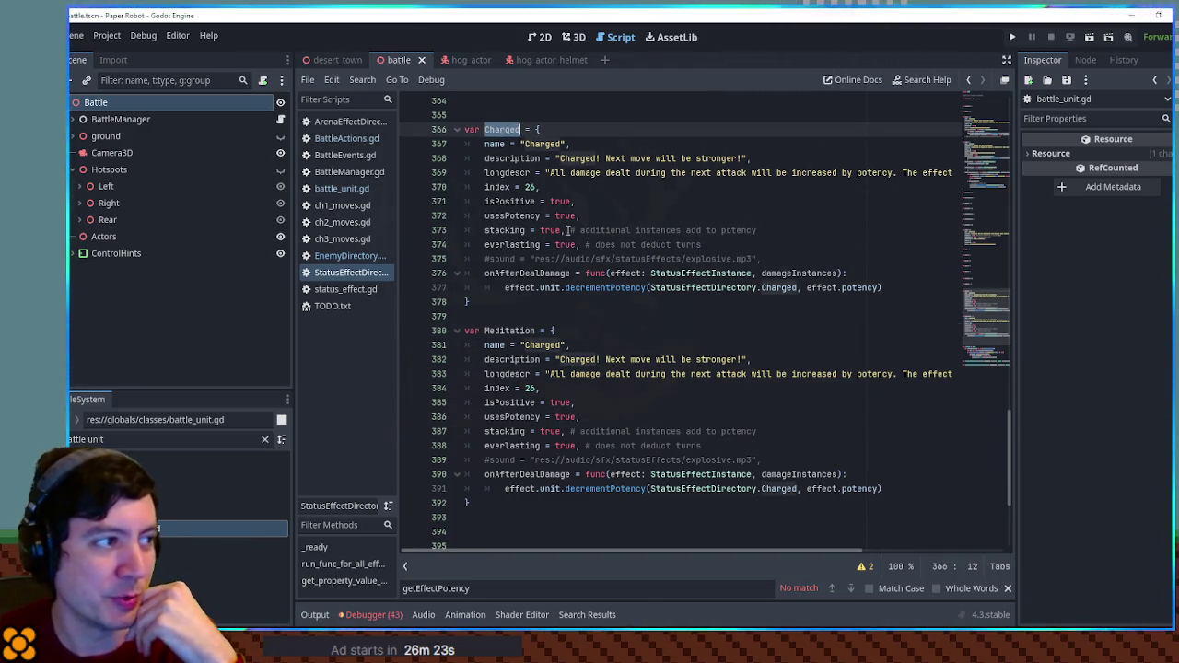
{"action": "double_click", "coordinate": [506, 331]}
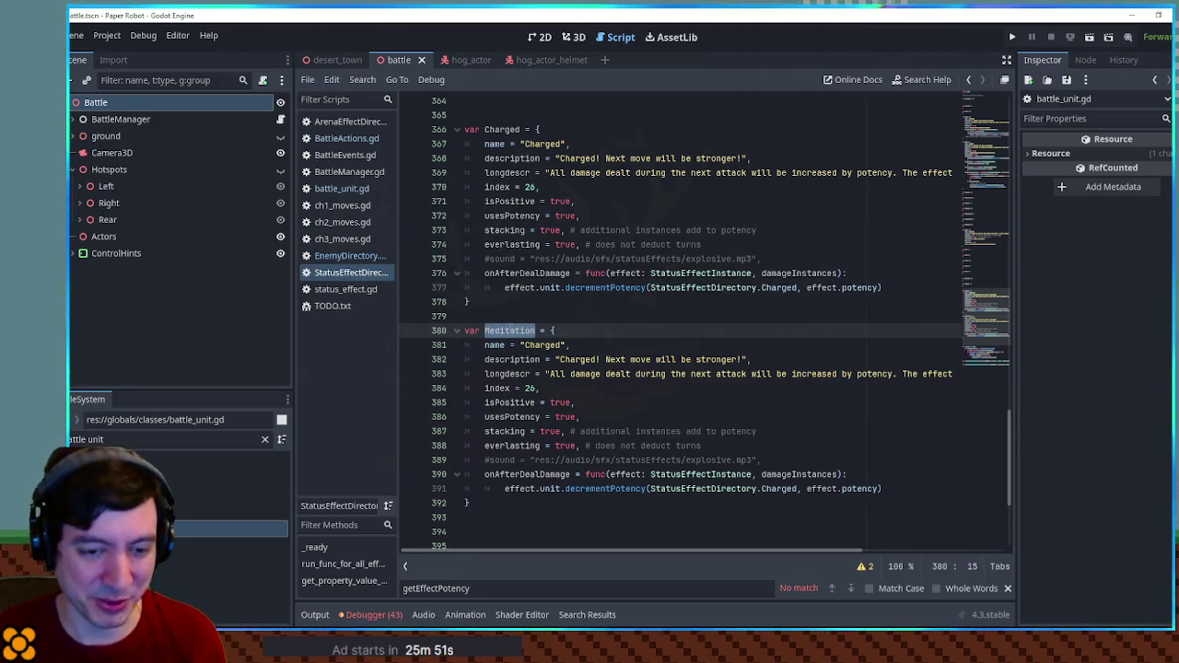
{"action": "left_click", "coordinate": [526, 344]}
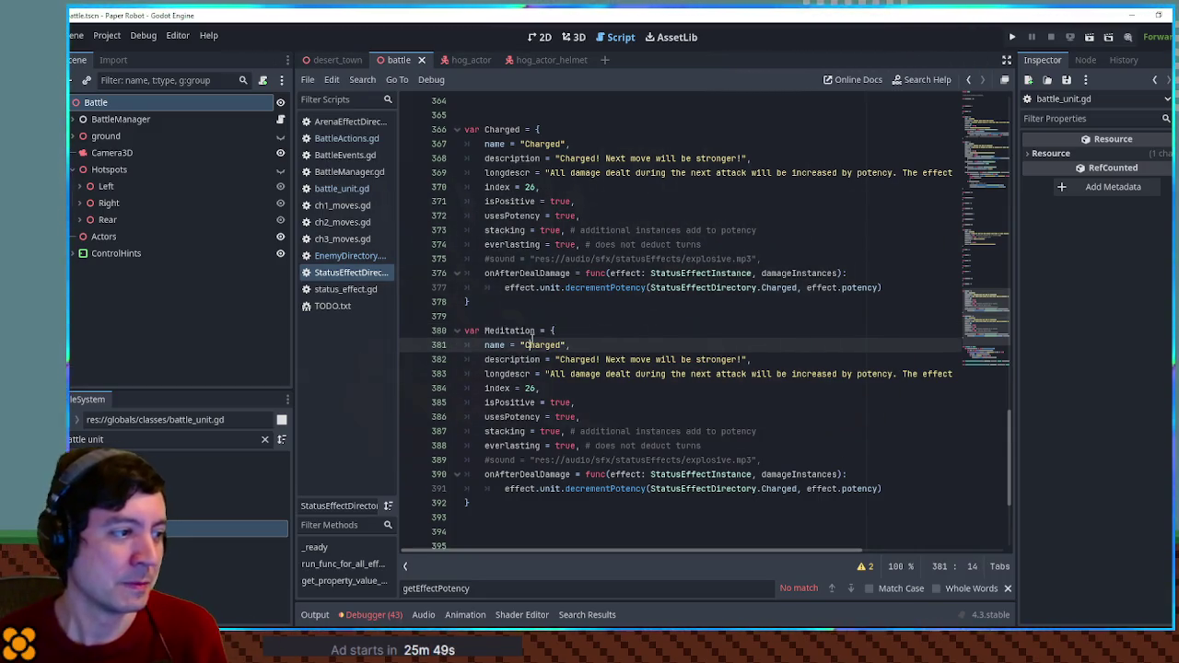